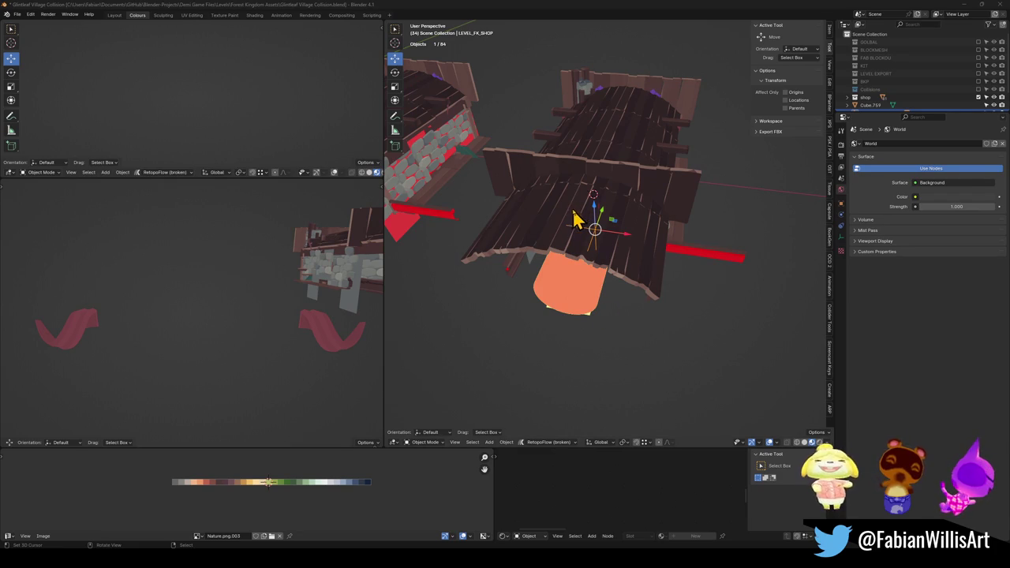
Step: Clear the selection and save the shop level blend file
mouse_move(608, 203)
left_mouse_down()
mouse_move(627, 210)
mouse_move(598, 260)
mouse_move(616, 232)
left_mouse_up()
key("alt+a")
key("ctrl+s")
Step: Select the orange placeholder object and expand the Export FBX settings in the N-panel
left_click(593, 330)
left_click_drag(593, 333, 606, 285)
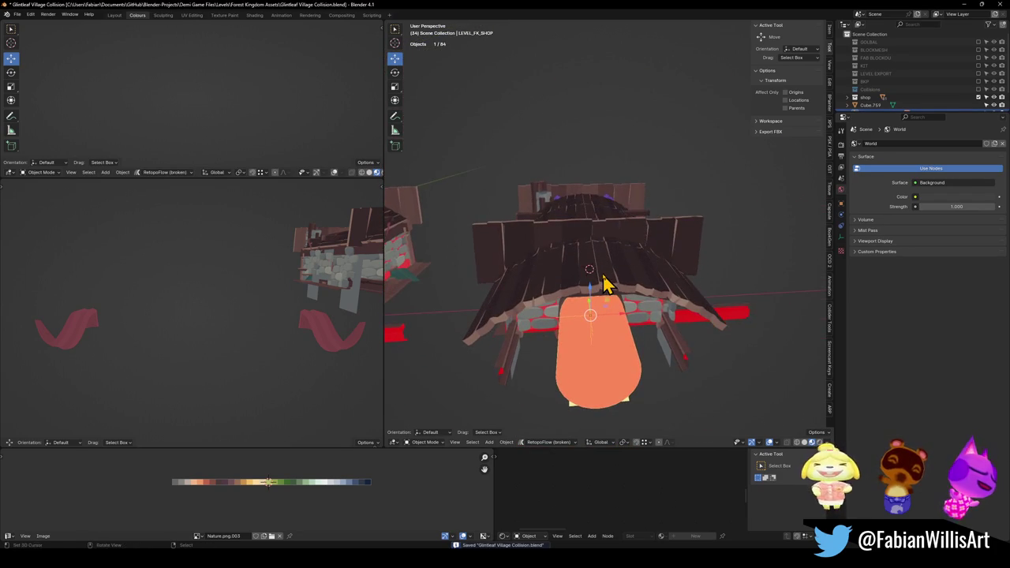
left_click(772, 132)
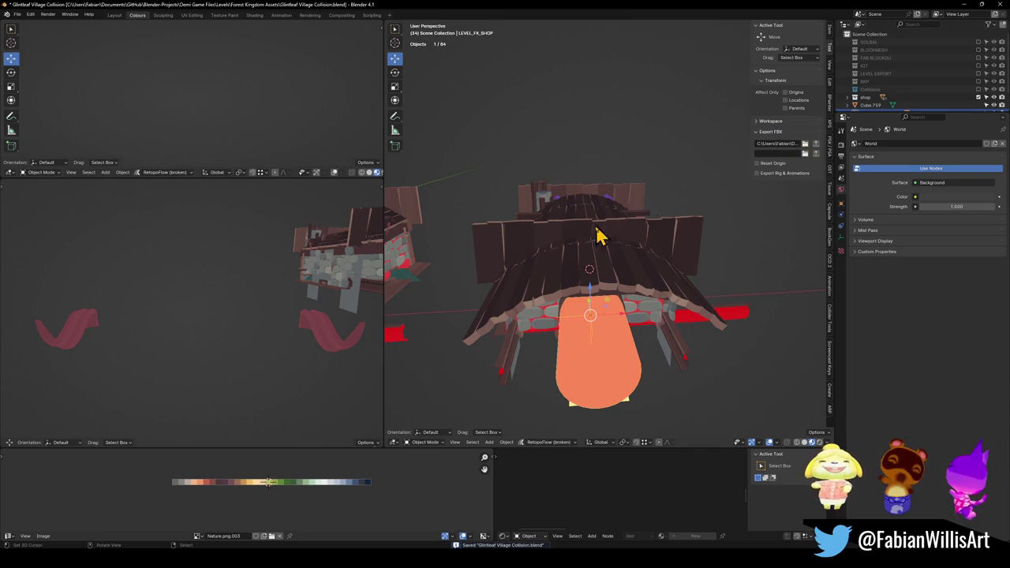
scroll(621, 316, "up", 6)
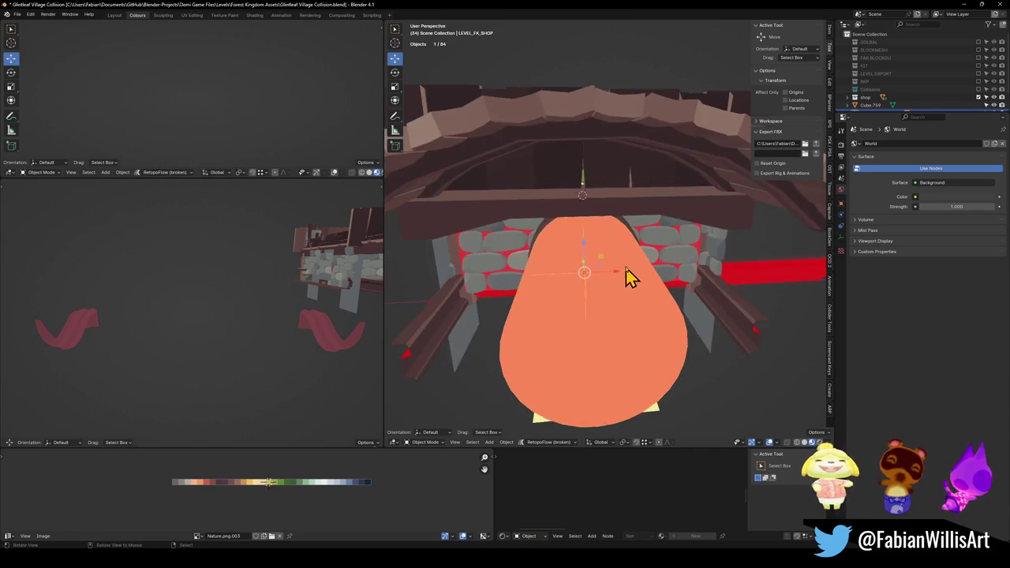
Step: Walk in first-person view into the shop interior
key("shift+grave")
key("w")
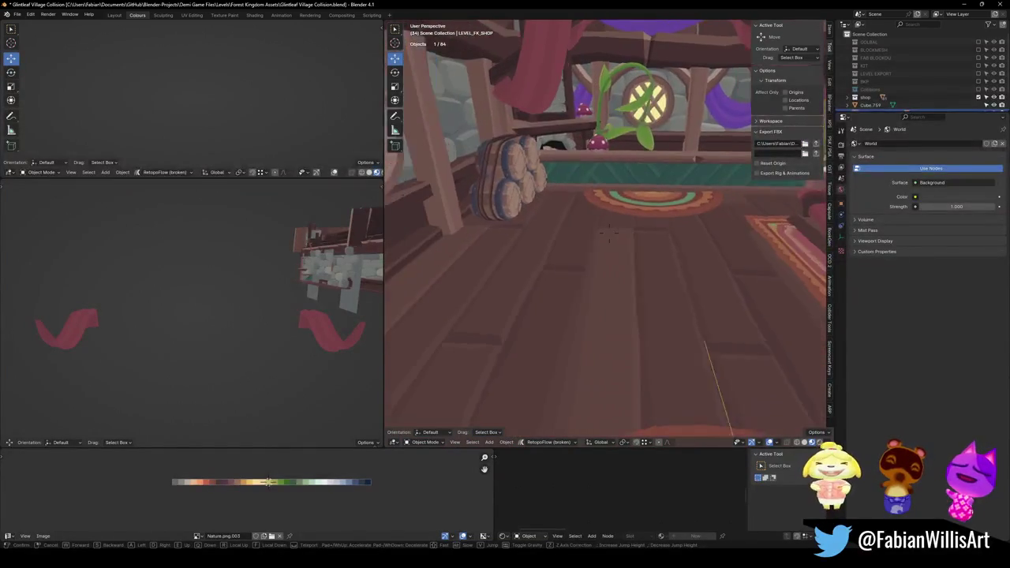
left_click(600, 292)
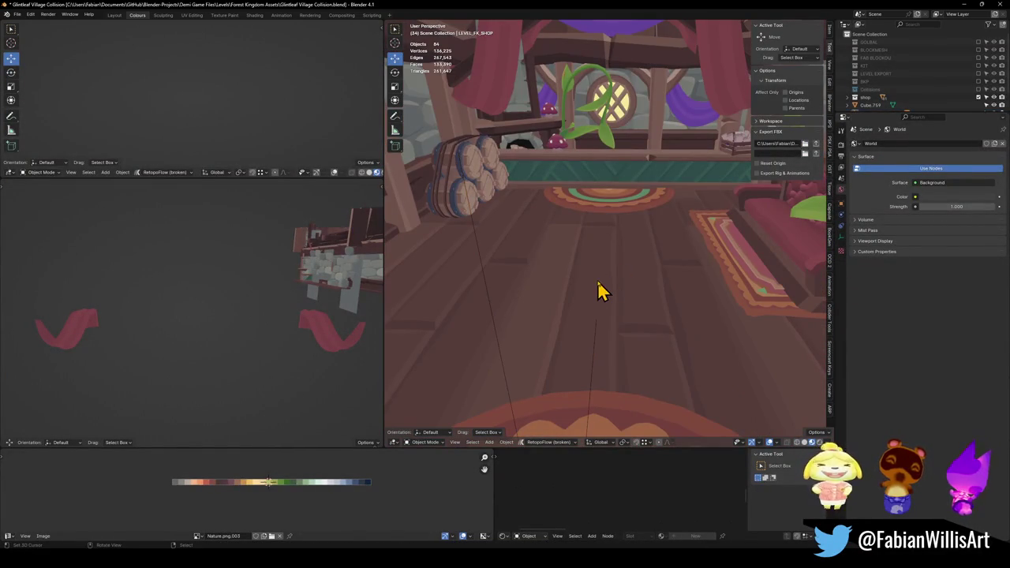
key("shift+a")
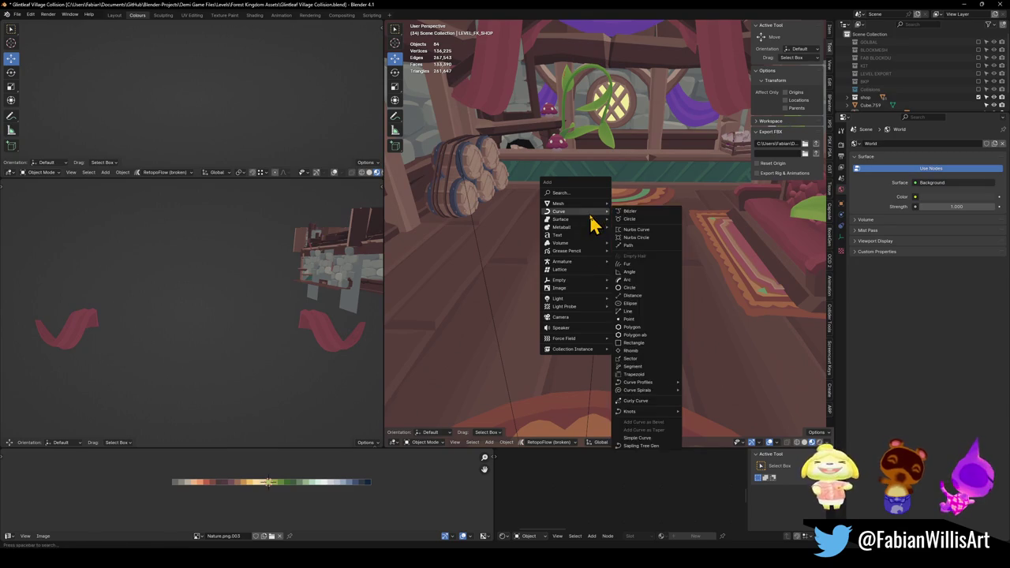
Step: Generate box collider UBX_Plane.397 from the whole wooden floor mesh and save the file
key("Escape")
left_click(595, 281)
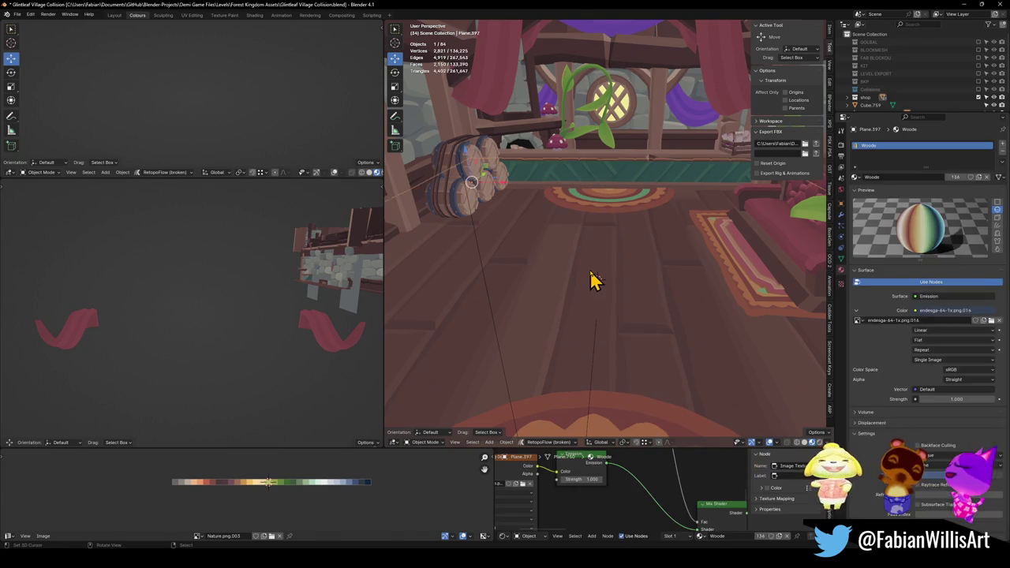
key("Tab")
key("l")
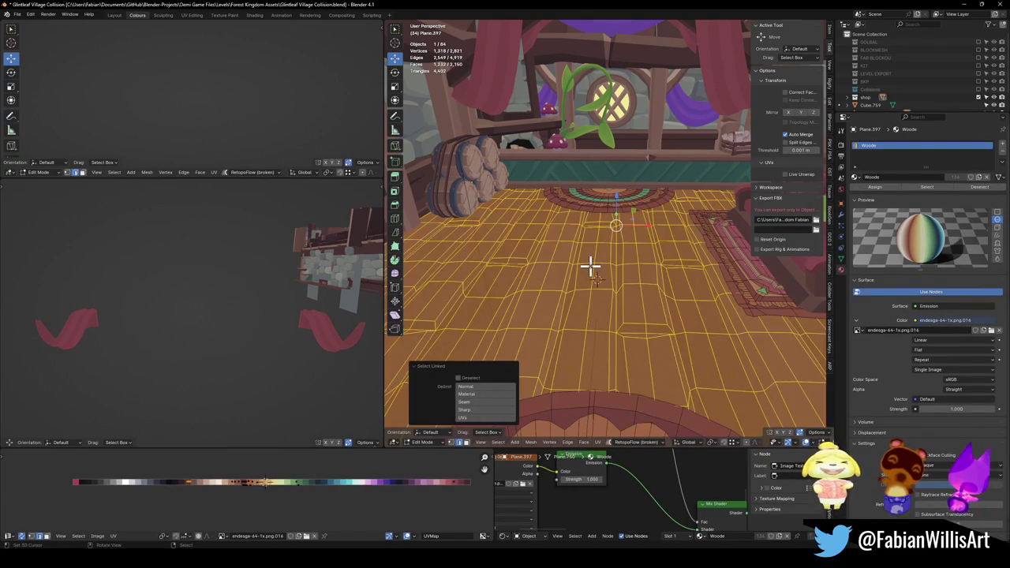
key("shift+c")
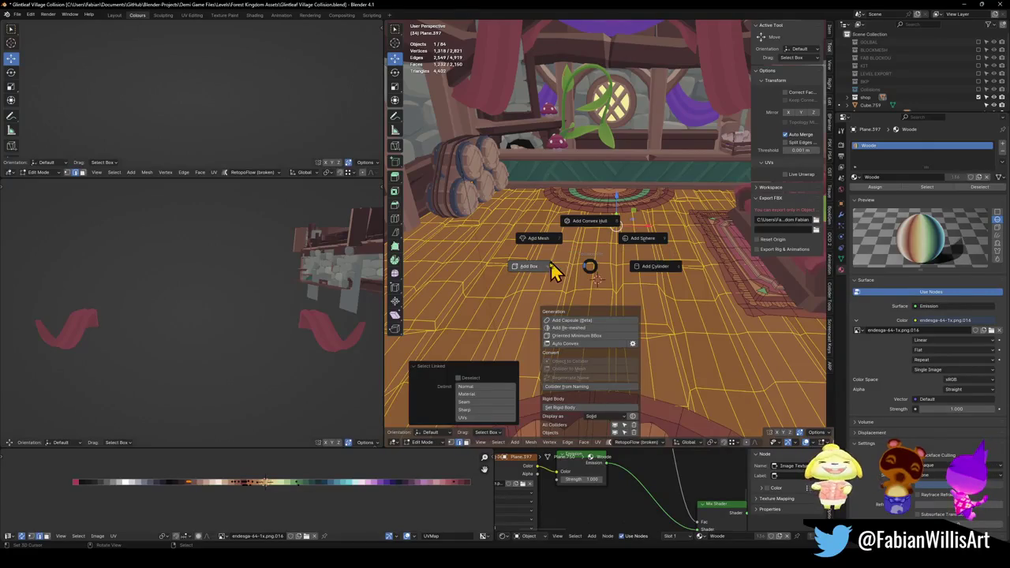
left_click(543, 273)
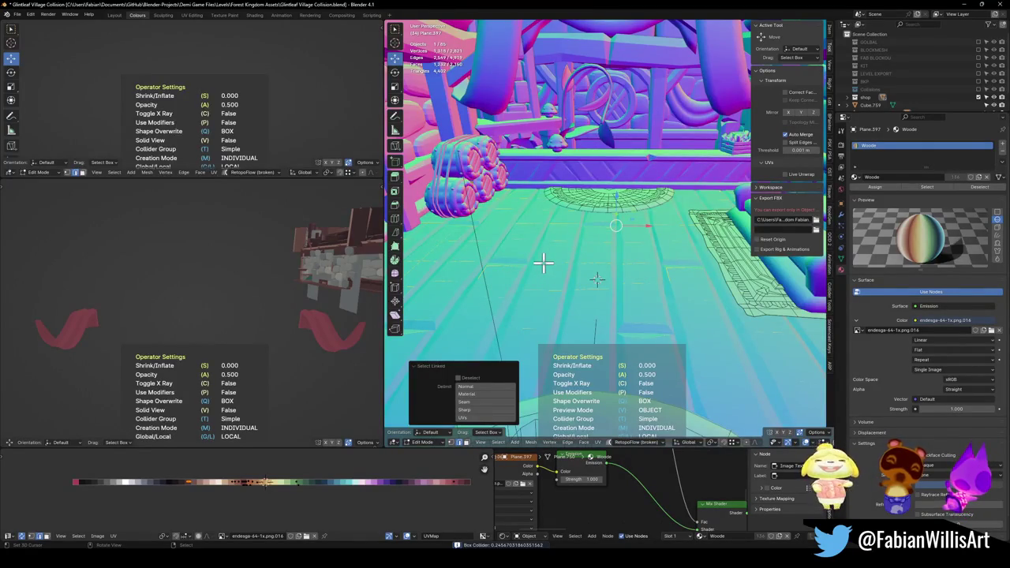
key("Escape")
key("ctrl+s")
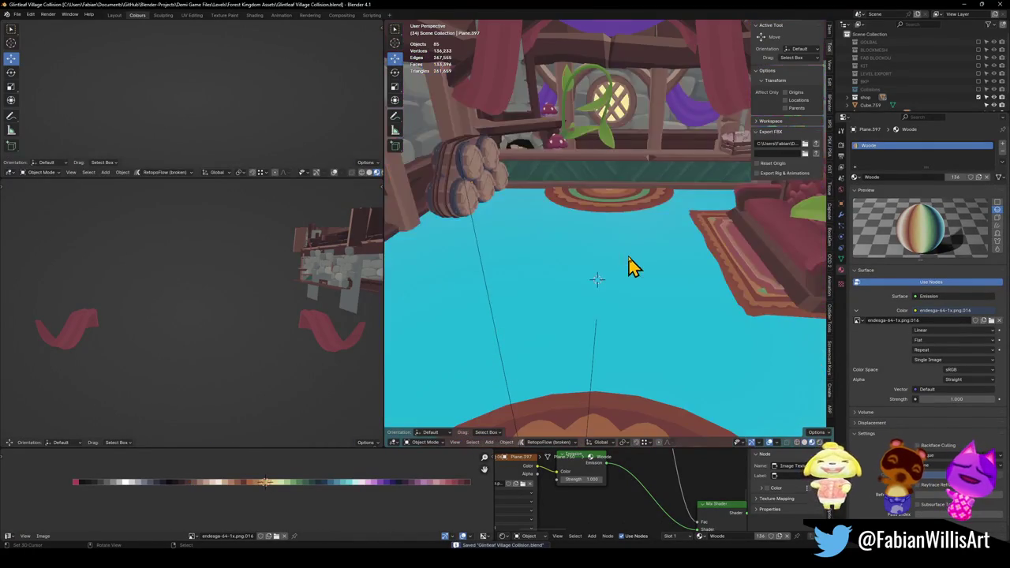
Step: Isolate the floor and its collider, then select the collider and enter its Edit Mode
key("KP_Divide")
key("b")
left_click_drag(568, 165, 715, 338)
scroll(695, 323, "up", 5)
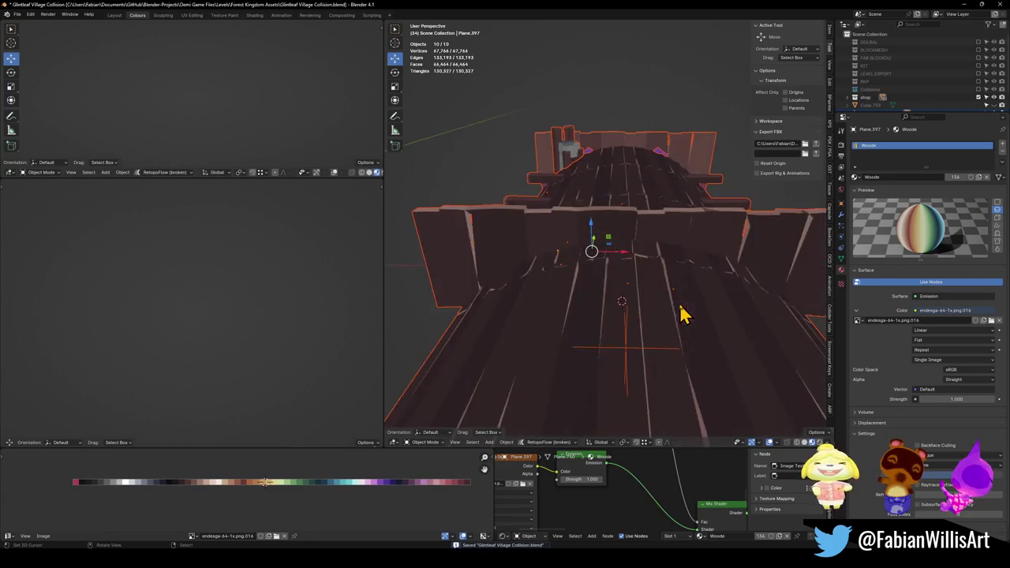
key("shift+grave")
key("w")
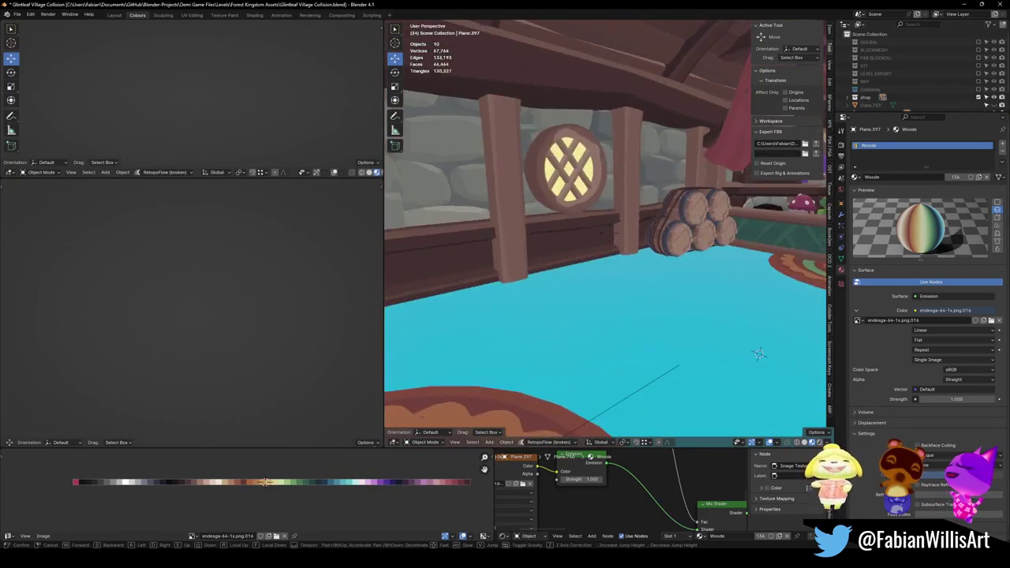
key("s")
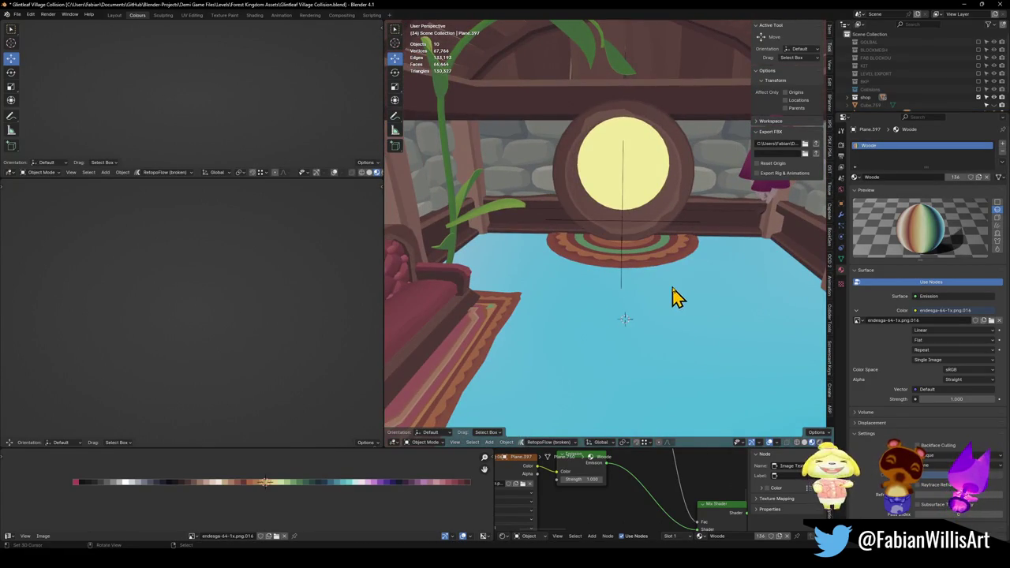
left_click(684, 286)
key("Tab")
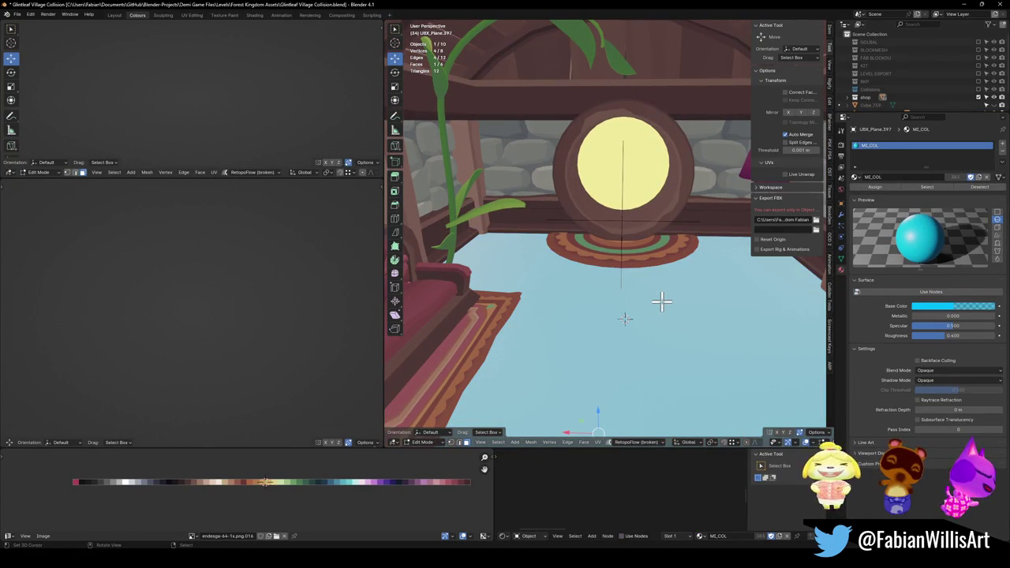
Step: Cut the collider down to one floor face, slide an edge, and extrude a wall up along Z
key("a")
key("x")
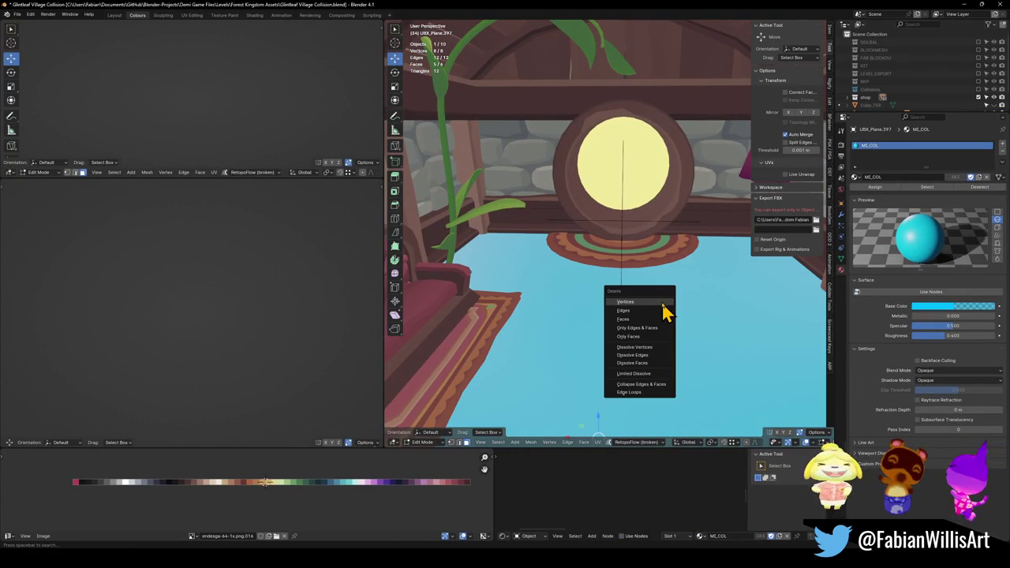
left_click(655, 319)
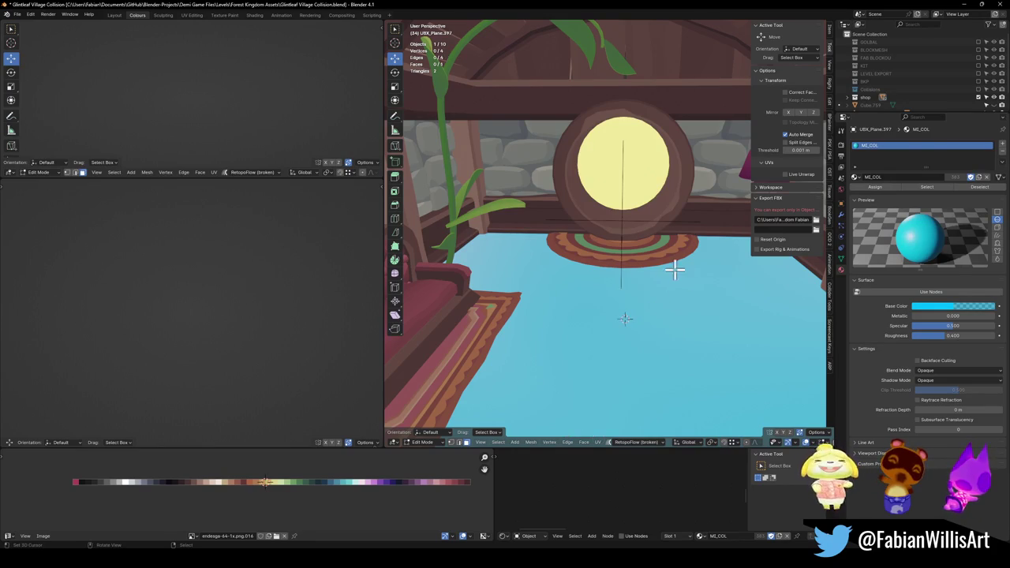
mouse_move(698, 252)
left_mouse_down()
mouse_move(604, 226)
mouse_move(639, 223)
left_mouse_up()
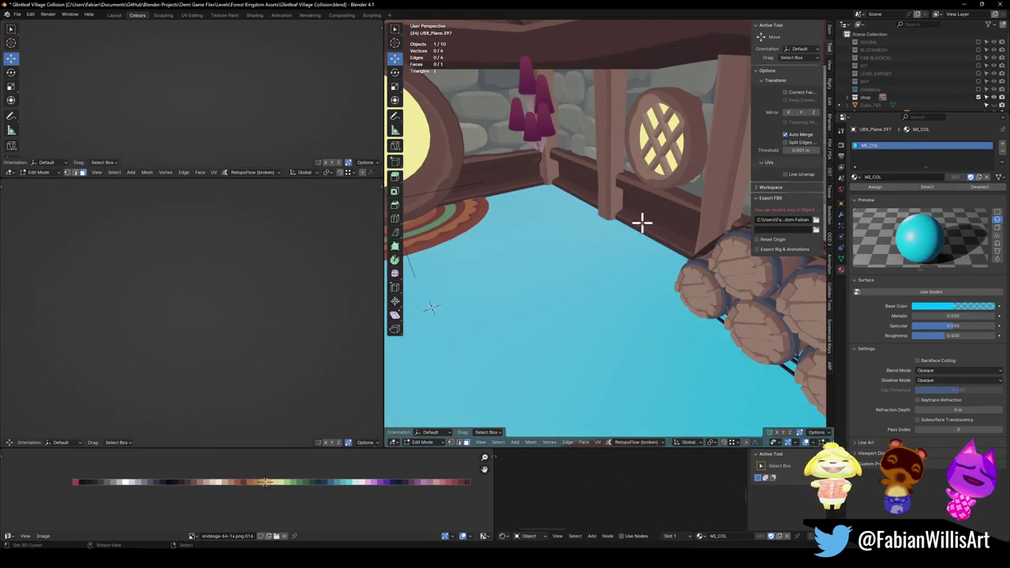
key("g")
key("g")
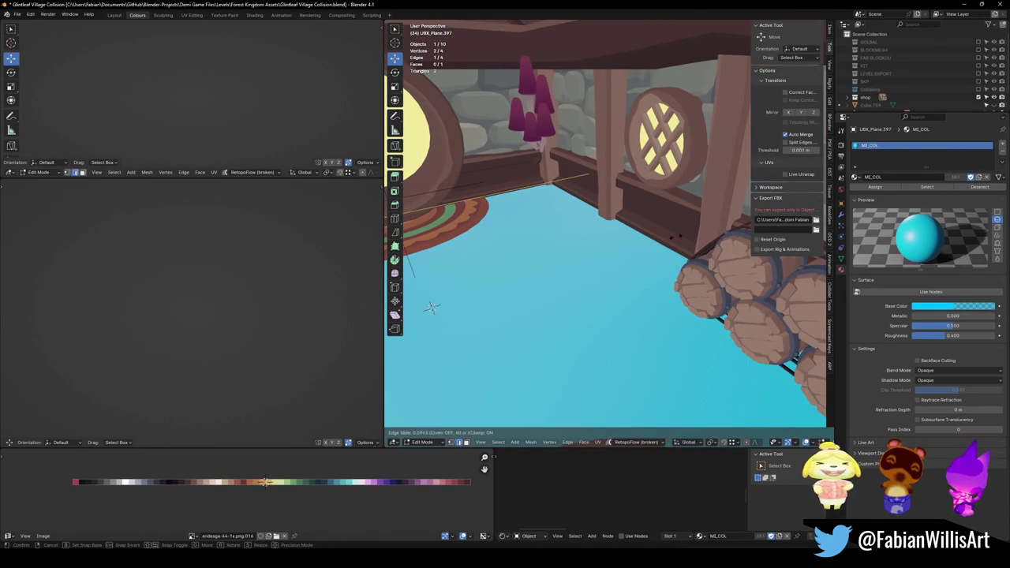
left_click(675, 233)
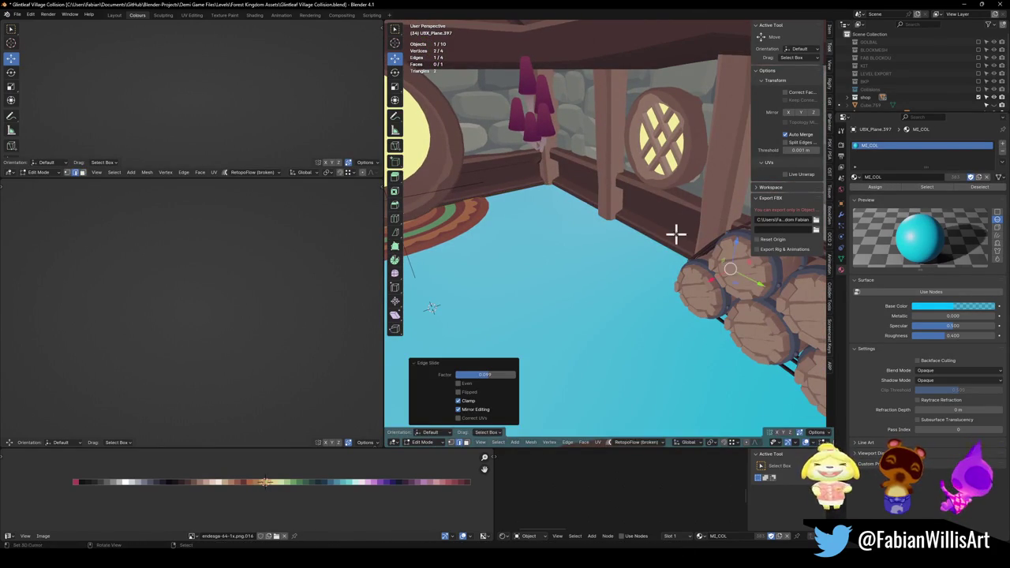
key("e")
key("z")
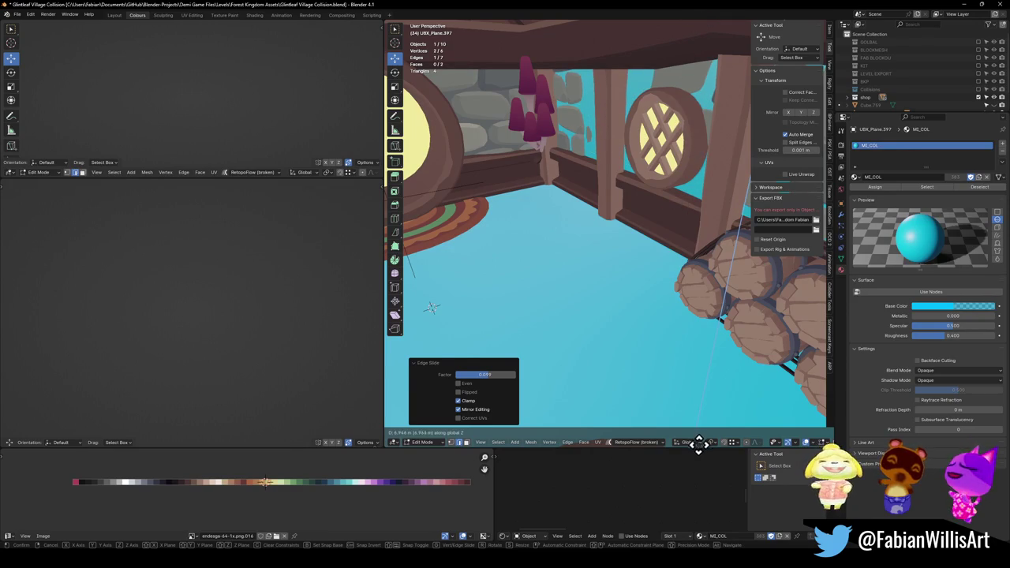
left_click(699, 443)
Step: Select another collider edge and slide the wall geometry along X
mouse_move(674, 157)
left_mouse_down()
mouse_move(652, 226)
mouse_move(686, 280)
mouse_move(718, 274)
mouse_move(618, 266)
left_mouse_up()
left_click(674, 292)
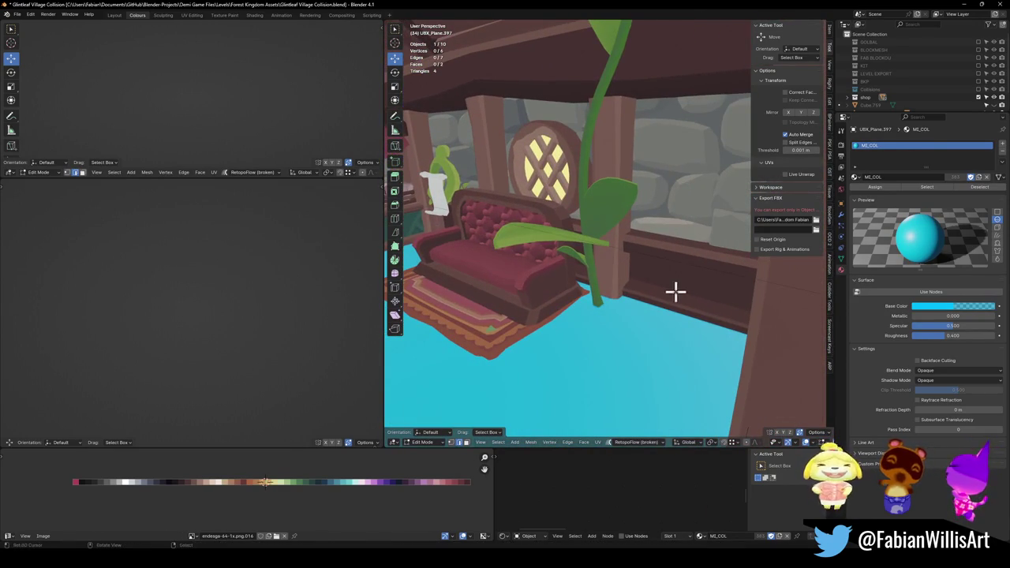
key("e")
right_click(671, 96)
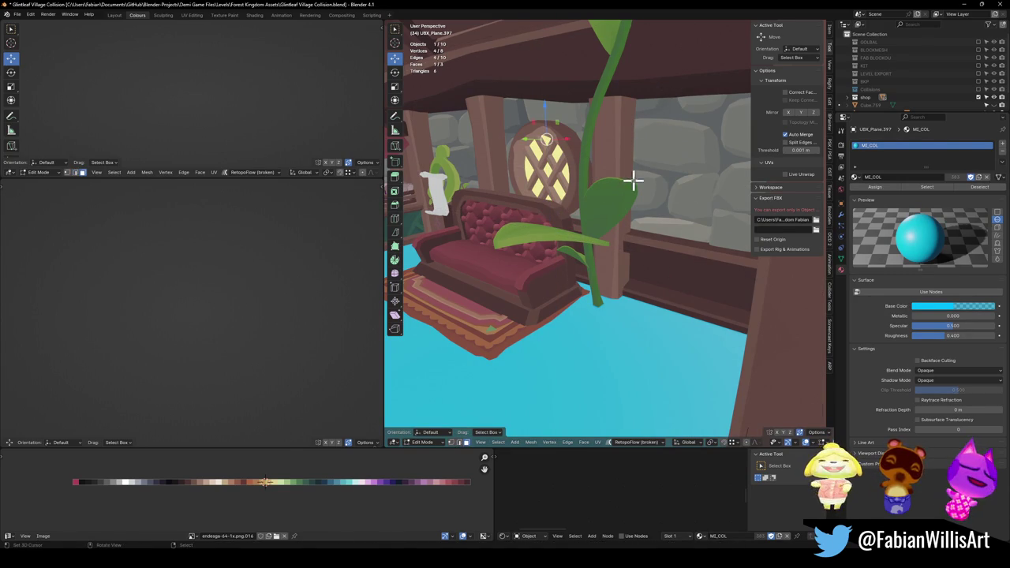
key("g")
key("x")
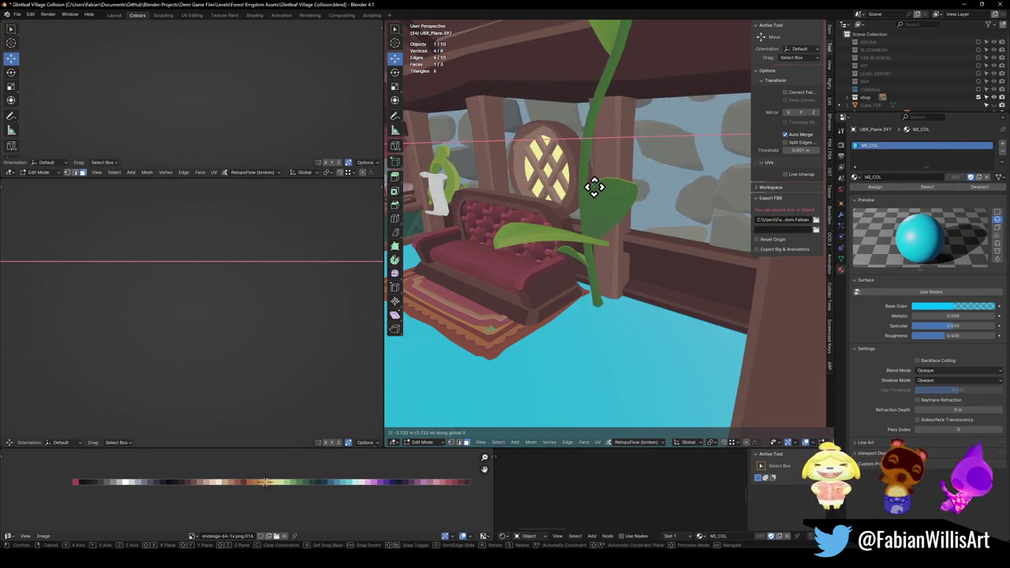
left_click(586, 192)
Step: Nudge the wall geometry along X against the shop wall, ending at -0.22787 m
key("shift+grave")
left_click(653, 265)
key("g")
key("x")
left_click(657, 254)
key("shift+grave")
left_click(605, 232)
key("g")
key("x")
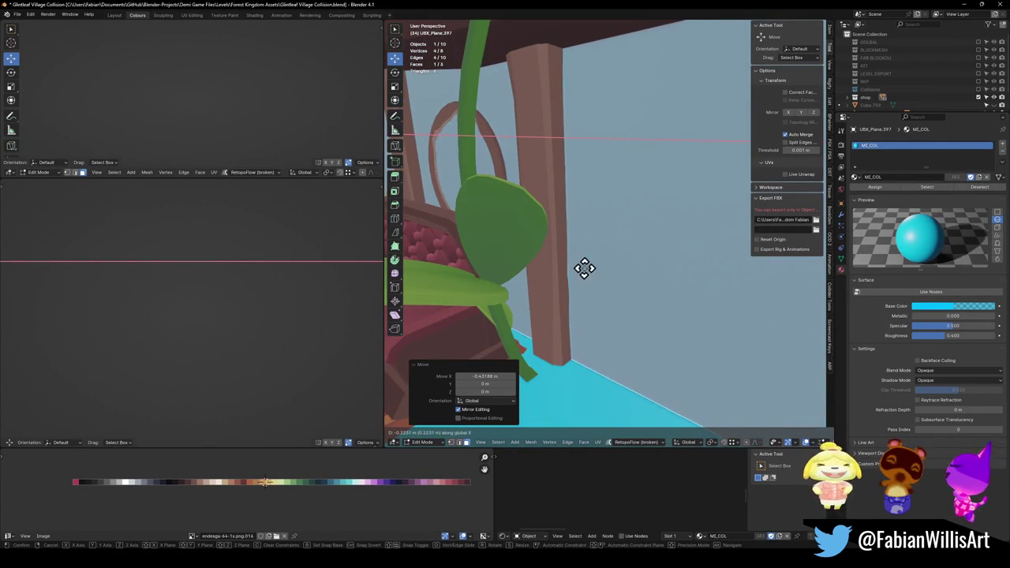
left_click(582, 268)
key("shift+grave")
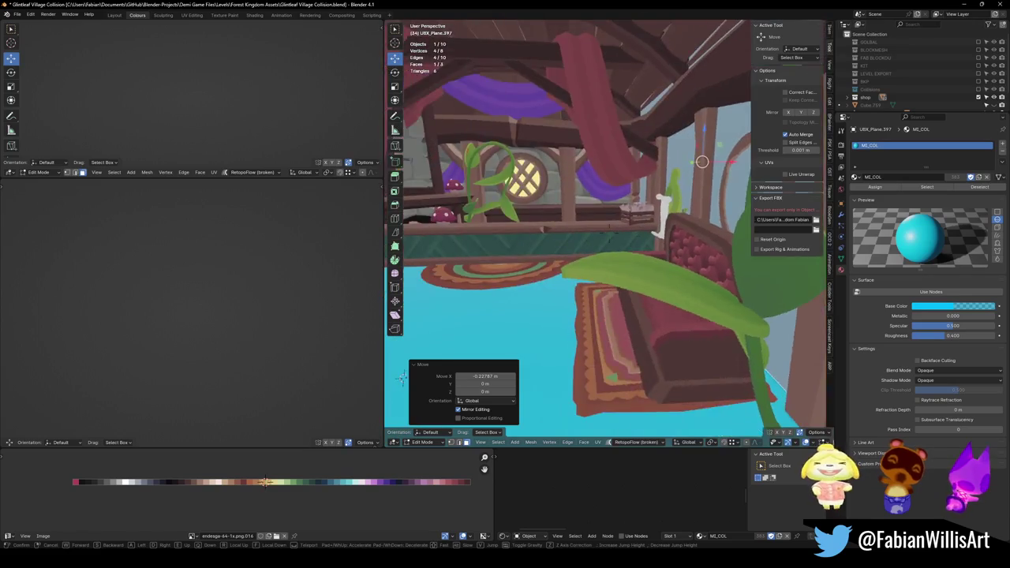
Step: Move the collider's wall geometry further along X, then deselect it
left_click(625, 261)
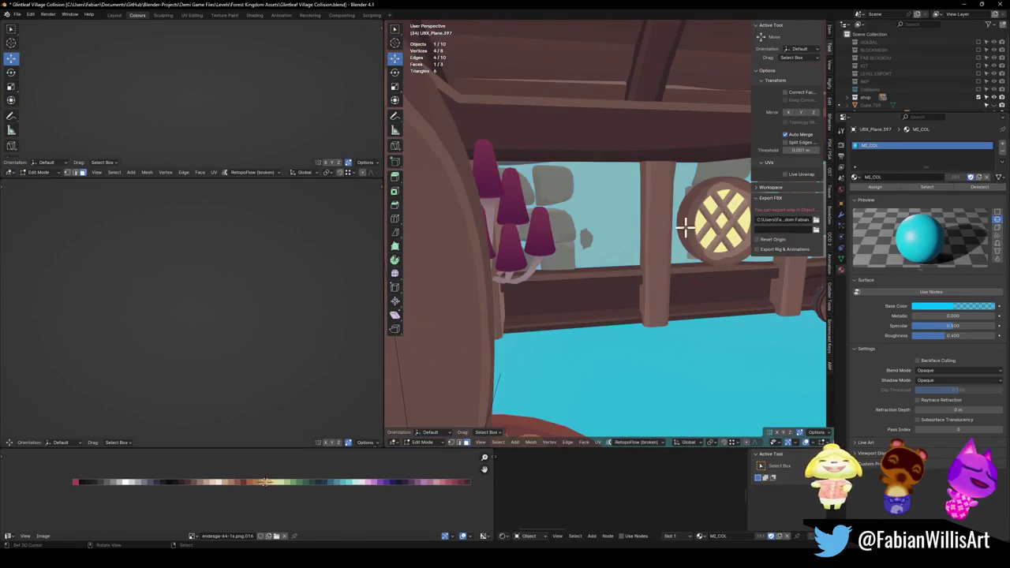
key("g")
key("x")
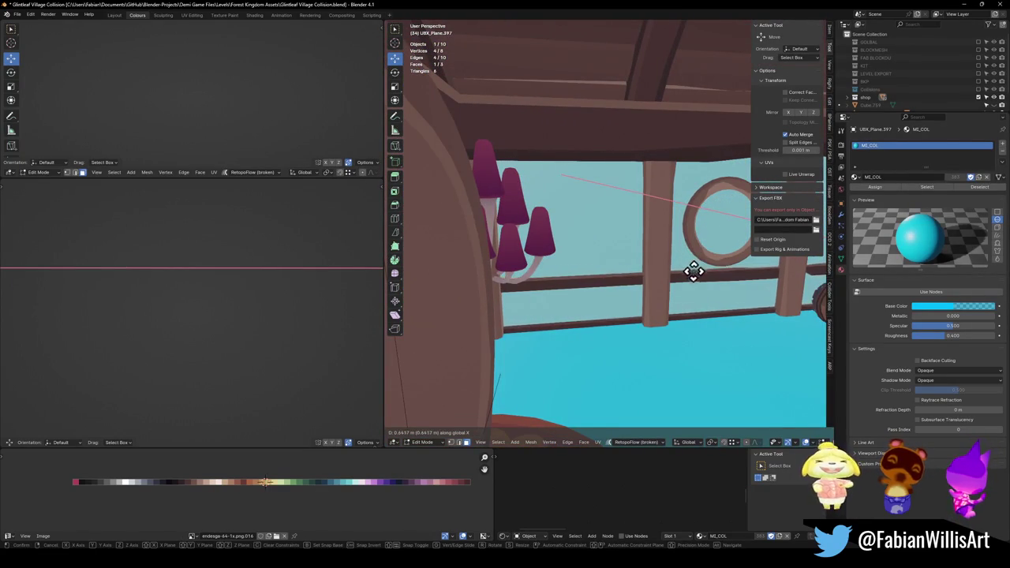
left_click(701, 286)
key("shift+grave")
key("s")
left_click(626, 265)
left_click(713, 234)
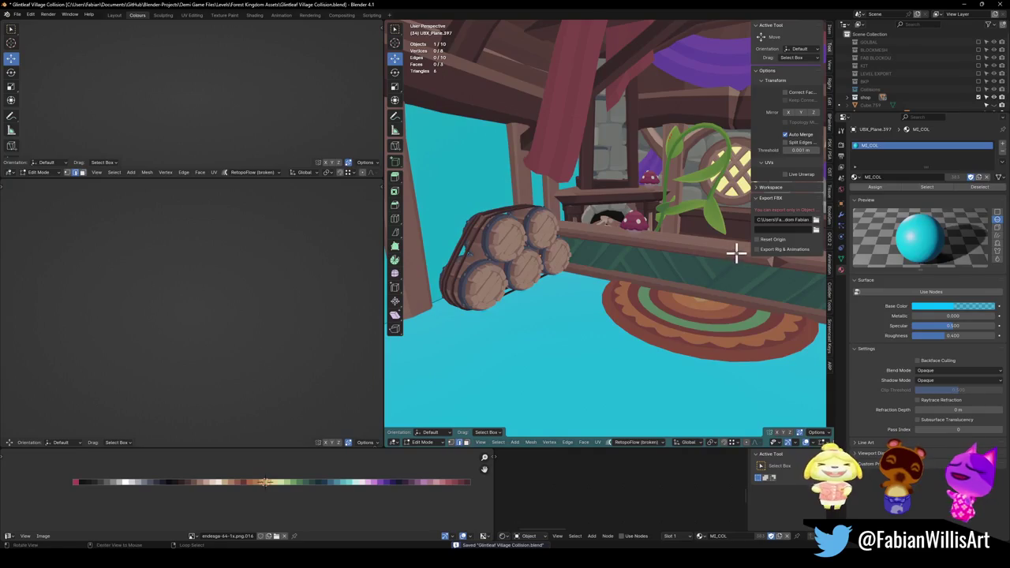
Step: Fill a new collider face from an open edge near the window wall
key("shift+grave")
left_click(593, 239)
key("f")
key("shift+grave")
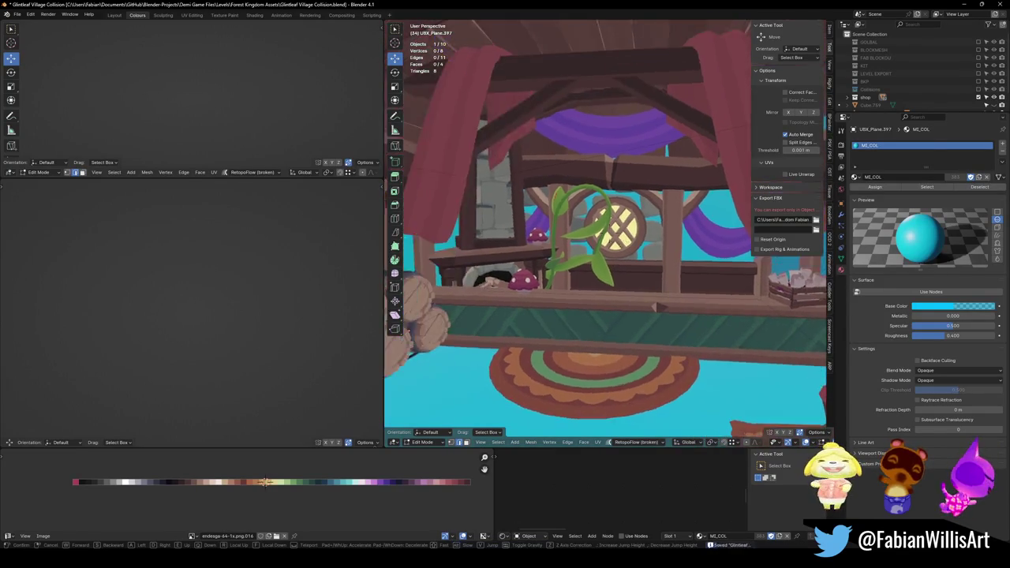
left_click(612, 215)
key("shift+grave")
left_click(602, 189)
Step: Select a collider face by the window and move it along Y
left_click(591, 155, "alt")
key("shift+grave")
left_click(592, 158)
left_click(661, 162, "shift")
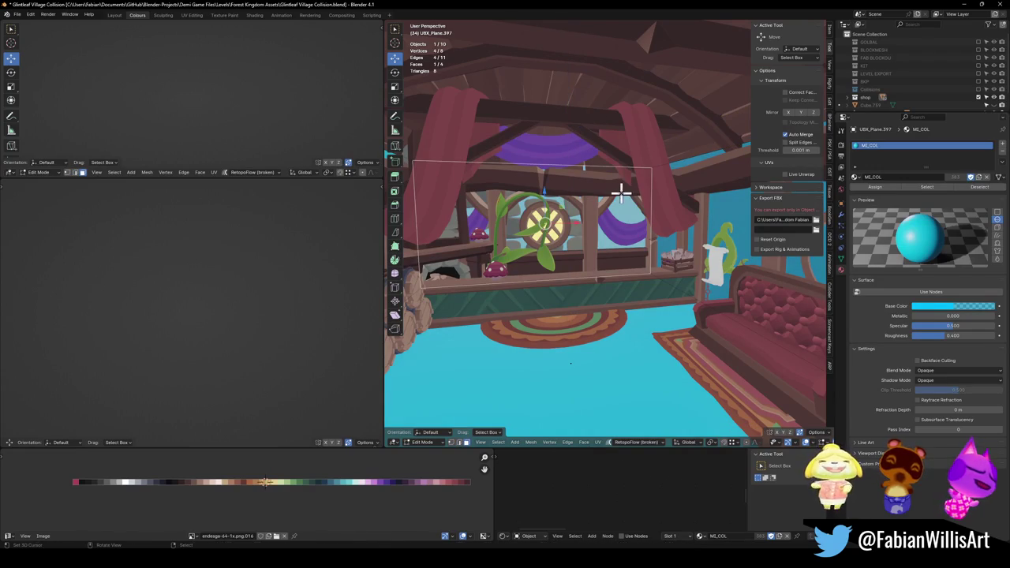
key("g")
key("y")
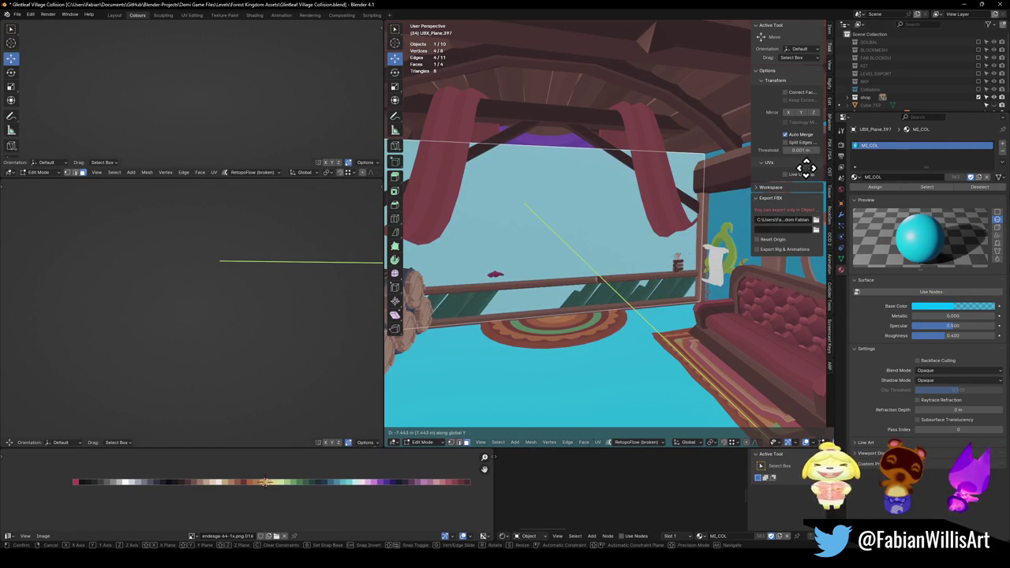
left_click(810, 164)
scroll(548, 275, "up", 3)
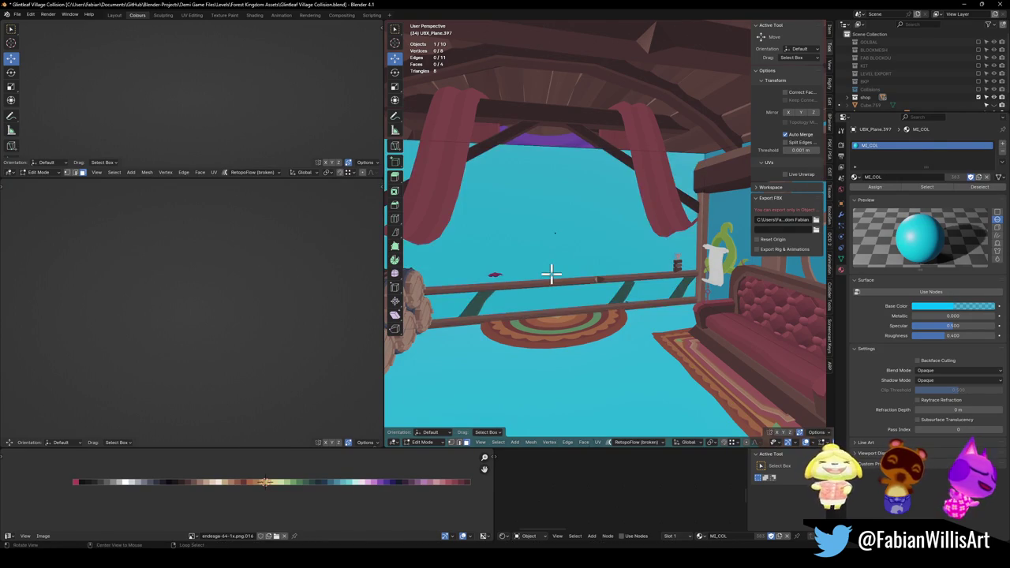
mouse_move(626, 269)
left_mouse_down()
mouse_move(642, 270)
mouse_move(571, 289)
mouse_move(633, 269)
left_mouse_up()
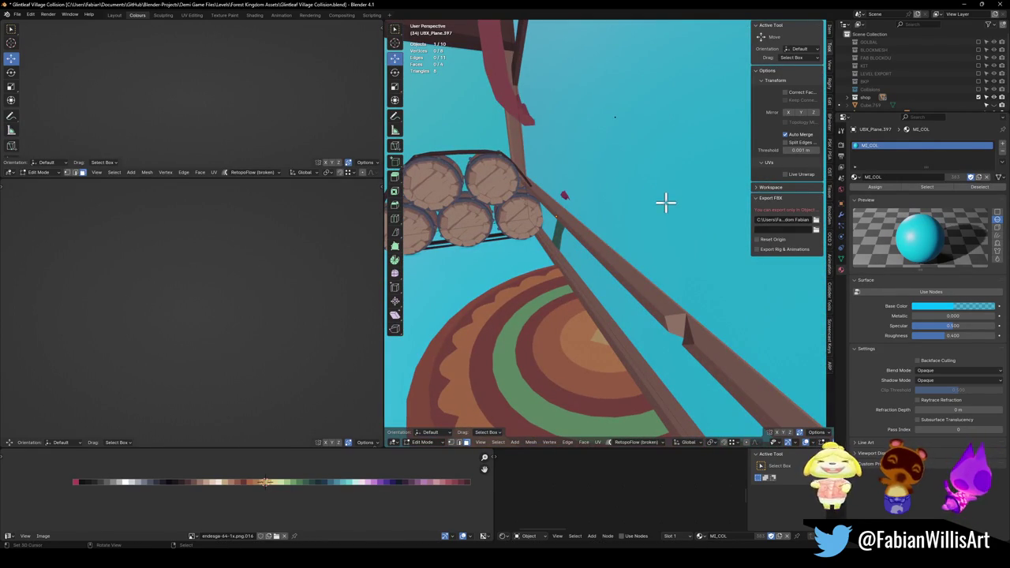
Step: Move the whole floor collision plane -0.2917 m along Y past the railing and save
key("a")
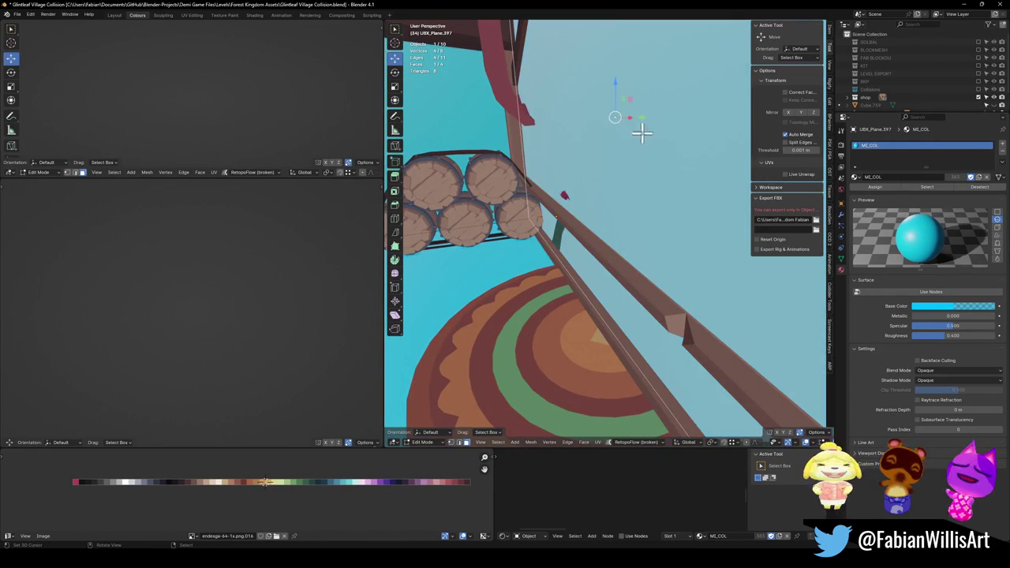
key("g")
key("y")
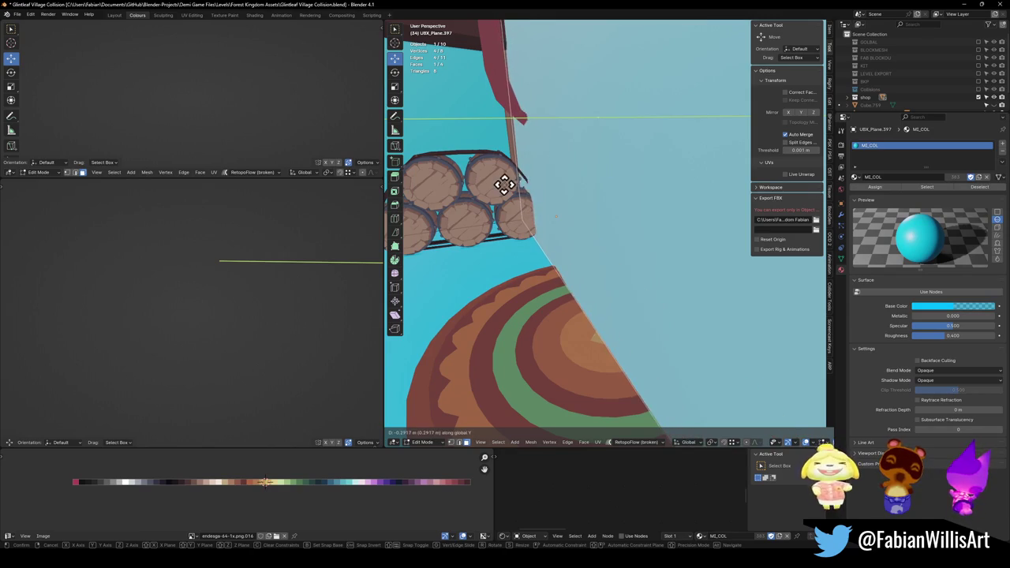
left_click(526, 186)
key("alt+a")
key("ctrl+s")
Step: Return to Object Mode and save the collision file again
mouse_move(589, 244)
left_mouse_down()
mouse_move(577, 258)
mouse_move(700, 232)
mouse_move(668, 214)
mouse_move(521, 252)
mouse_move(517, 210)
mouse_move(608, 221)
mouse_move(634, 212)
left_mouse_up()
scroll(634, 212, "down", 5)
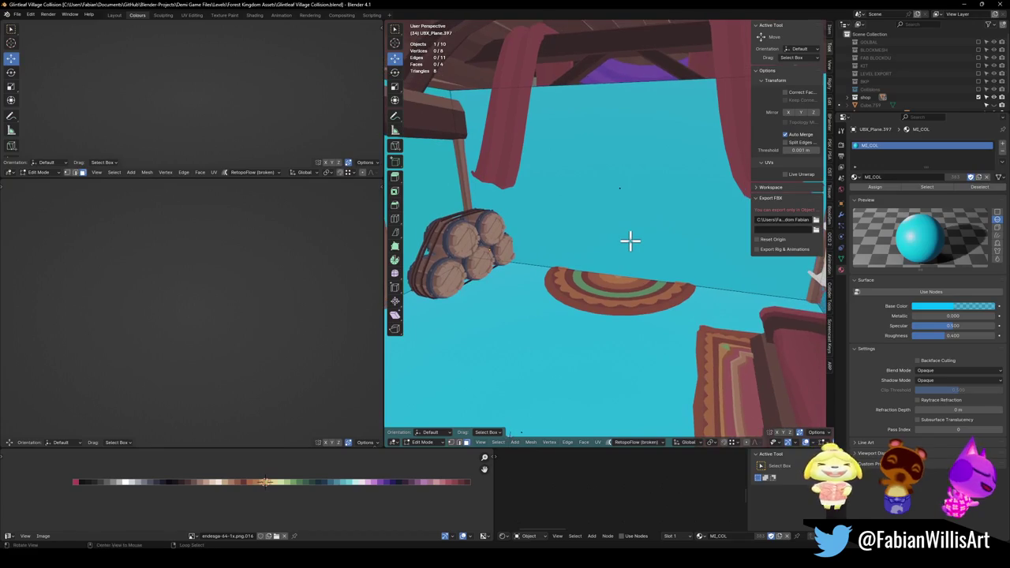
key("ctrl+Tab")
left_click(630, 251)
key("ctrl+s")
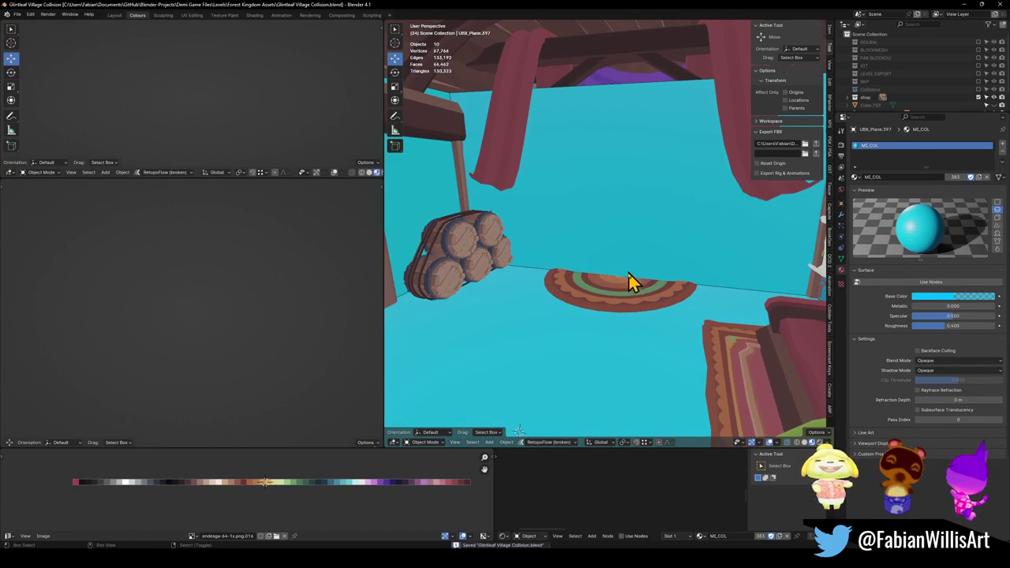
Step: Fly to the stacked barrel pile, select it, and enter its Edit Mode
key("shift+grave")
key("s")
left_click(627, 286)
left_click(539, 251)
key("Tab")
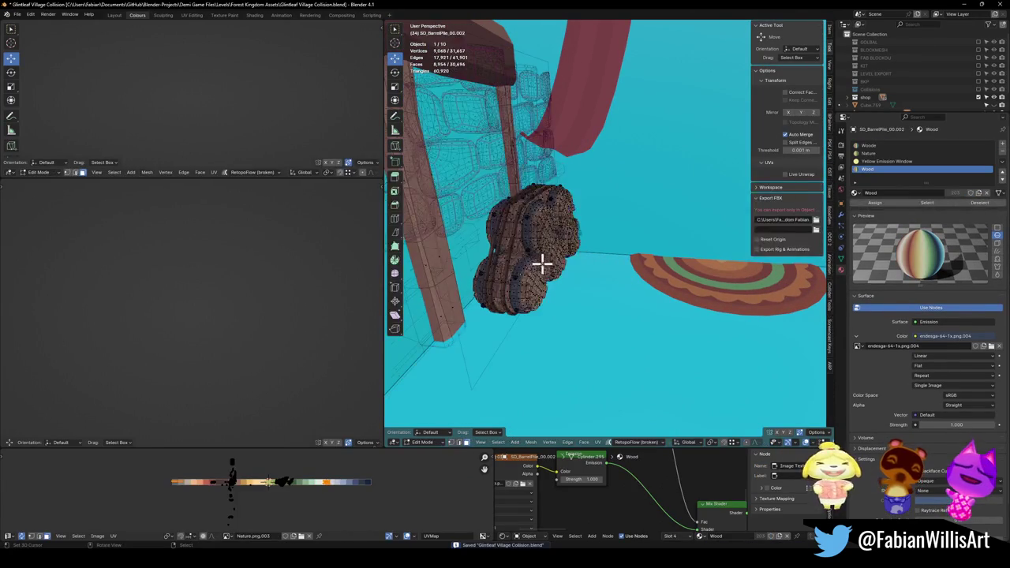
key("a")
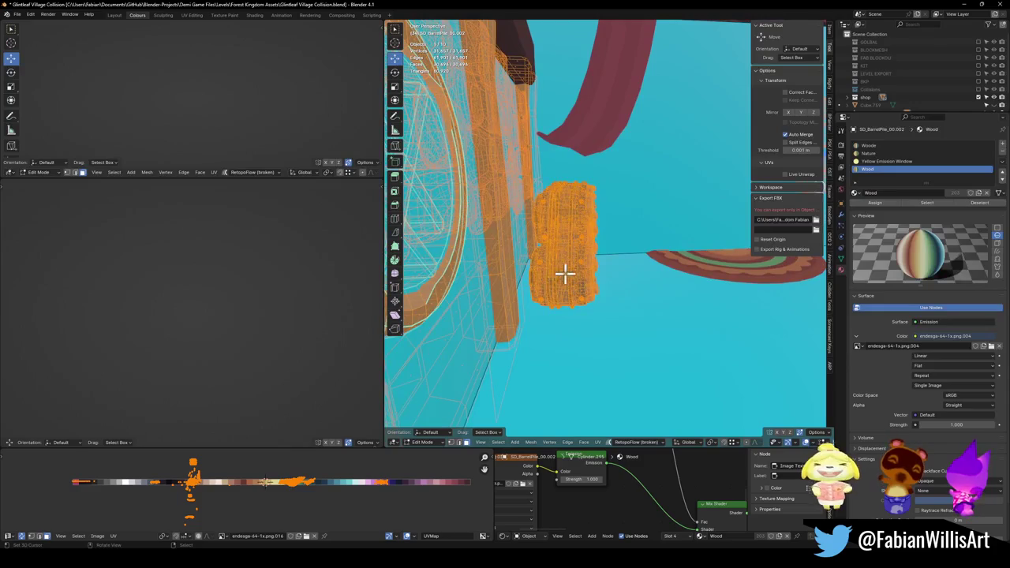
key("alt+a")
Step: Box-select the barrel geometry and wrap it in a convex-hull collider
mouse_move(566, 251)
left_mouse_down()
mouse_move(577, 266)
mouse_move(589, 259)
left_mouse_up()
key("b")
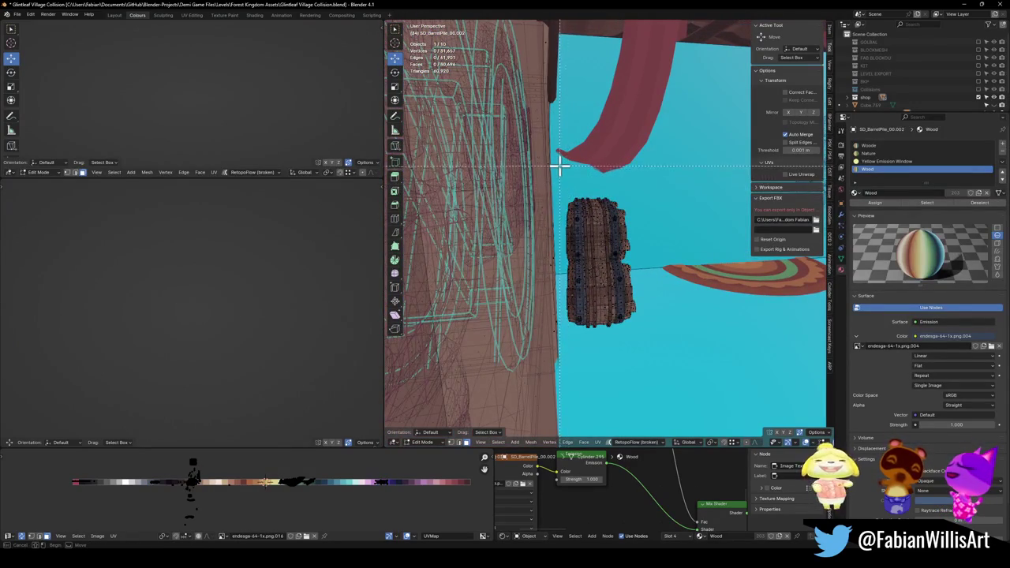
mouse_move(563, 164)
left_mouse_down()
mouse_move(579, 215)
mouse_move(692, 377)
mouse_move(661, 339)
left_mouse_up()
key("g")
key("Escape")
key("shift+c")
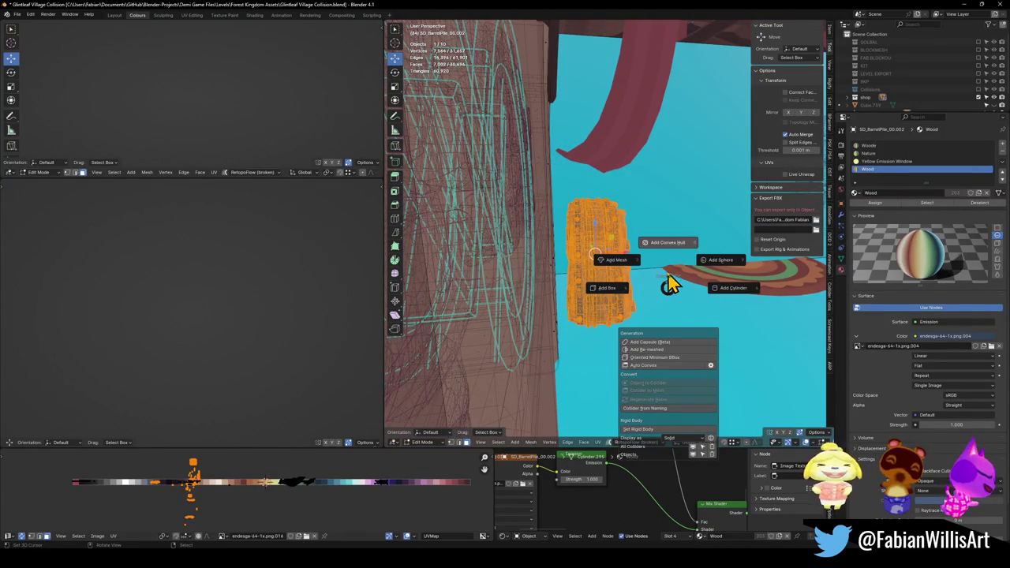
left_click(668, 245)
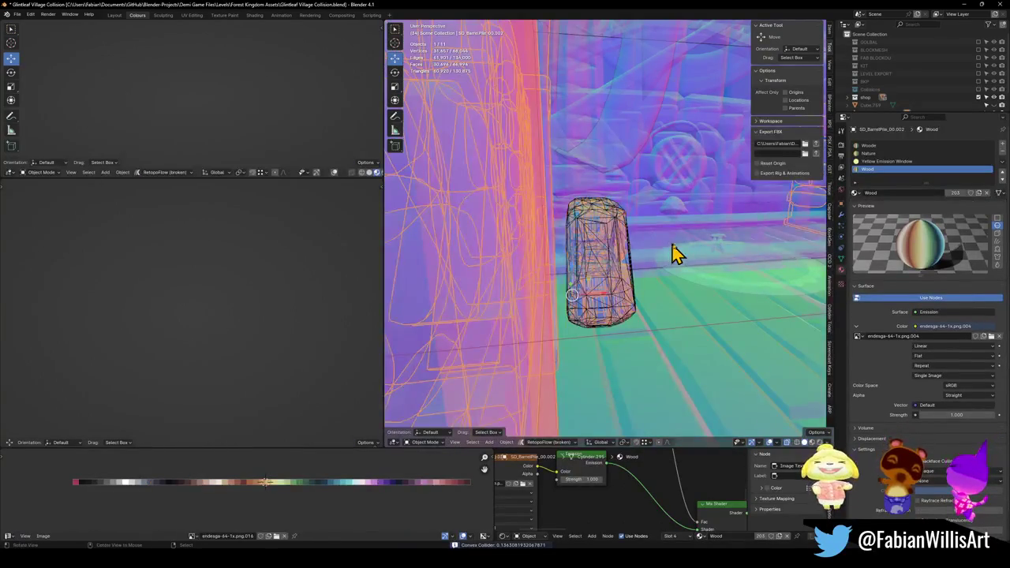
Step: Switch to opaque solid shading and start editing the table's geometry
key("z")
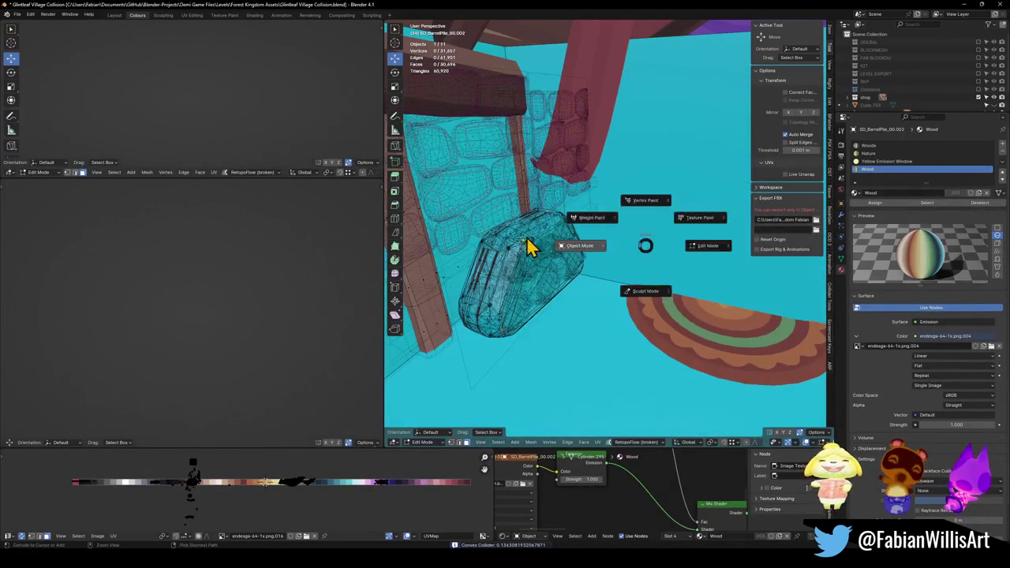
left_click(561, 244)
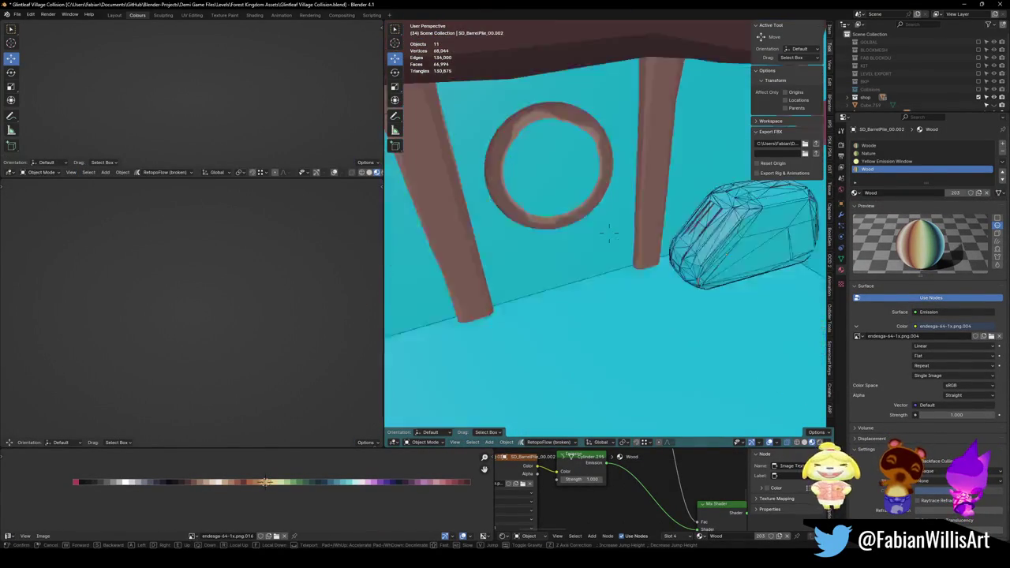
left_click(543, 221)
key("Tab")
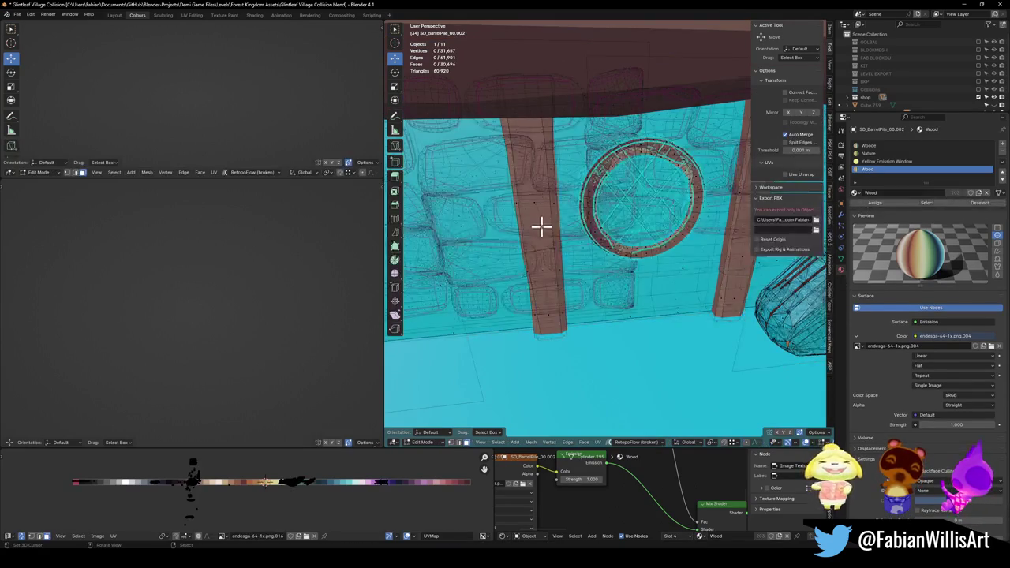
Step: Select both table legs and give them convex-hull colliders
key("l")
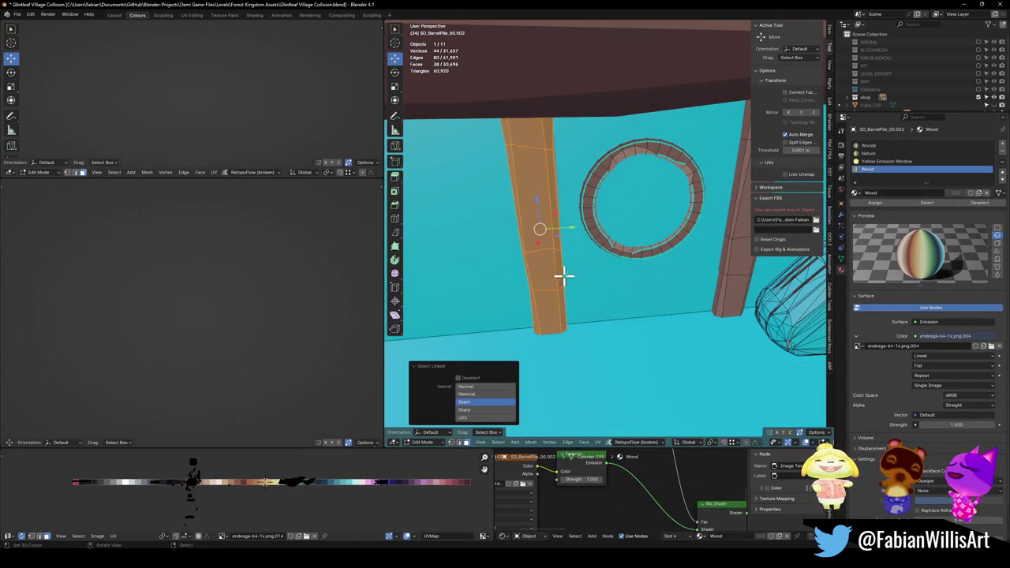
key("l")
key("ctrl+shift+x")
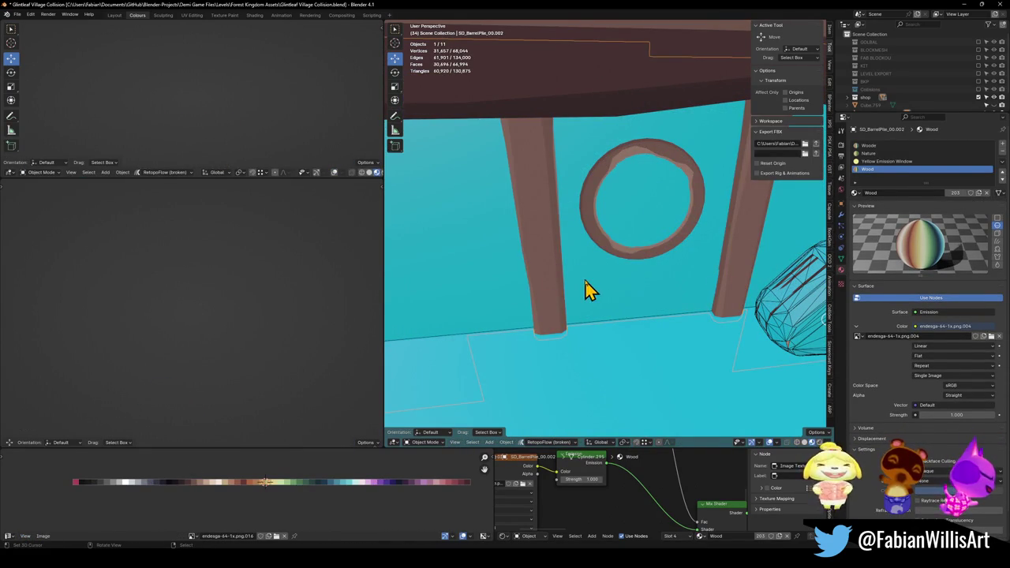
key("Tab")
key("shift+c")
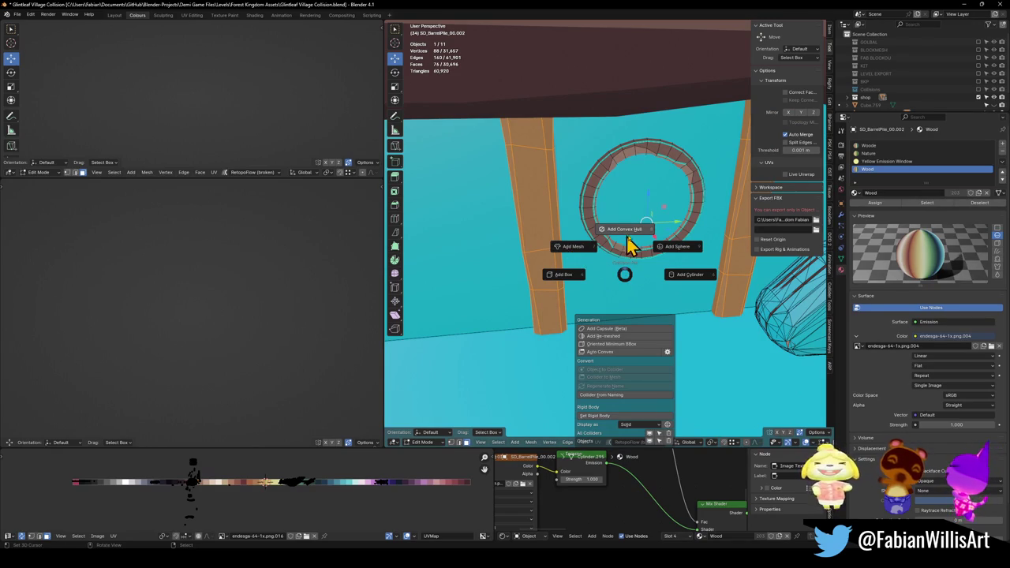
left_click(630, 230)
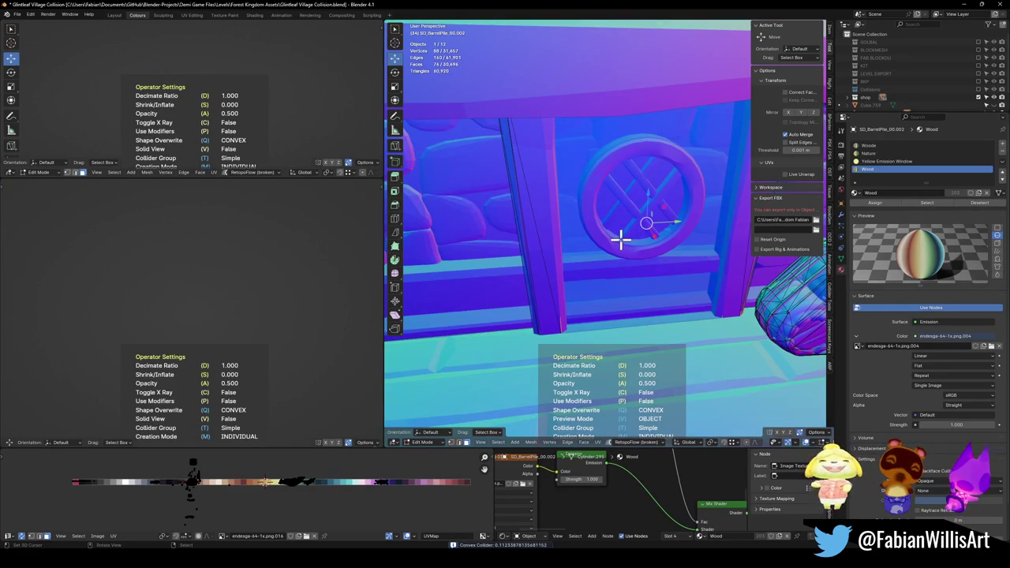
key("ctrl+z")
key("shift+c")
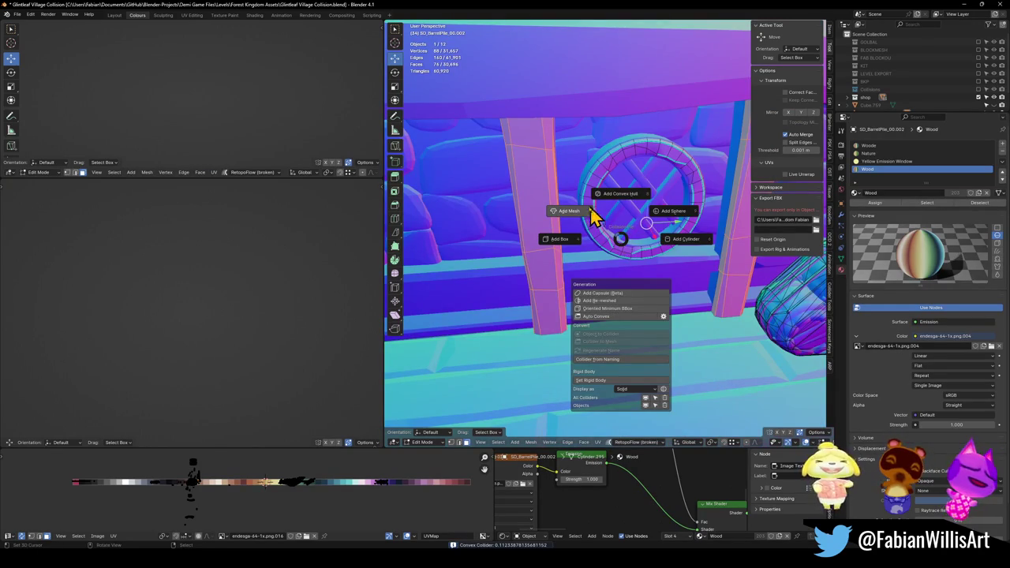
left_click(632, 207)
key("Tab")
Step: Select the round window frame pieces beside the sofa and add a collider to them
scroll(624, 214, "down", 3)
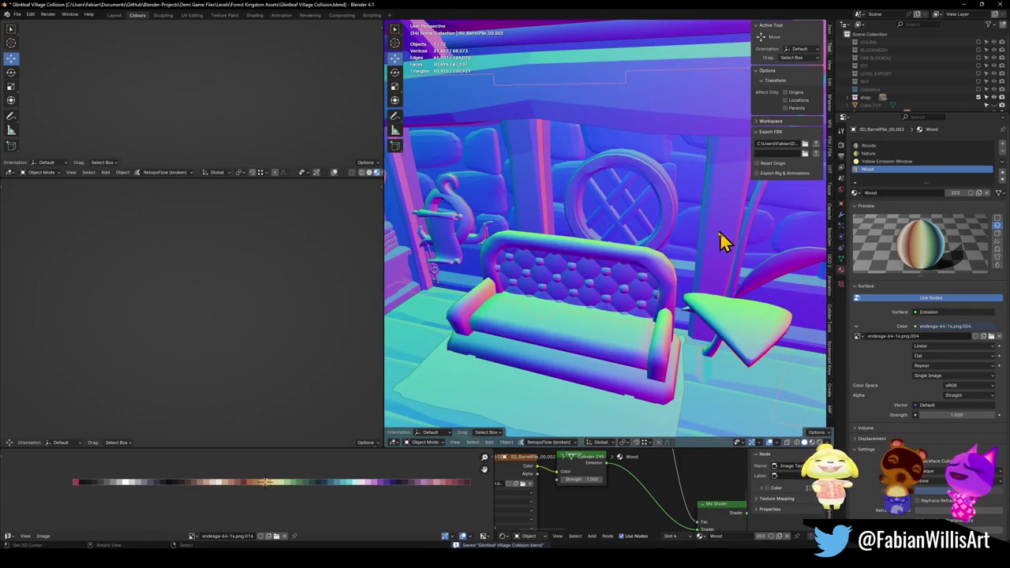
key("Tab")
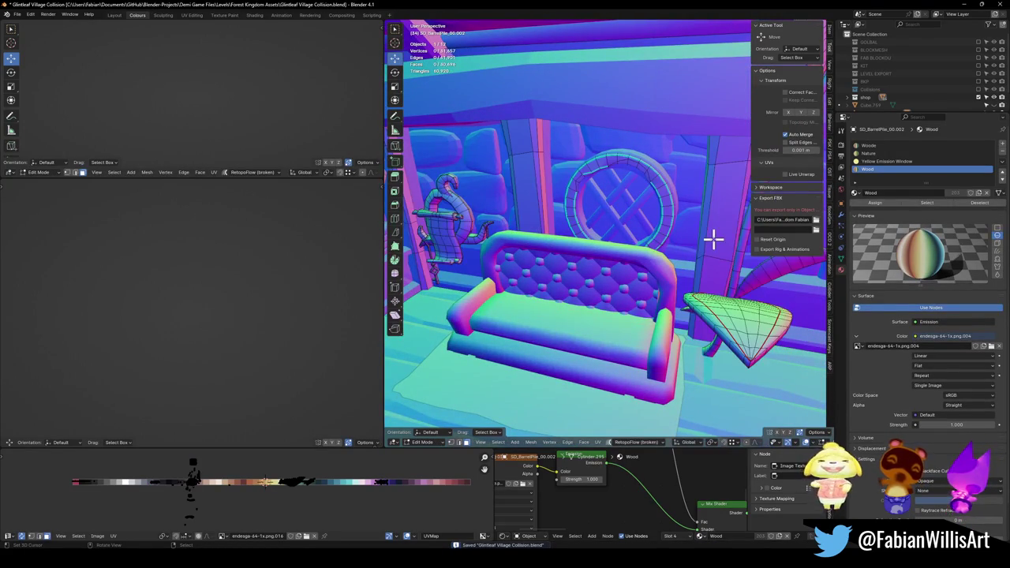
key("l")
key("l")
key("alt+shift+c")
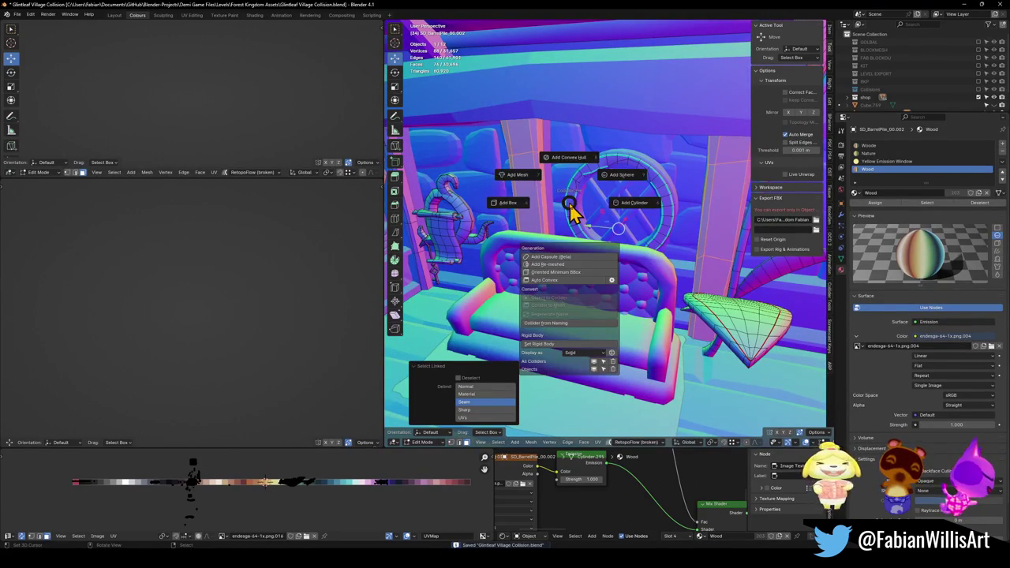
key("Tab")
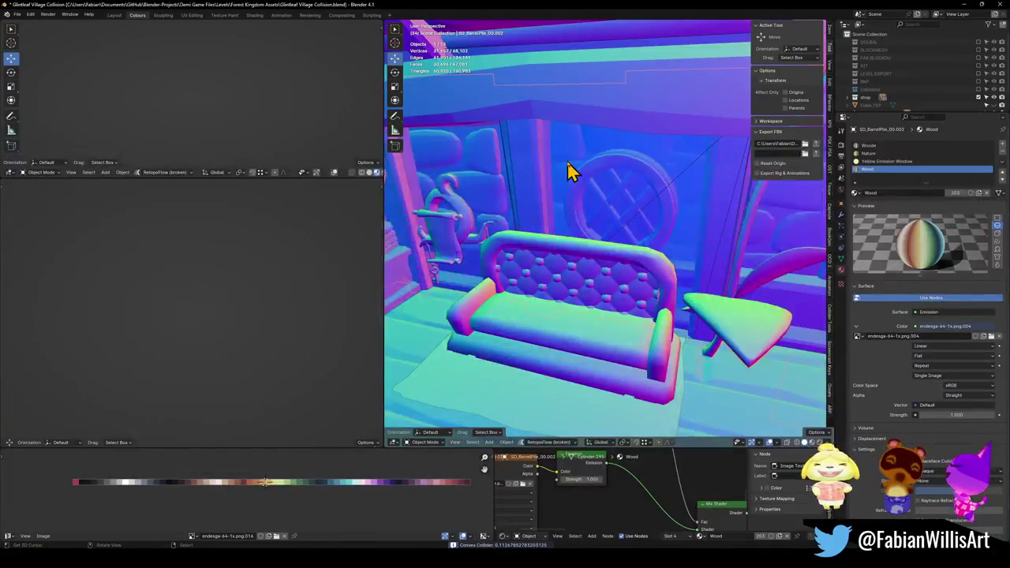
key("Tab")
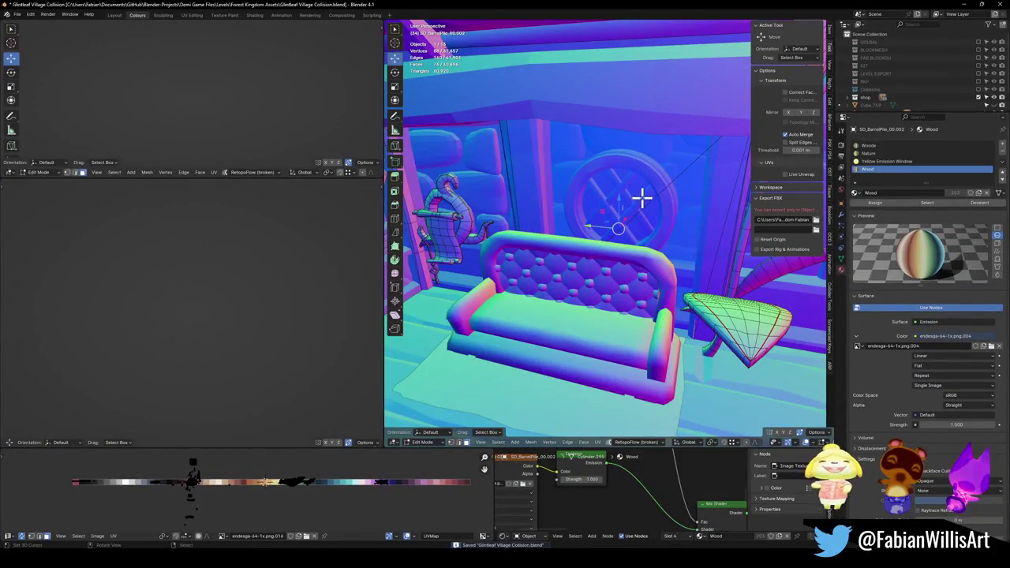
scroll(696, 204, "up", 5)
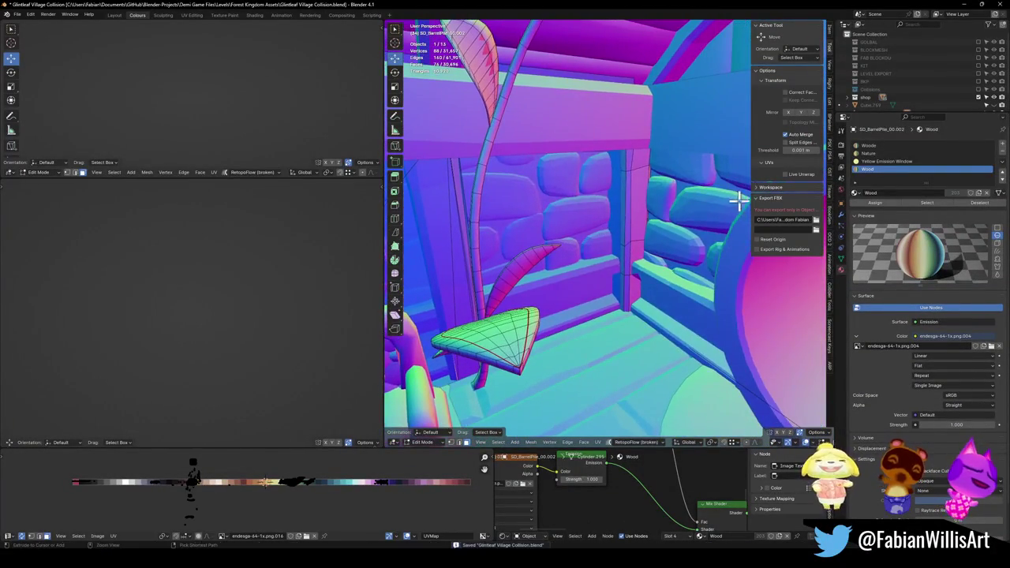
key("Tab")
scroll(627, 209, "up", 4)
Step: Switch to material preview shading, fly to the round window and frame it in Edit Mode
key("z")
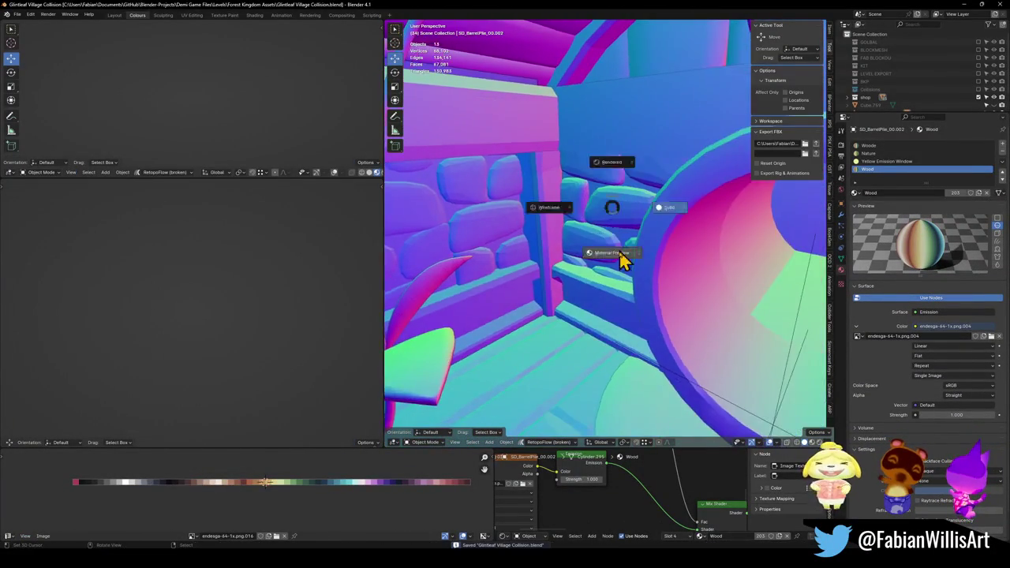
left_click(628, 291)
left_click(562, 363)
key("shift+grave")
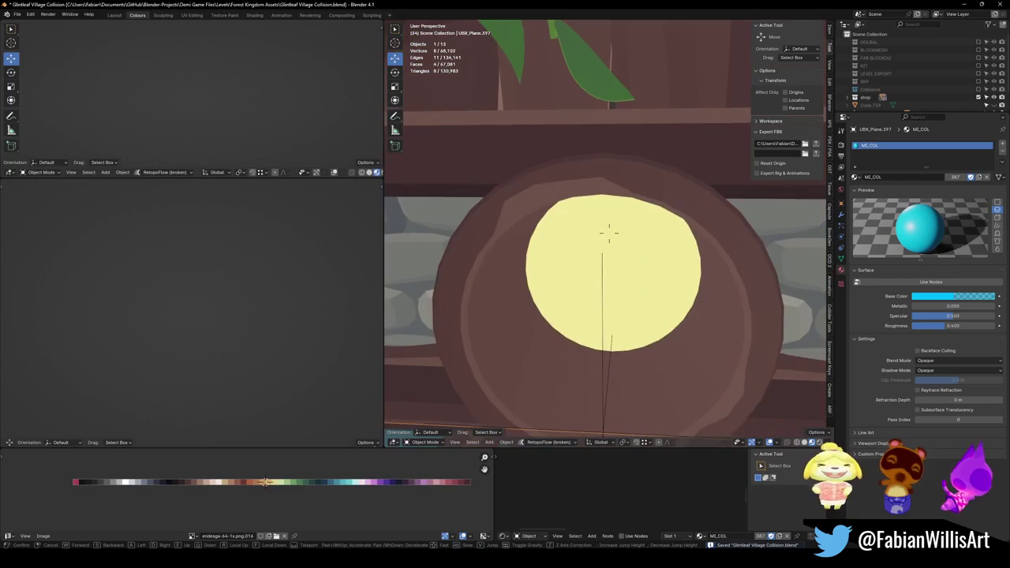
left_click(609, 230)
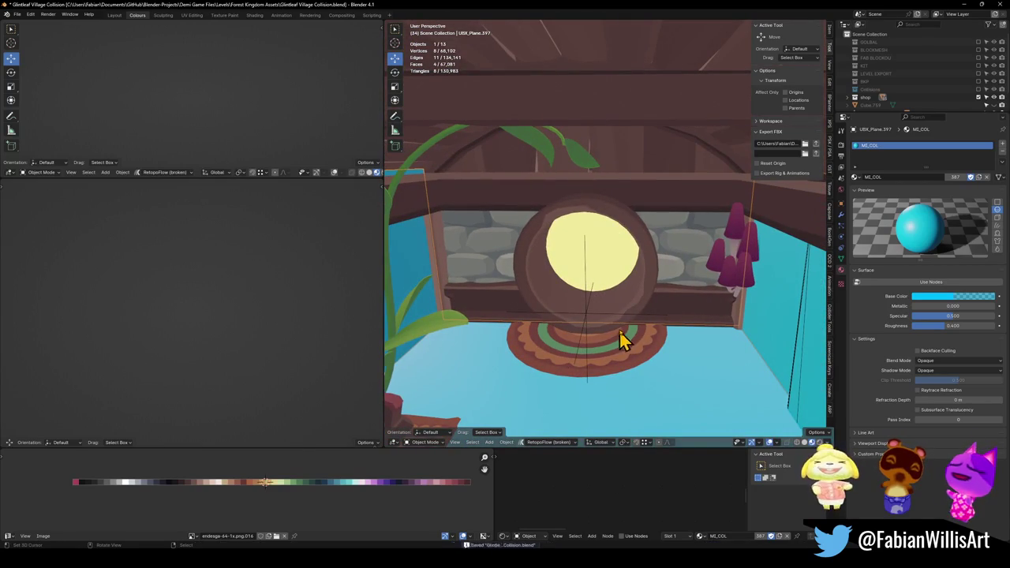
left_click(537, 301)
key("Tab")
key("KP_Decimal")
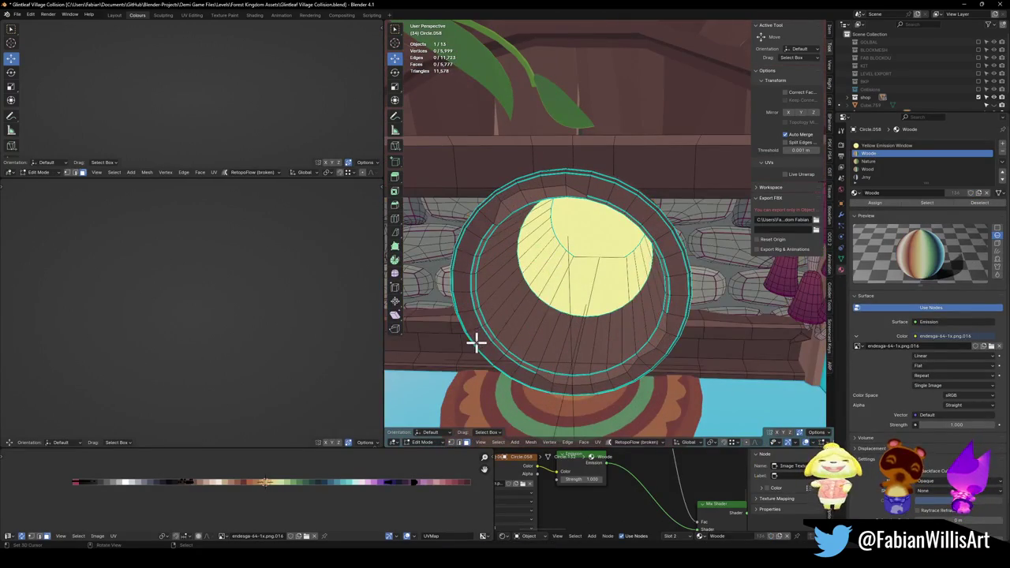
Step: Try duplicating the window's outer ring faces, then undo it and clear the selection
left_click(475, 335, "alt")
key("shift+d")
key("Escape")
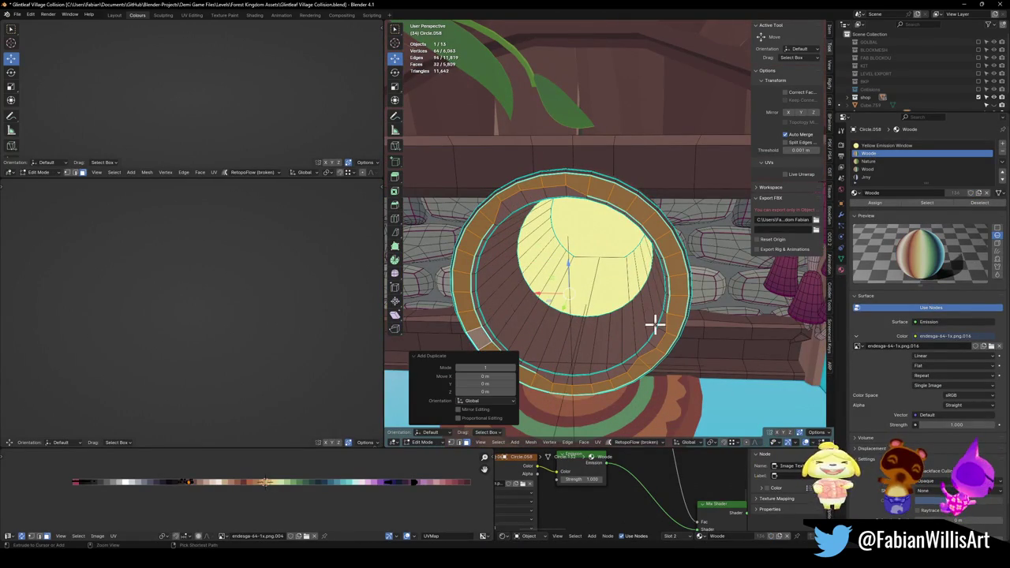
key("ctrl+z")
key("ctrl+z")
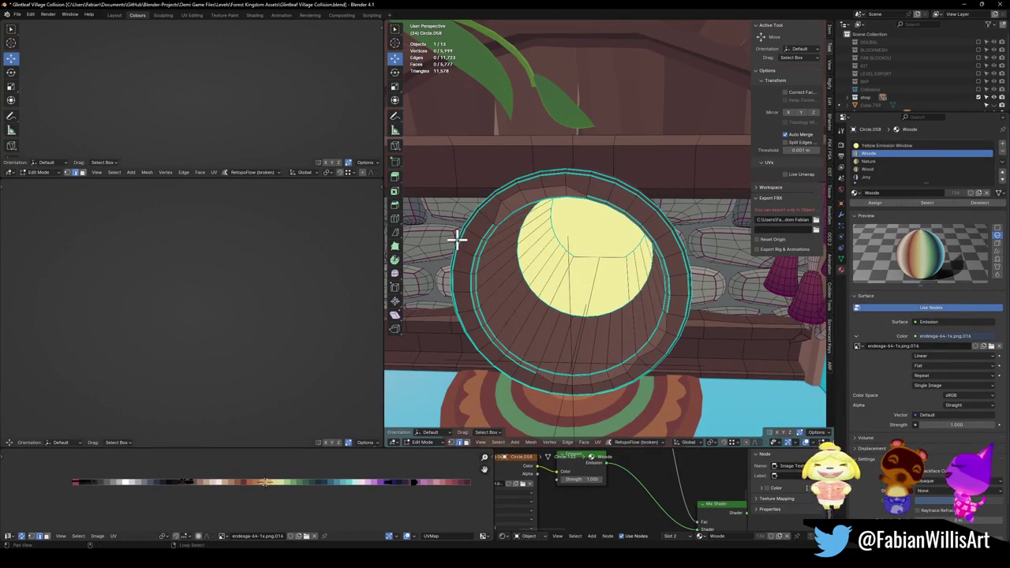
left_click(479, 296, "alt")
key("alt+a")
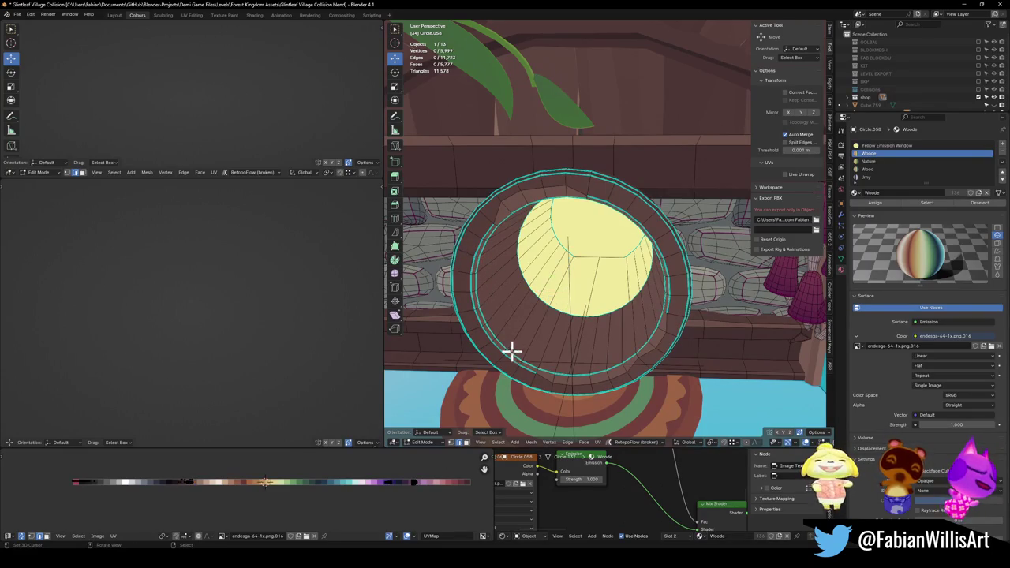
Step: Duplicate the window's rim edge loop, scale it up slightly, fill it with a face, and separate it
left_click(533, 362, "alt")
key("shift+d")
key("Escape")
key("s")
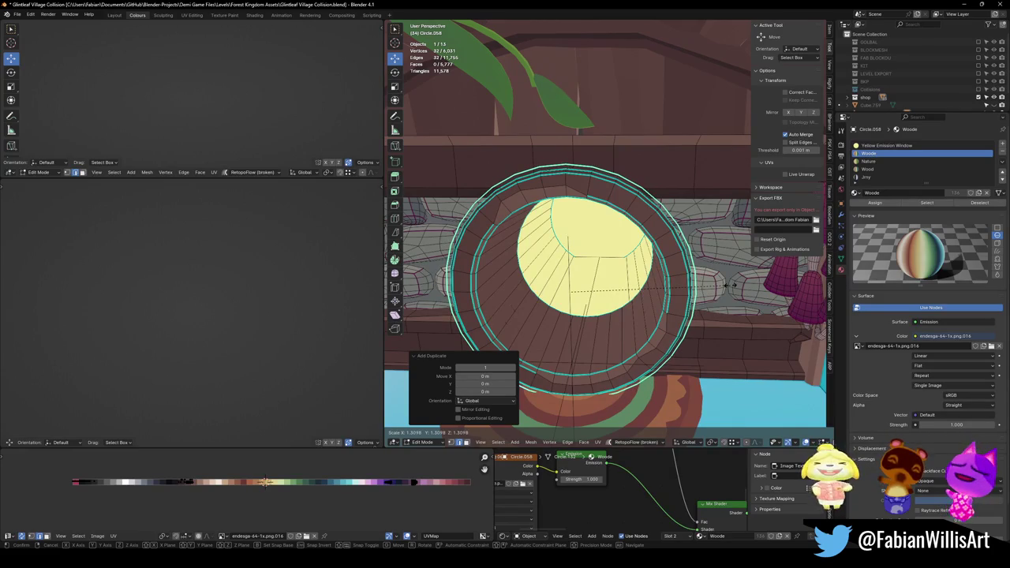
left_click(731, 286)
key("f")
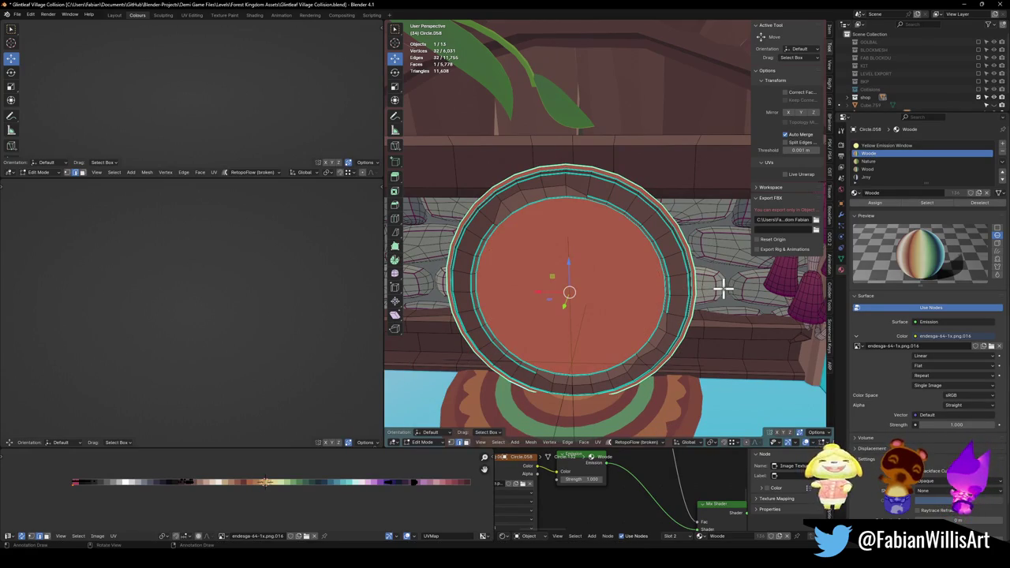
key("p")
left_click(727, 293)
Step: Separate the disc into its own object, inset its face, enlarge the outer rim and save
key("Tab")
left_click(563, 305)
key("Tab")
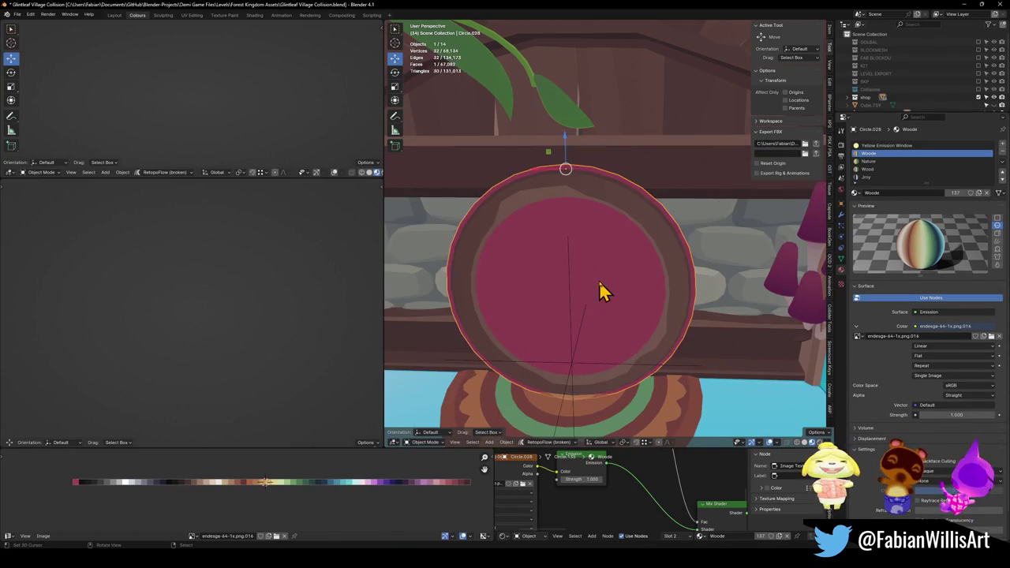
key("a")
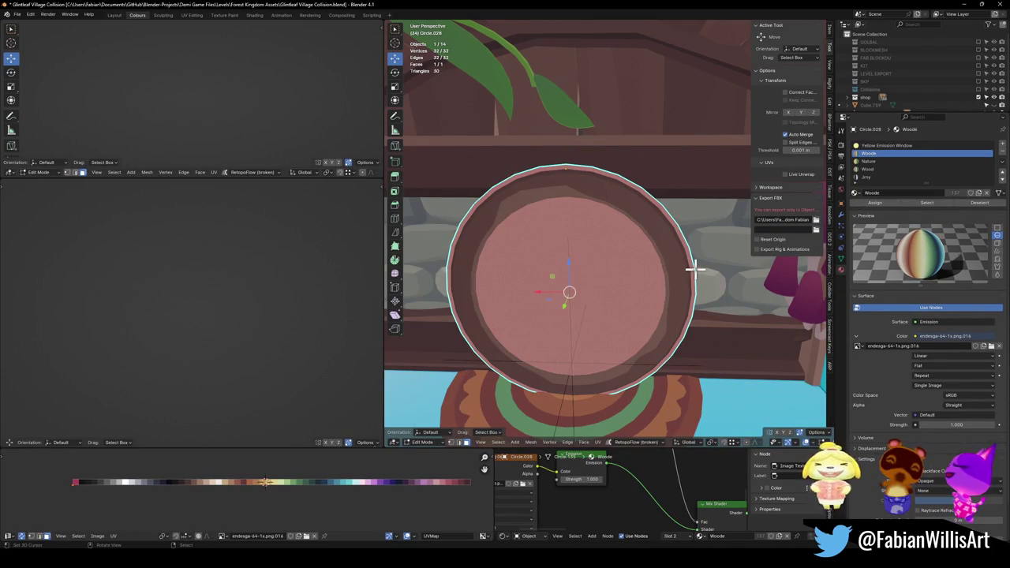
key("i")
left_click(686, 272)
left_click(671, 213, "alt")
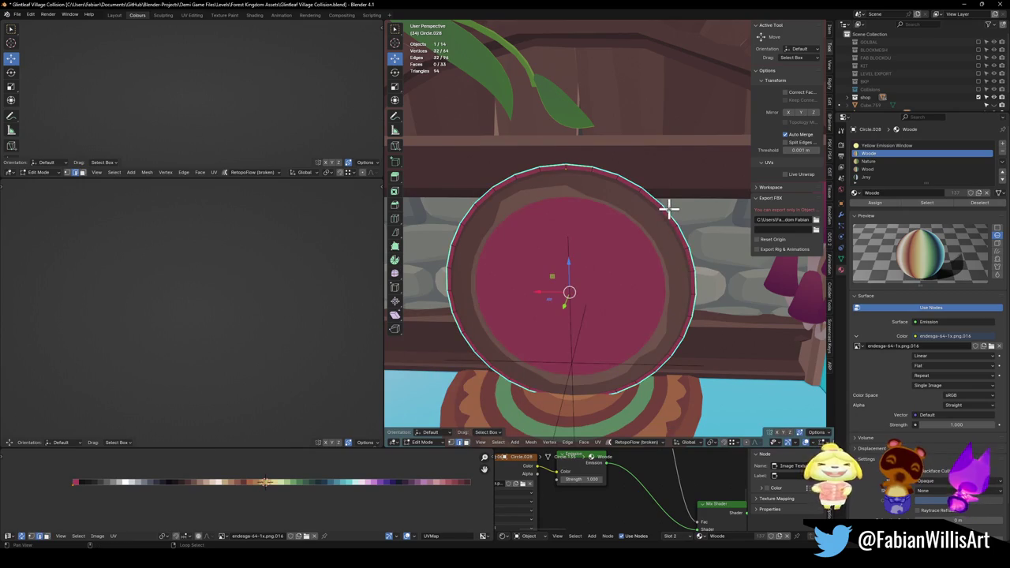
scroll(670, 229, "down", 3)
key("s")
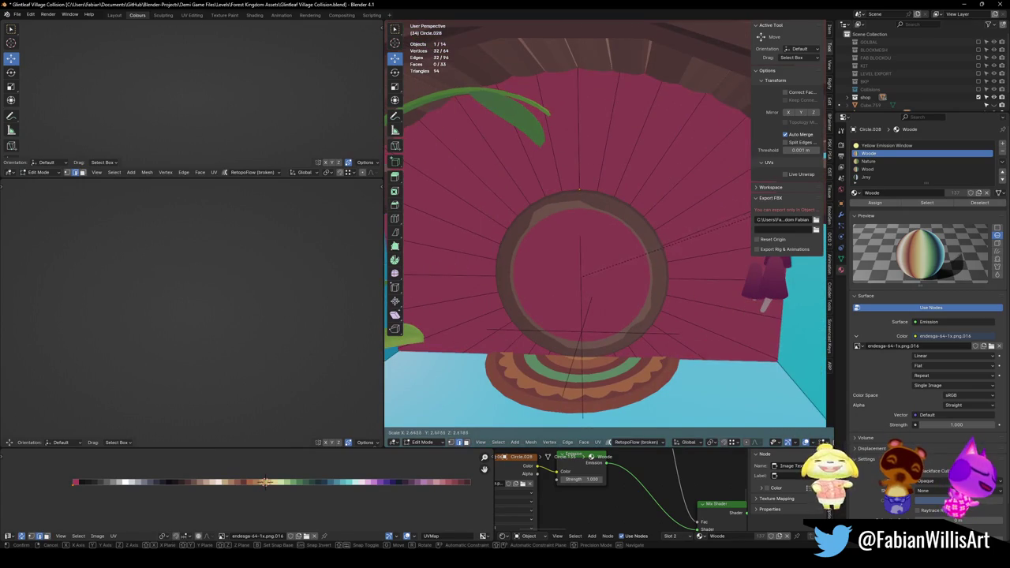
left_click(793, 211)
left_click(796, 198)
key("ctrl+s")
Step: Extrude the disc's inner face inward and push the faces outward with shrink/fatten
left_click(588, 287)
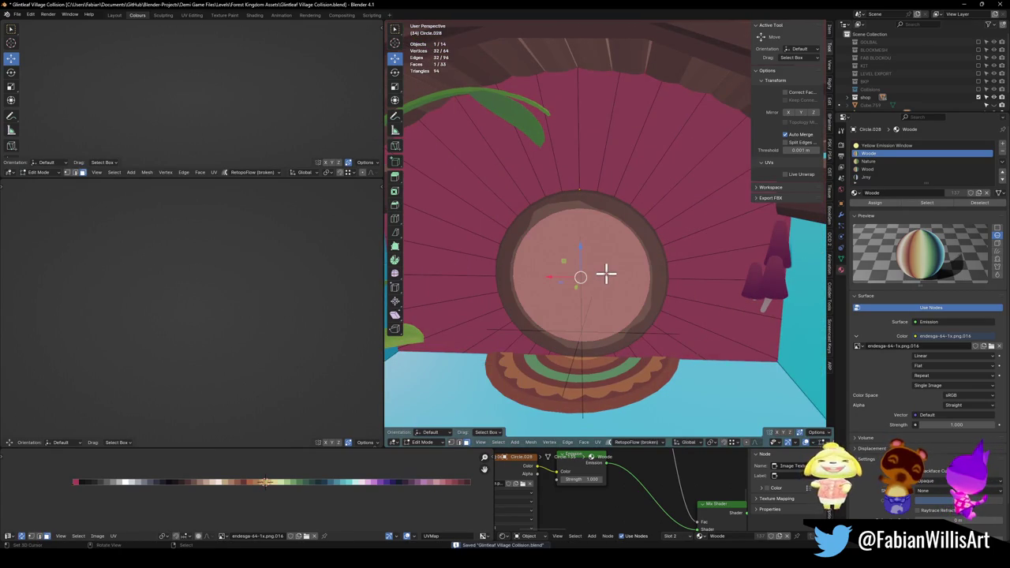
scroll(598, 276, "up", 2)
key("e")
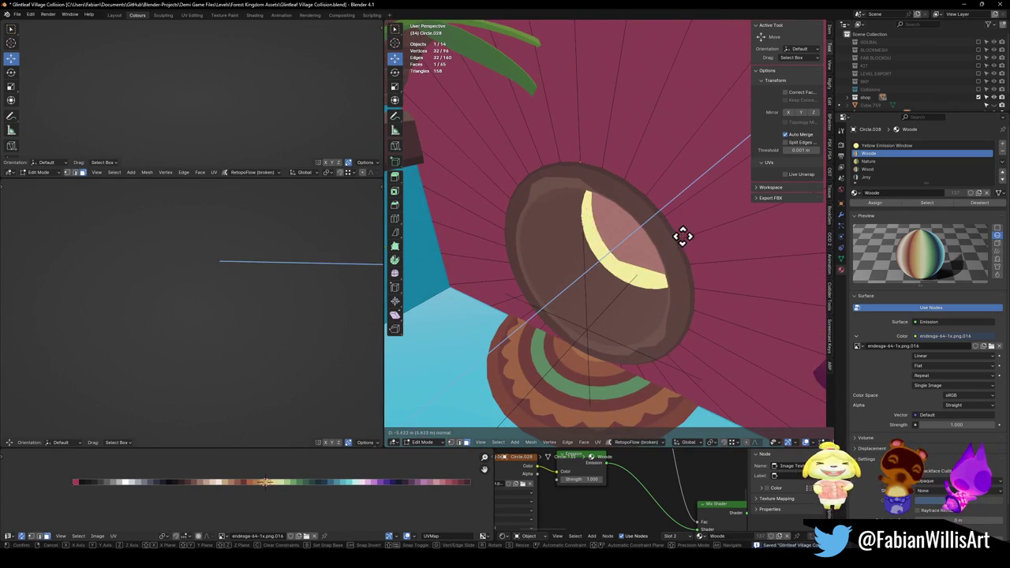
left_click(699, 226)
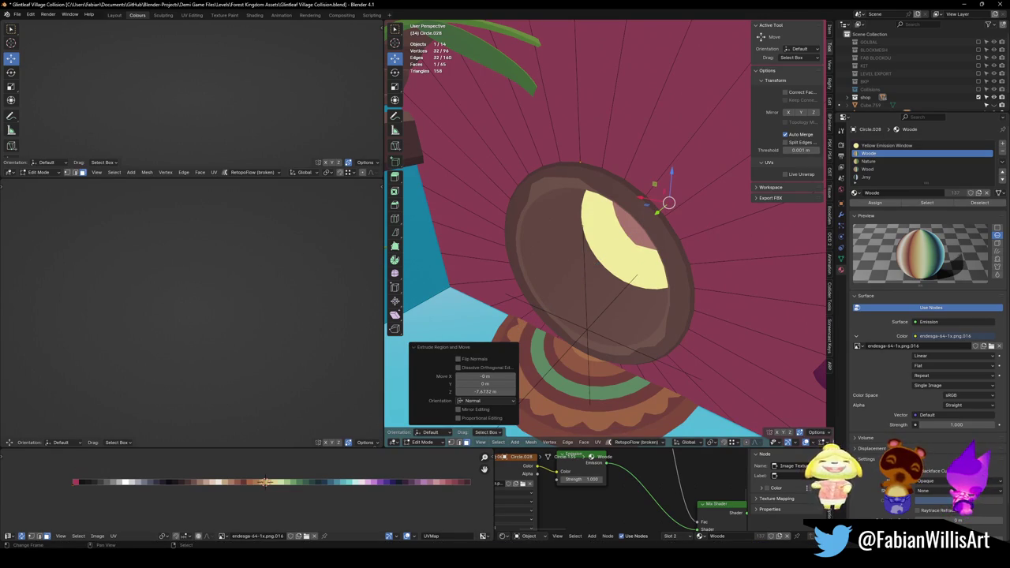
mouse_move(548, 333)
left_mouse_down()
mouse_move(614, 300)
mouse_move(640, 329)
left_mouse_up()
key("alt+a")
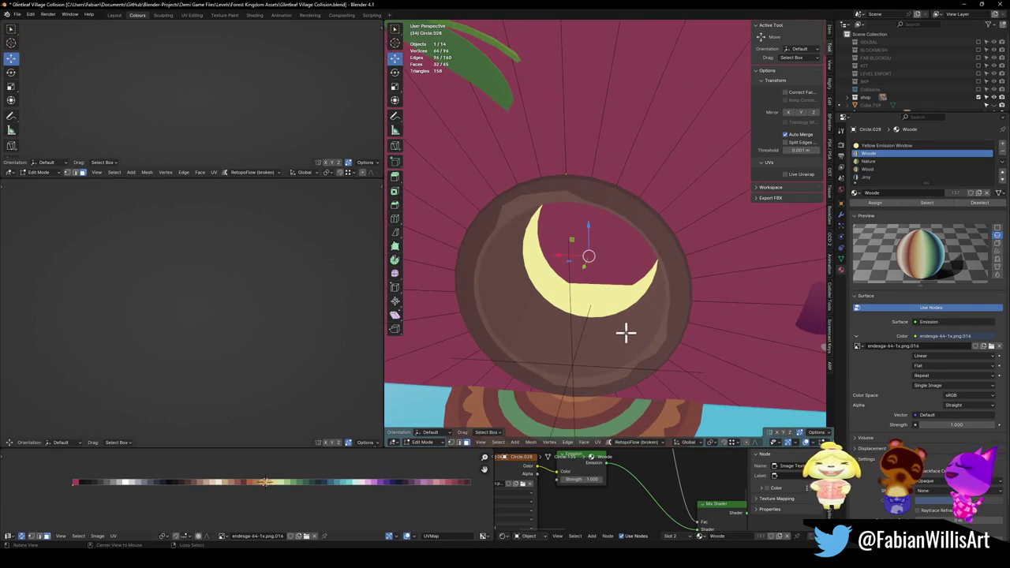
key("alt+s")
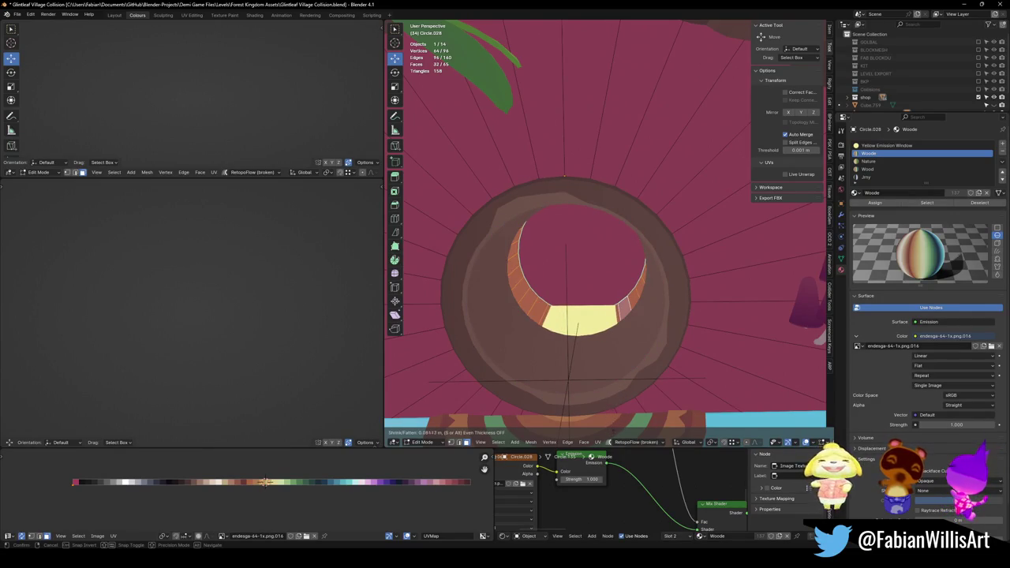
left_click(613, 436)
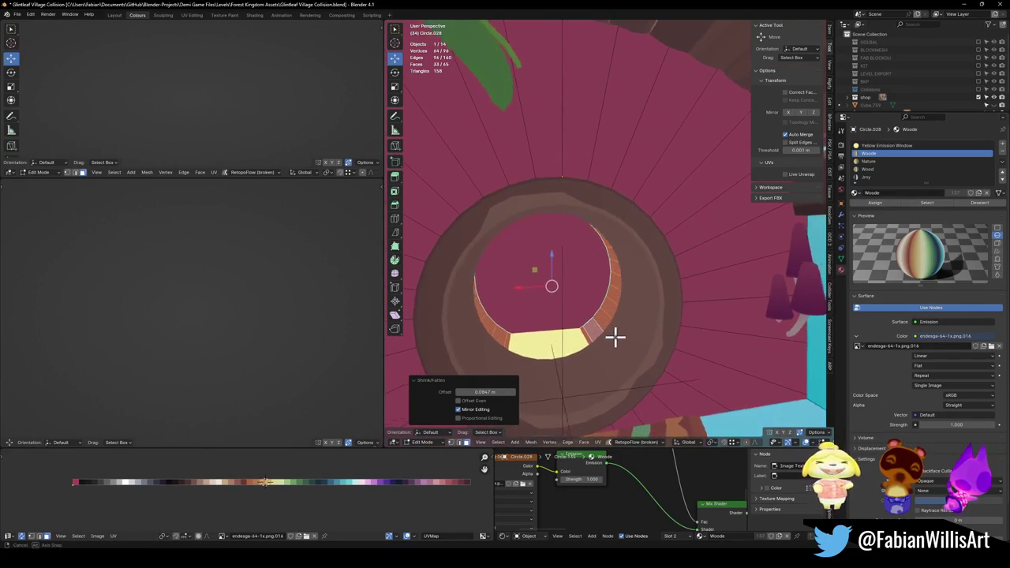
Step: Dissolve the inner ring of faces into one face, re-extrude it, save and return to Object Mode
left_click(614, 320, "alt")
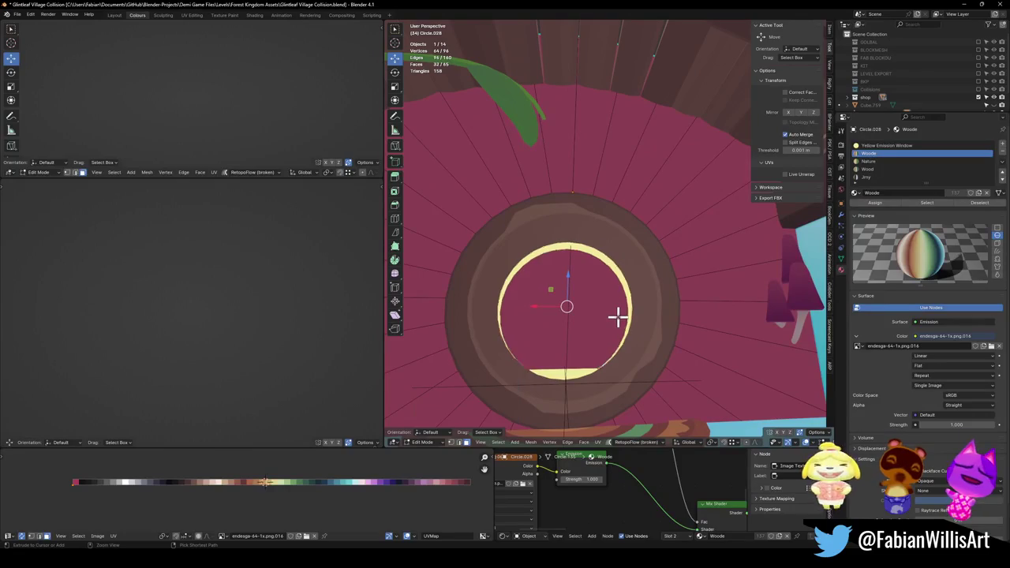
key("ctrl+x")
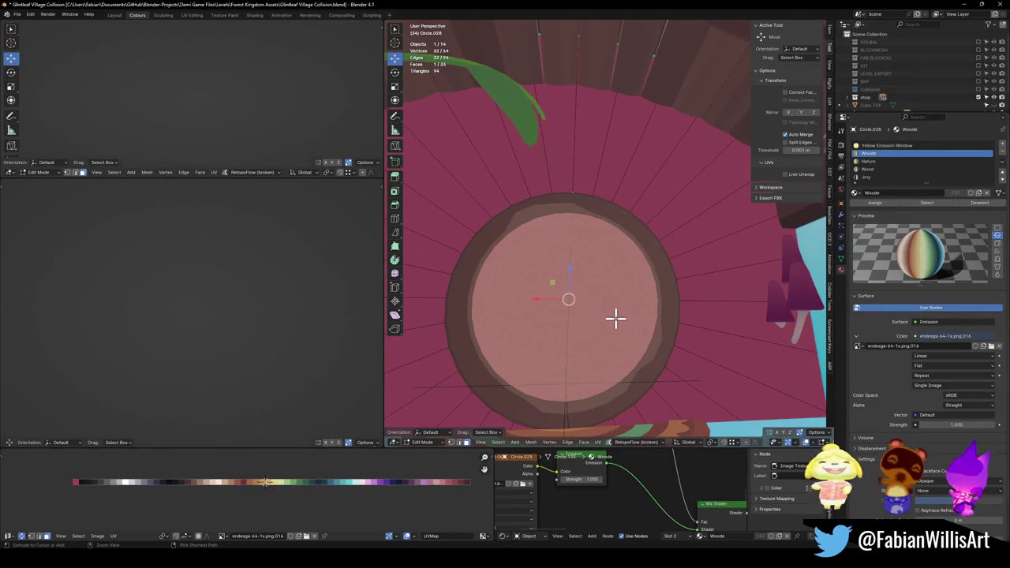
left_click_drag(614, 320, 604, 344)
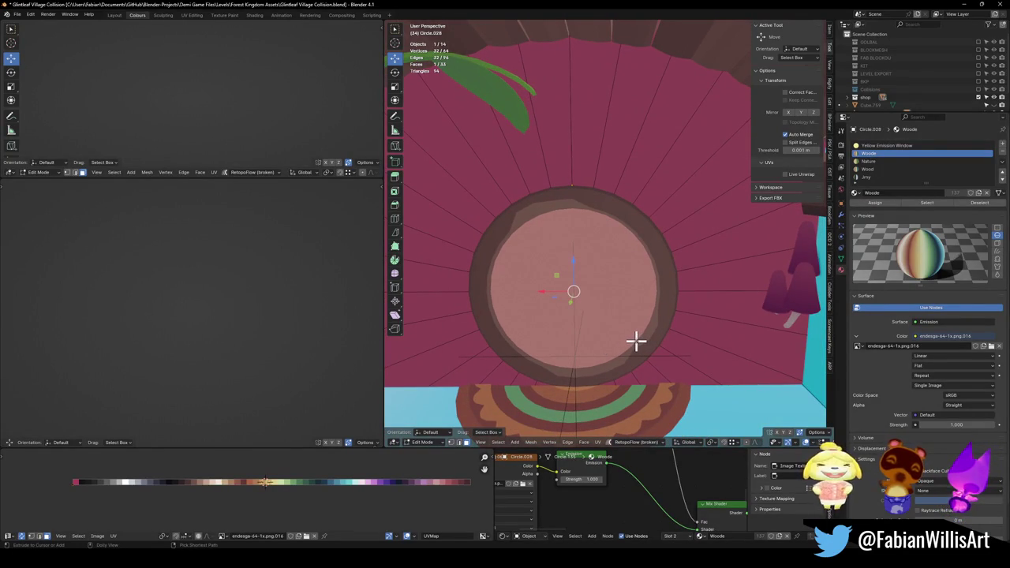
key("e")
left_click_drag(607, 331, 618, 323)
key("ctrl+z")
key("ctrl+shift+z")
key("ctrl+KP_Add")
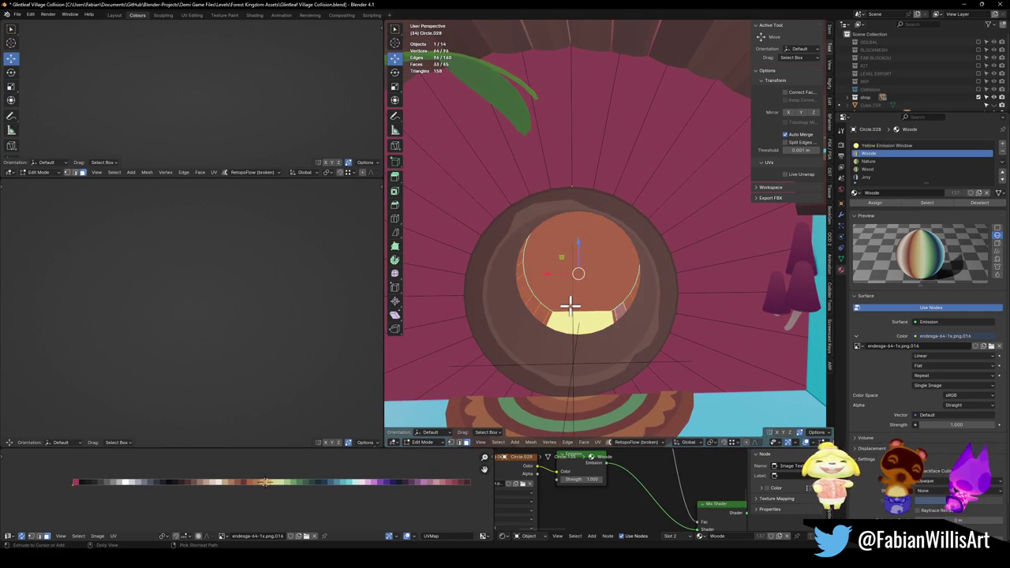
key("alt+a")
key("ctrl+s")
key("Tab")
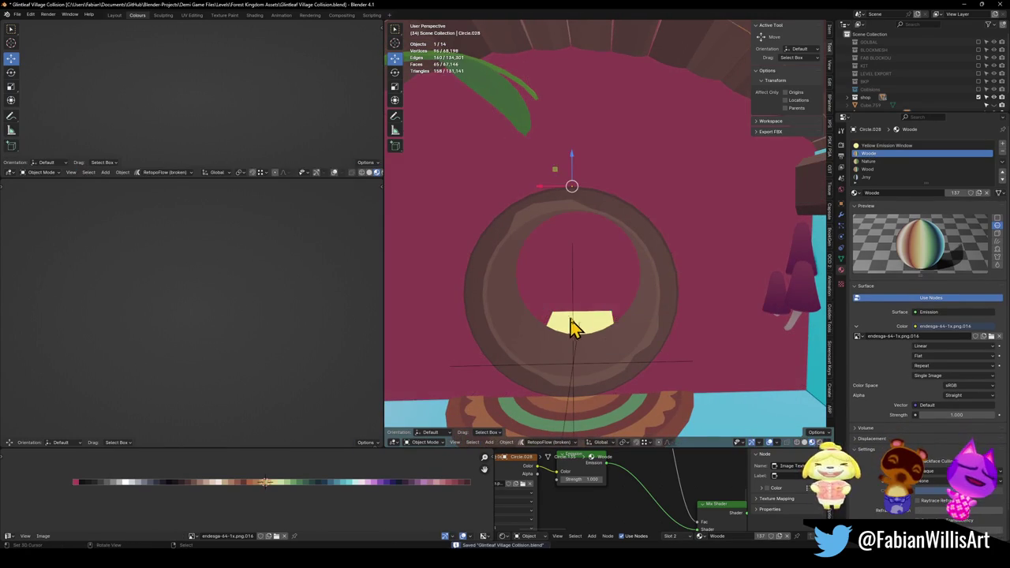
Step: Link the M_COL collision material from an existing UBX collider onto Circle.028
left_click(671, 258)
left_click(742, 422)
right_click(742, 422)
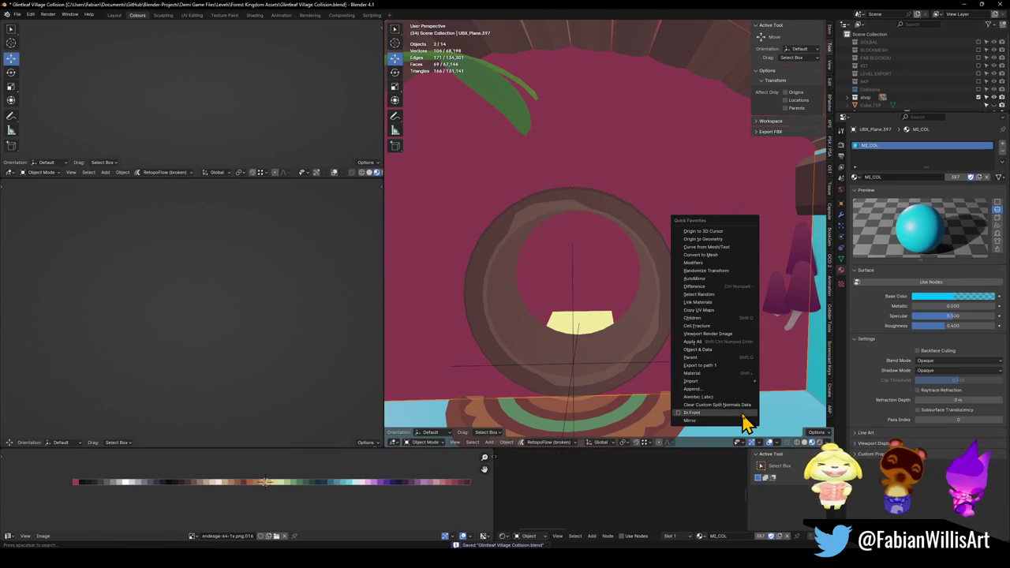
left_click(717, 315)
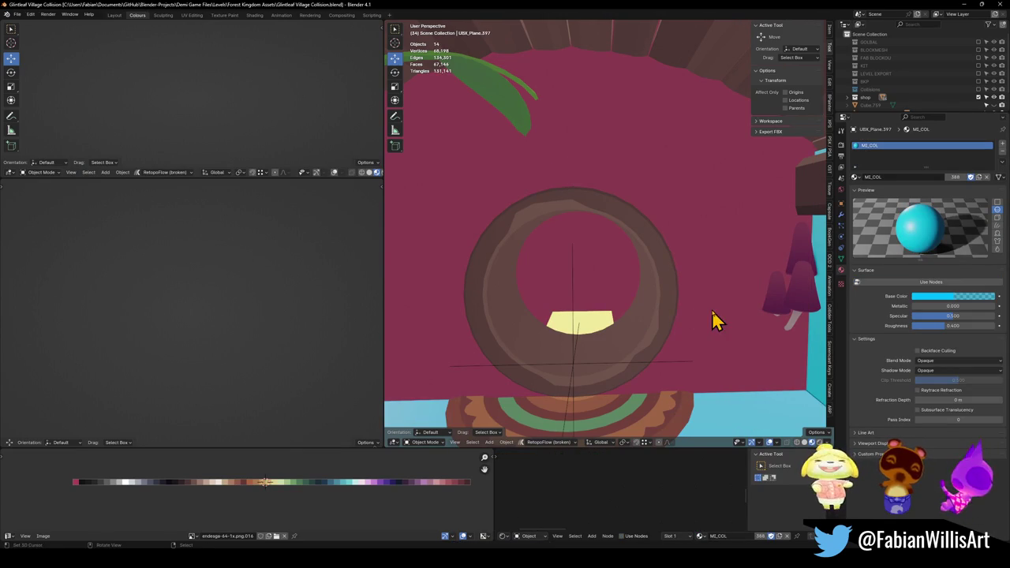
Step: Remove Circle.028's leftover material slots so only M_COL remains, and save the file
left_click(715, 320)
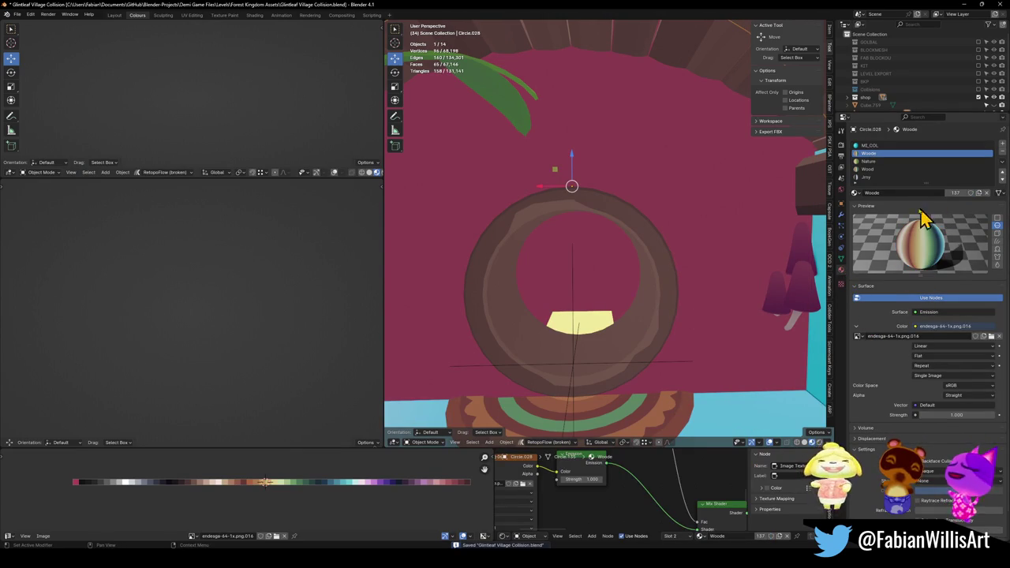
scroll(896, 186, "down", 1)
scroll(885, 166, "up", 1)
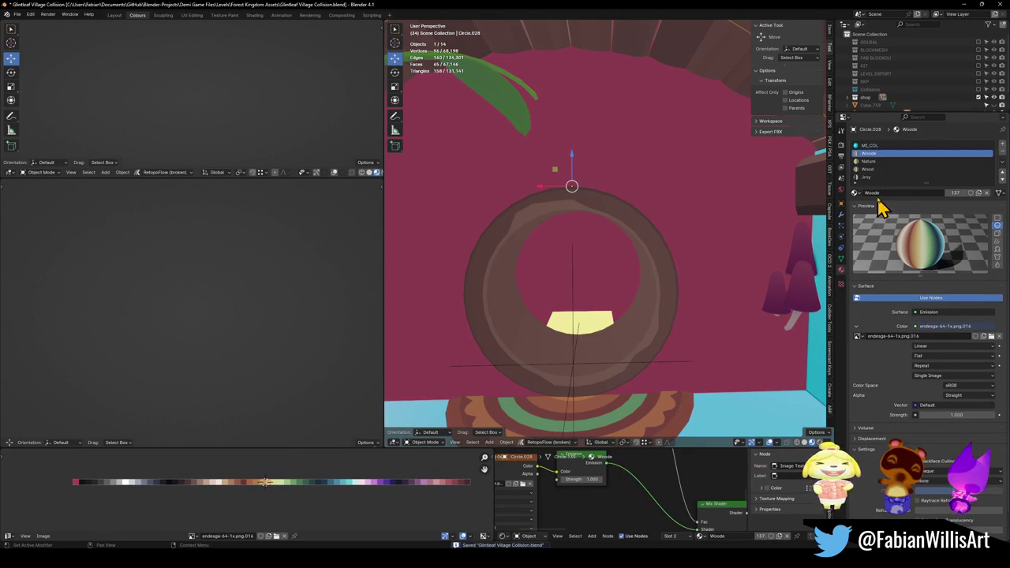
left_click(979, 177)
left_click(1002, 154)
left_click(1002, 155)
left_click(1002, 155)
left_click(1002, 155)
key("ctrl+s")
key("shift+grave")
key("s")
key("a")
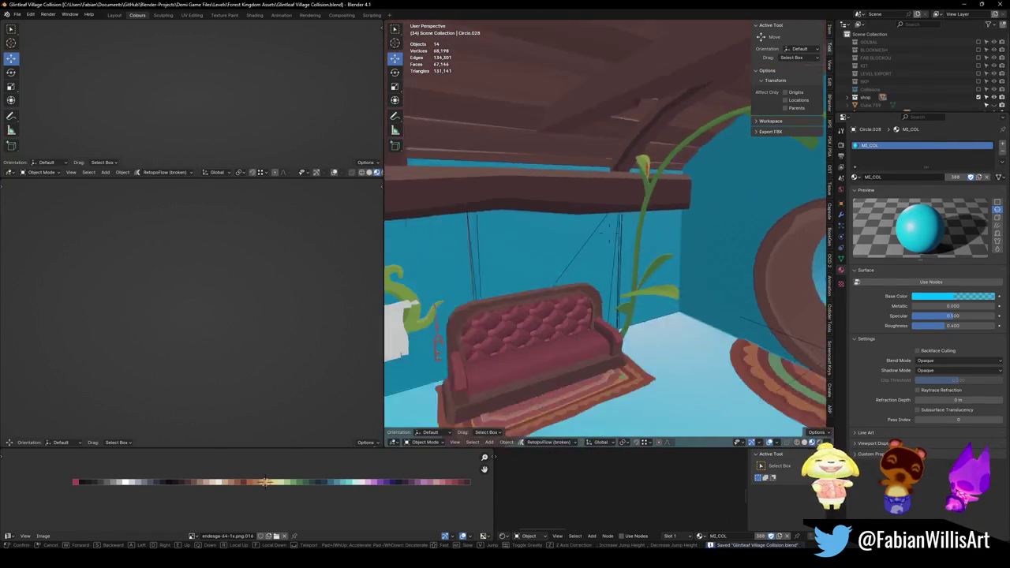
left_click(604, 330)
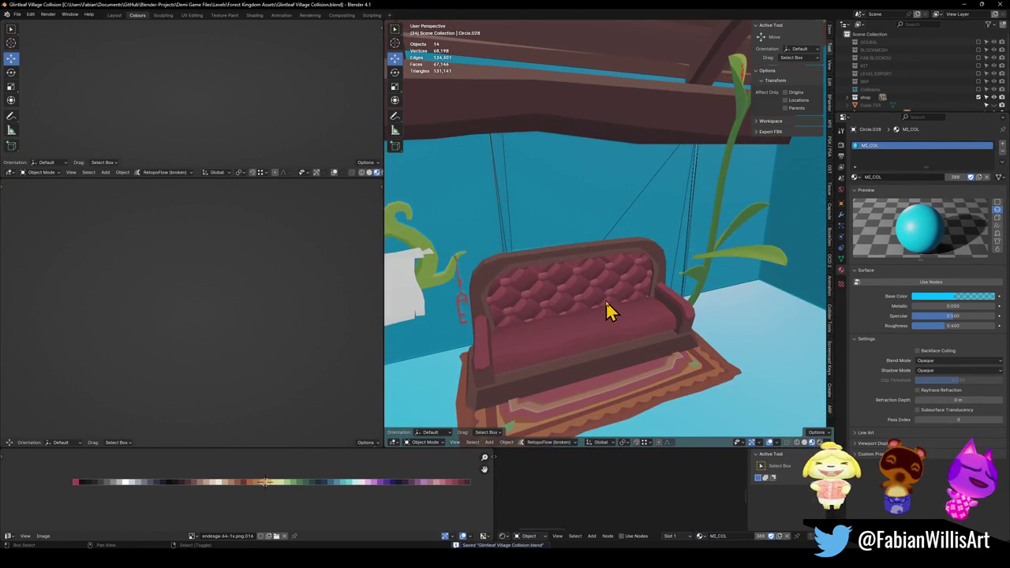
key("shift+grave")
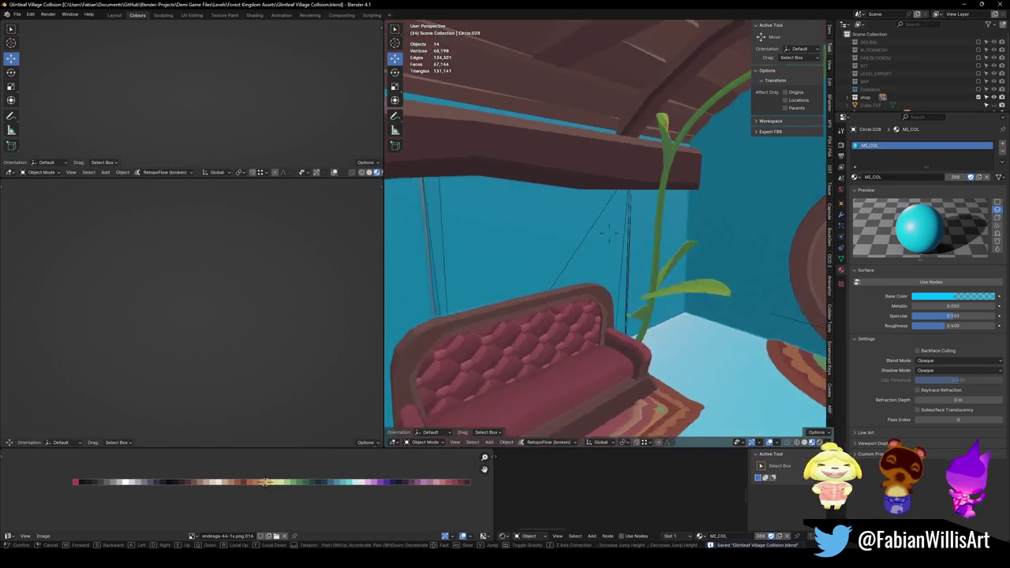
left_click(594, 317)
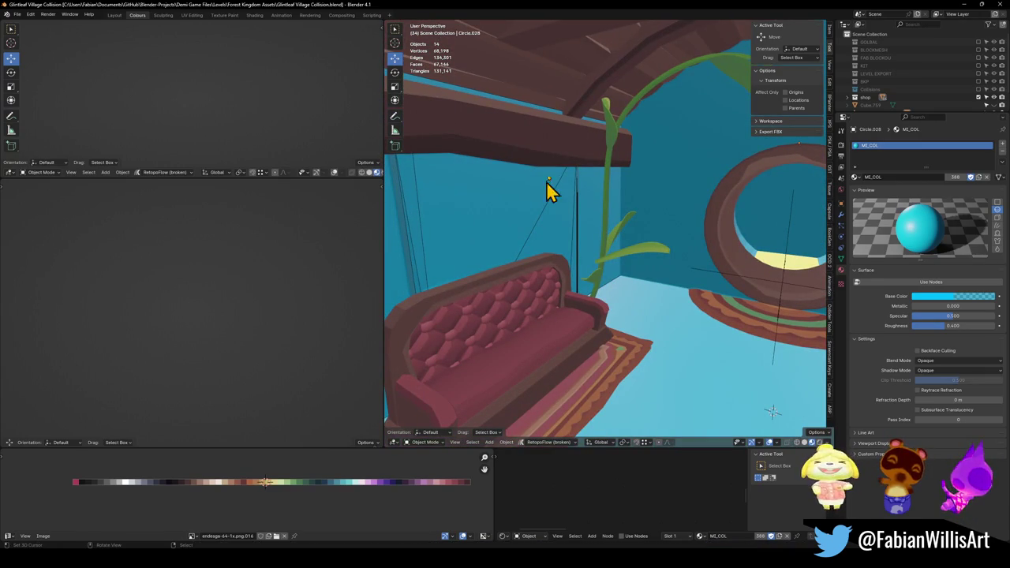
key("shift+grave")
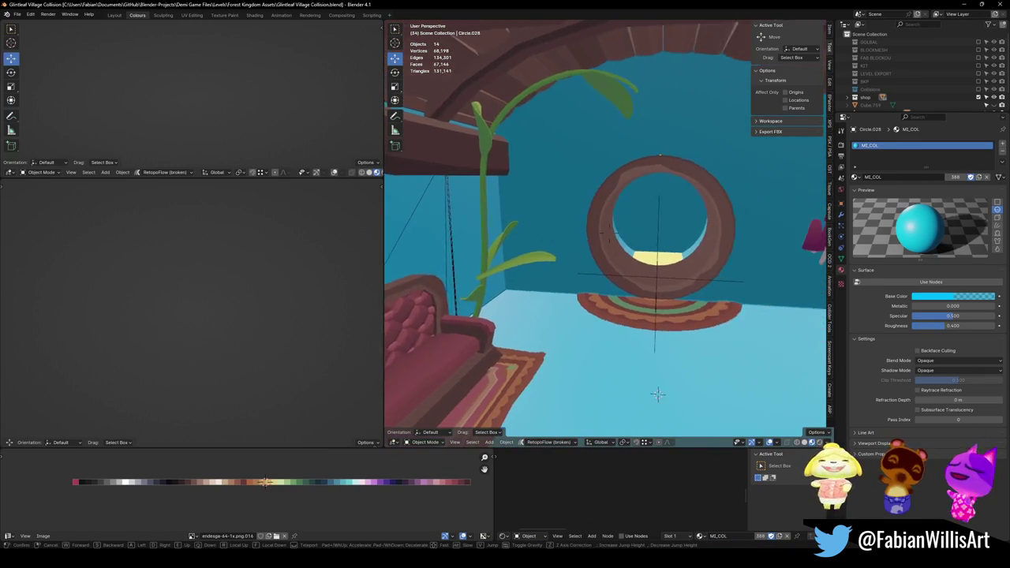
left_click(467, 289)
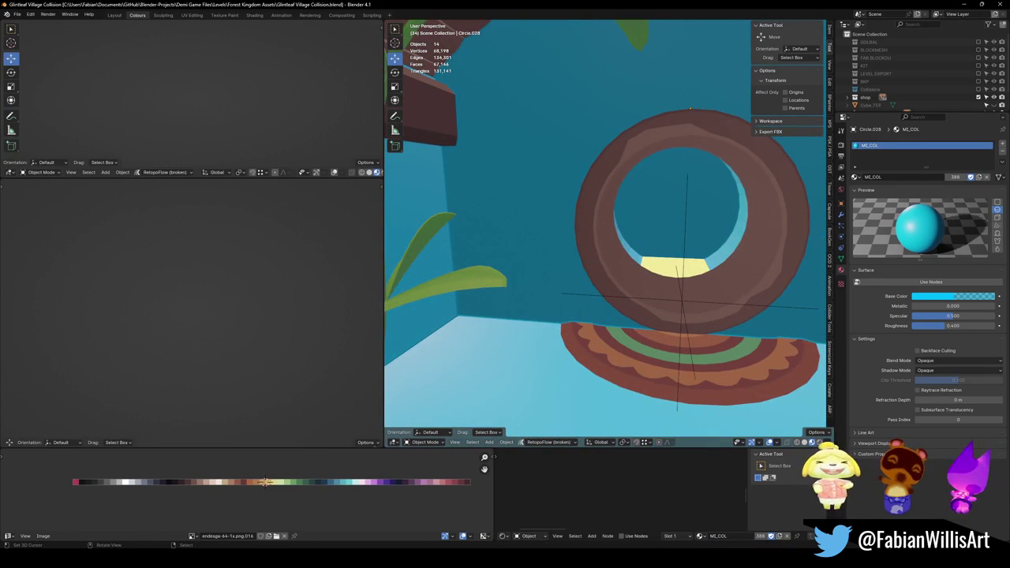
key("ctrl+s")
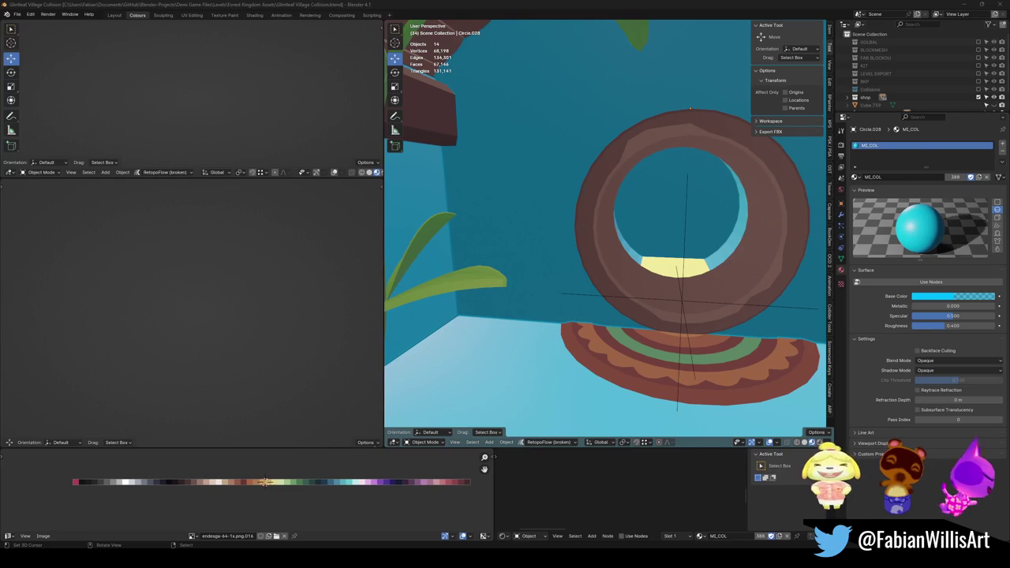
key("shift+grave")
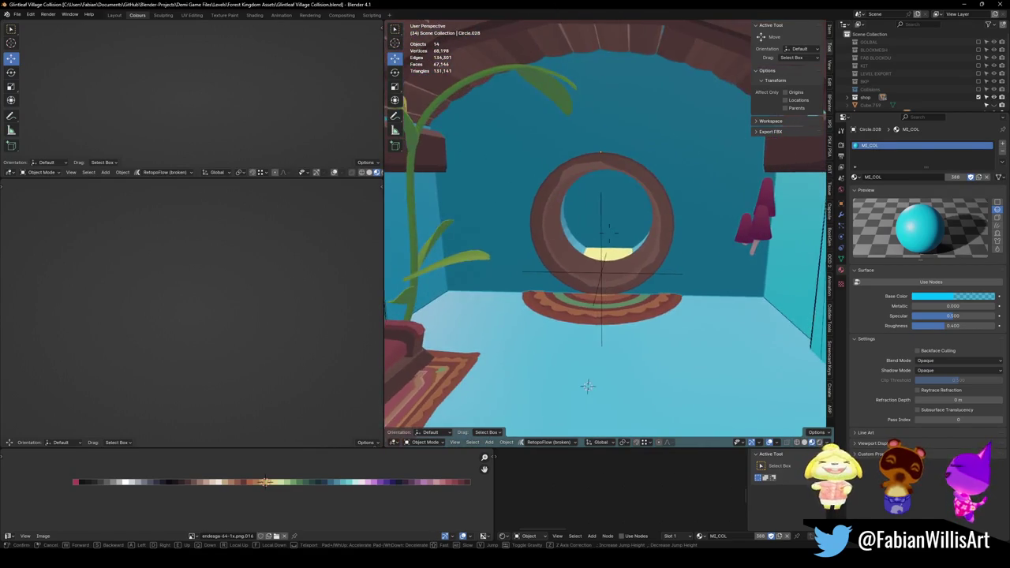
left_click(643, 270)
left_click(597, 253)
Step: Select the wooden ring's linked geometry and add convex hull and mesh colliders around it
key("Tab")
key("alt+a")
key("l")
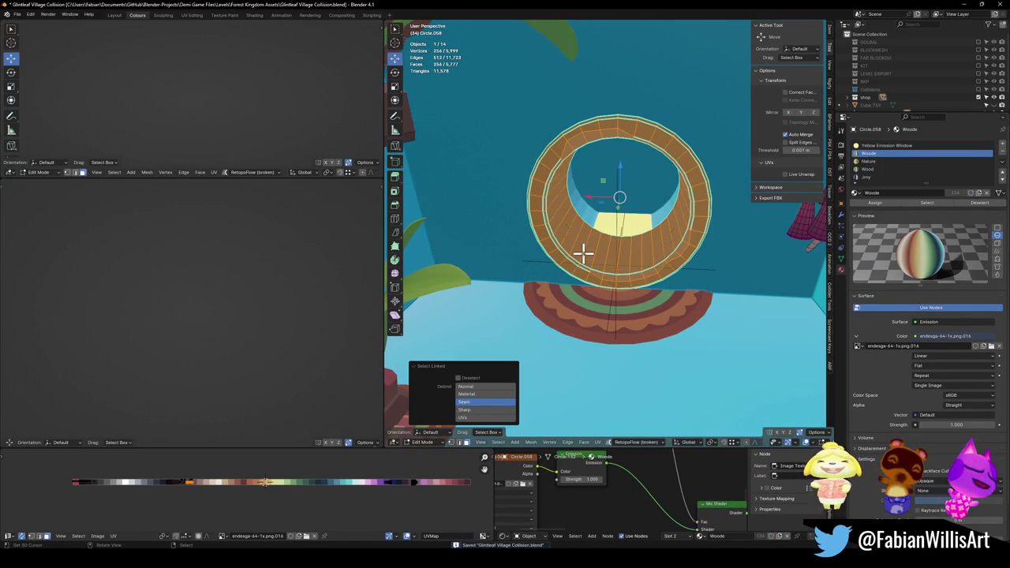
key("shift+alt+c")
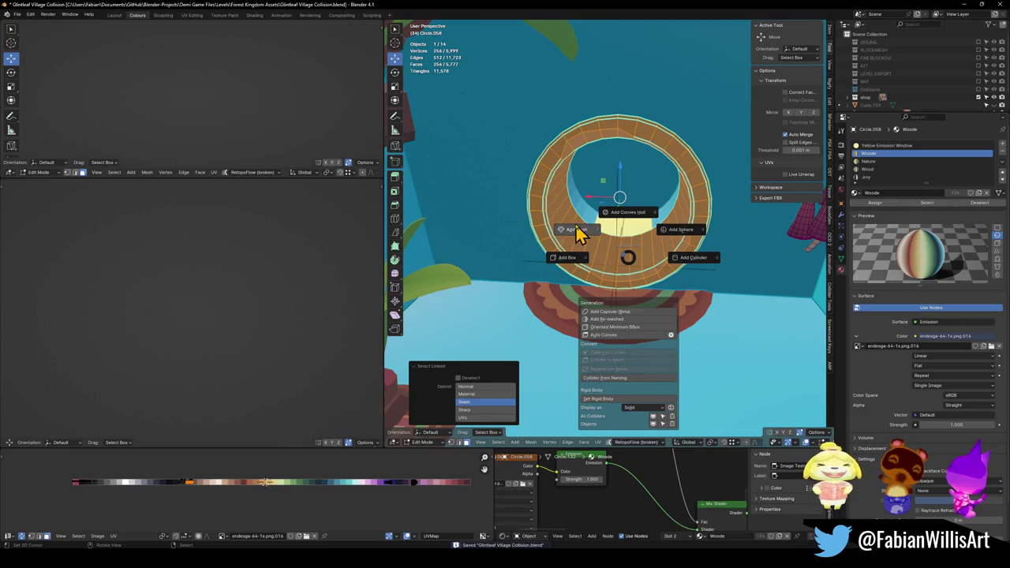
left_click(628, 215)
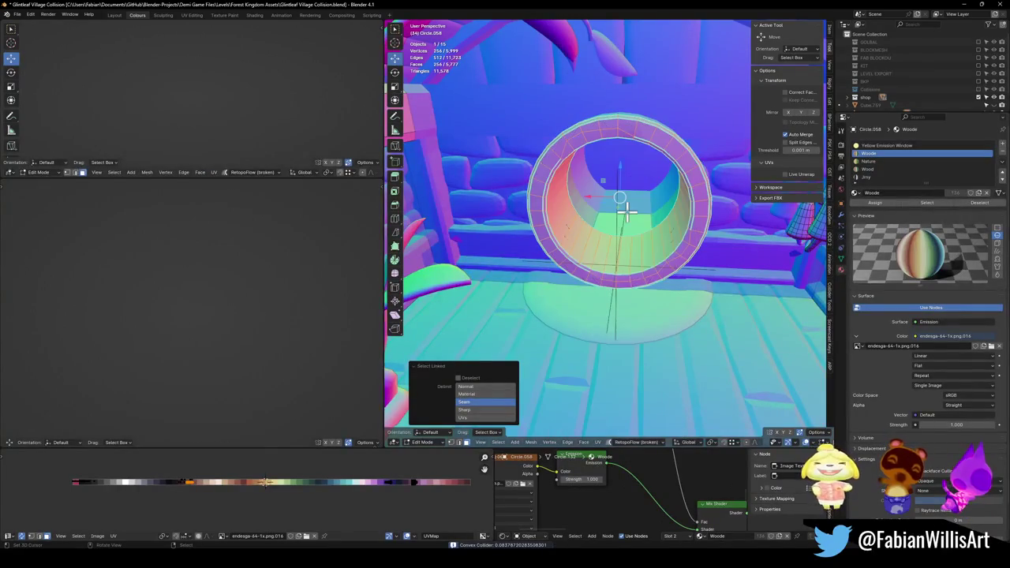
key("shift+alt+c")
left_click(589, 189)
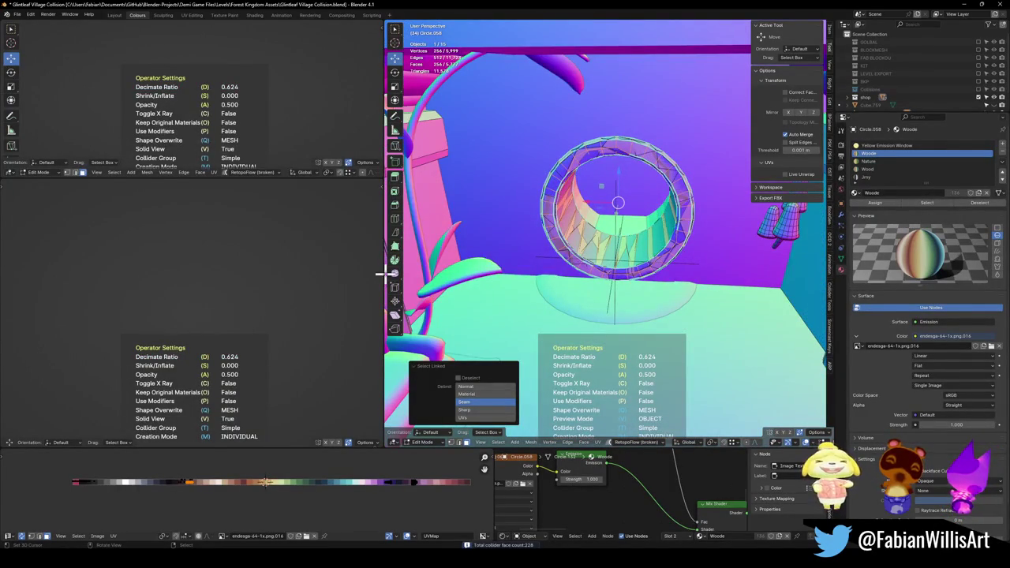
key("Tab")
Step: Restore textured shading, save the file, and select both new ring colliders to reposition them
key("z")
mouse_move(716, 227)
left_mouse_down()
mouse_move(706, 270)
mouse_move(677, 271)
mouse_move(672, 229)
mouse_move(658, 254)
left_mouse_up()
key("z")
left_click(649, 255)
key("ctrl+s")
left_click(588, 258)
left_click(544, 264, "shift")
key("g")
key("Escape")
Step: Place the colliders on the wooden ring, convert them to mesh and join them
key("g")
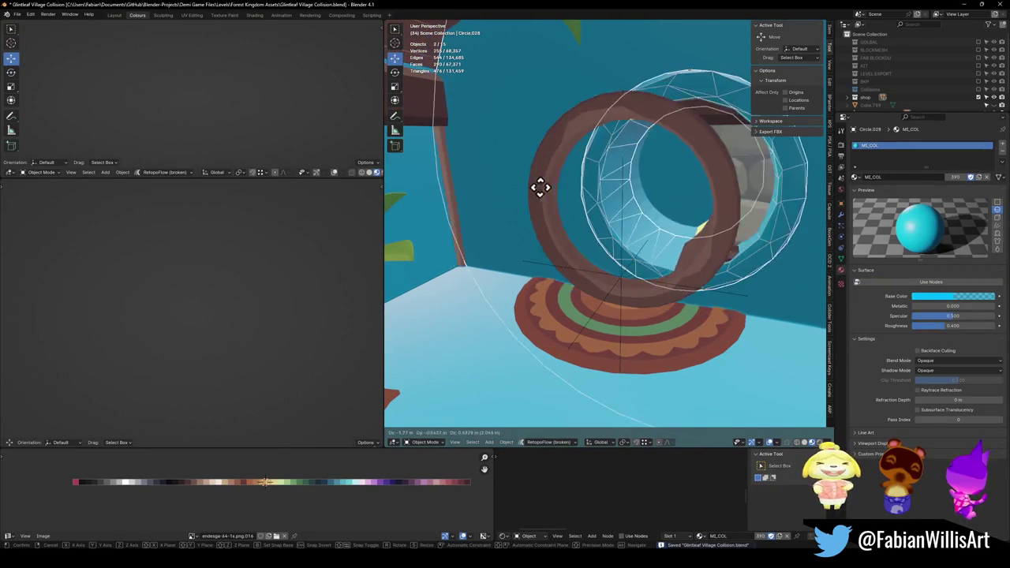
left_click(517, 205)
key("q")
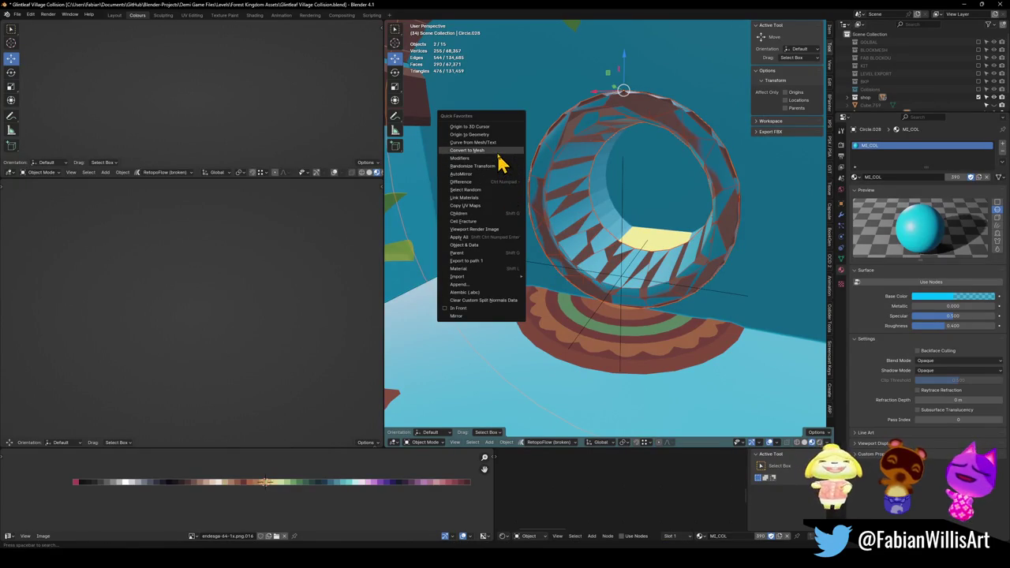
left_click(496, 150)
key("ctrl+j")
scroll(637, 277, "up", 8)
mouse_move(604, 250)
left_mouse_down()
mouse_move(643, 260)
mouse_move(625, 244)
mouse_move(631, 286)
left_mouse_up()
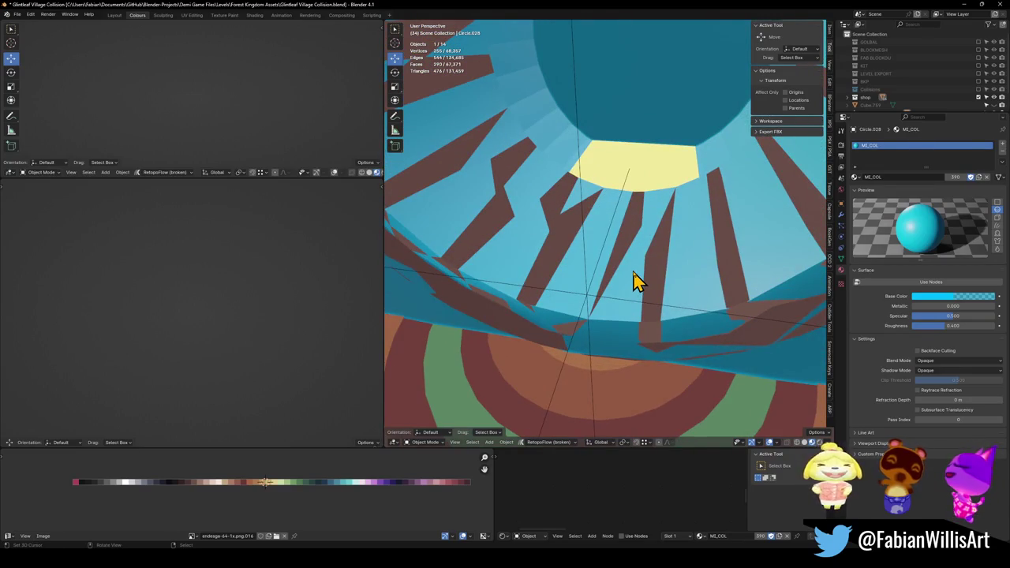
Step: Reselect the joined collision ring Circle.028 and enter its Edit Mode
key("Tab")
key("Tab")
left_click(626, 306)
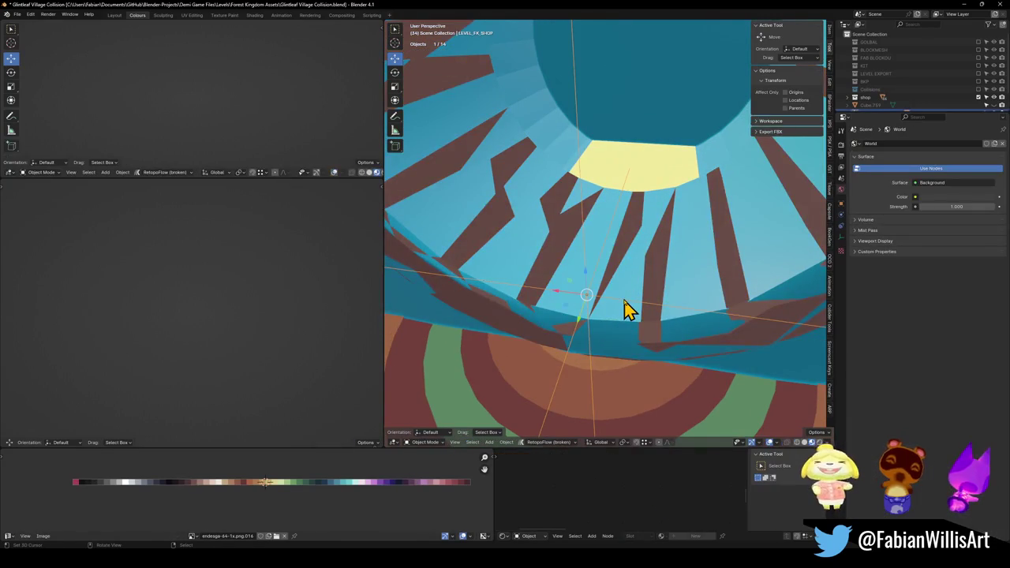
left_click(628, 288)
key("Tab")
key("Tab")
left_click(628, 286)
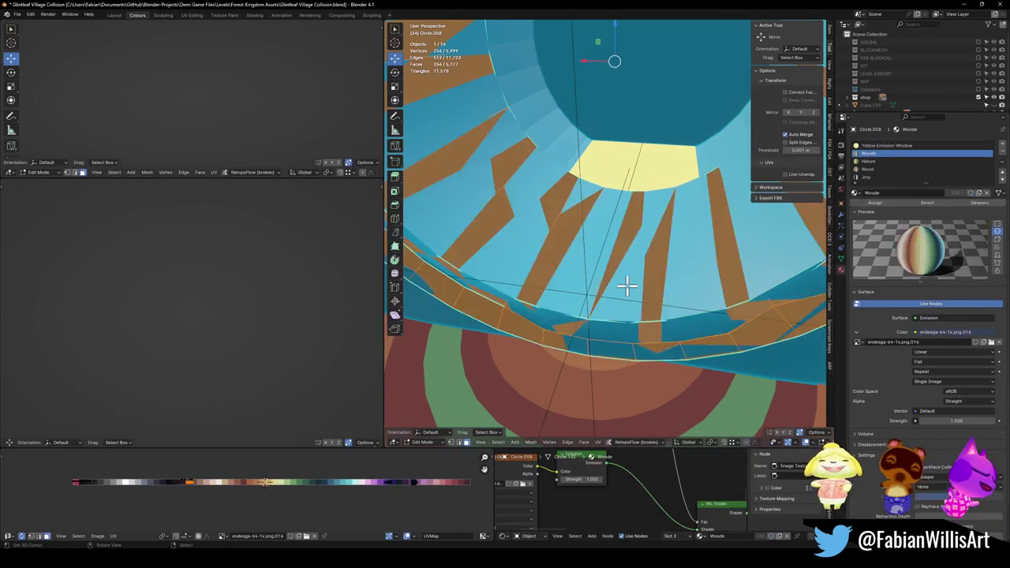
scroll(582, 292, "down", 3)
left_click(529, 261)
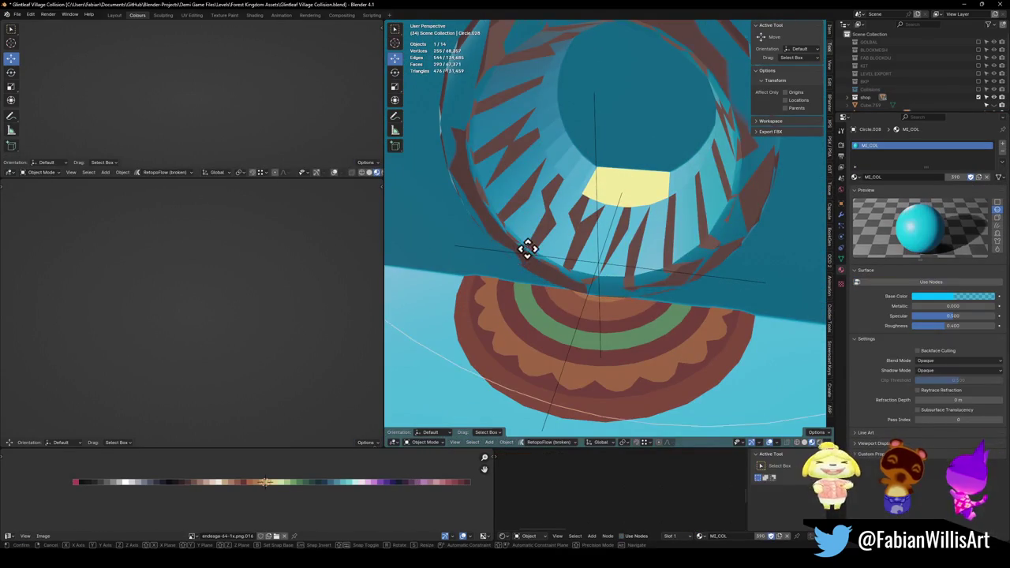
key("Tab")
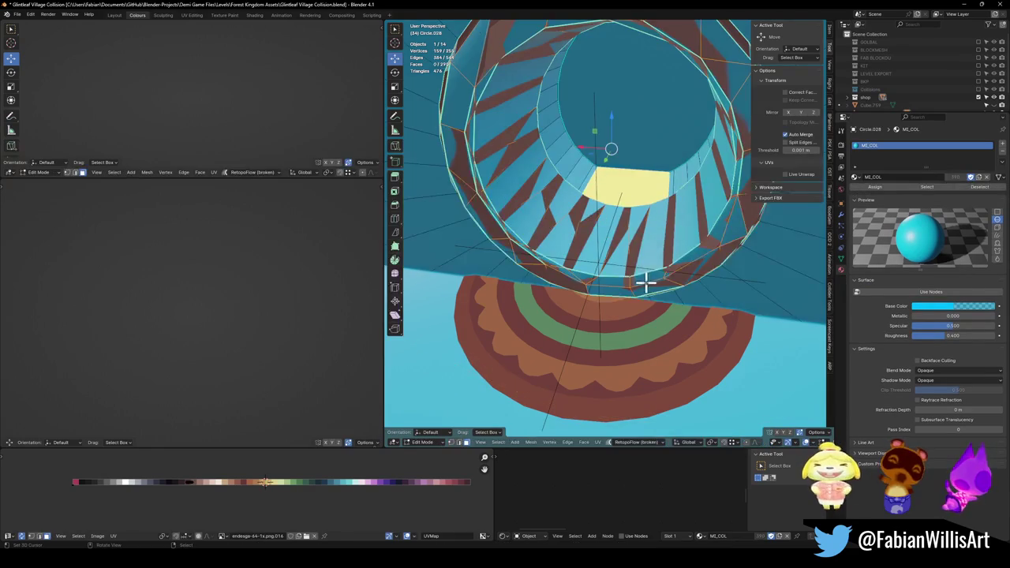
scroll(619, 302, "up", 3)
mouse_move(675, 319)
left_mouse_down()
mouse_move(598, 266)
mouse_move(610, 292)
left_mouse_up()
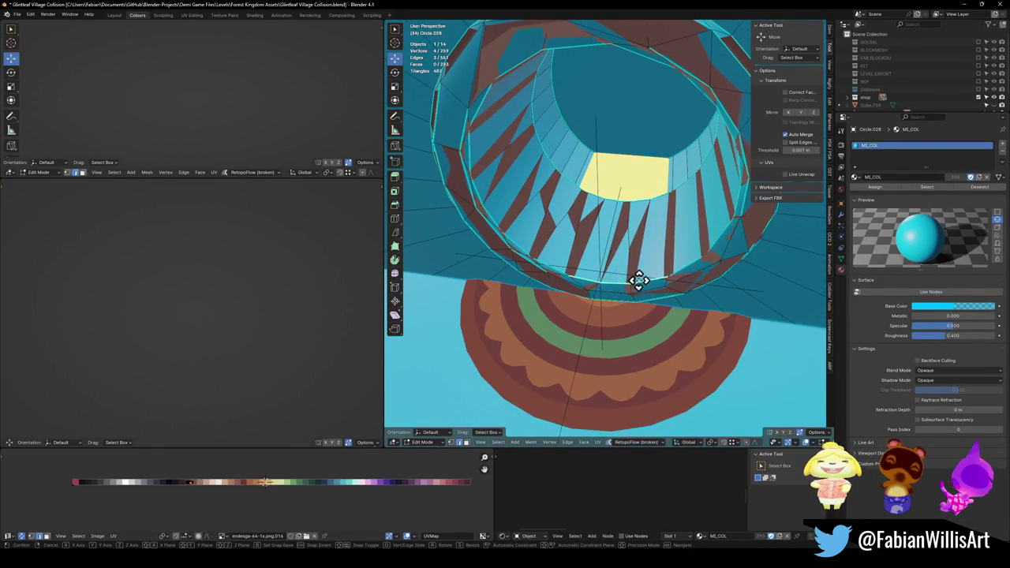
Step: Try extruding the ring's edges into a new face and raising it on Z, then undo
key("e")
left_click(614, 332)
mouse_move(613, 331)
left_mouse_down()
mouse_move(613, 298)
mouse_move(605, 308)
left_mouse_up()
key("g")
key("z")
left_click(616, 320)
key("g")
key("g")
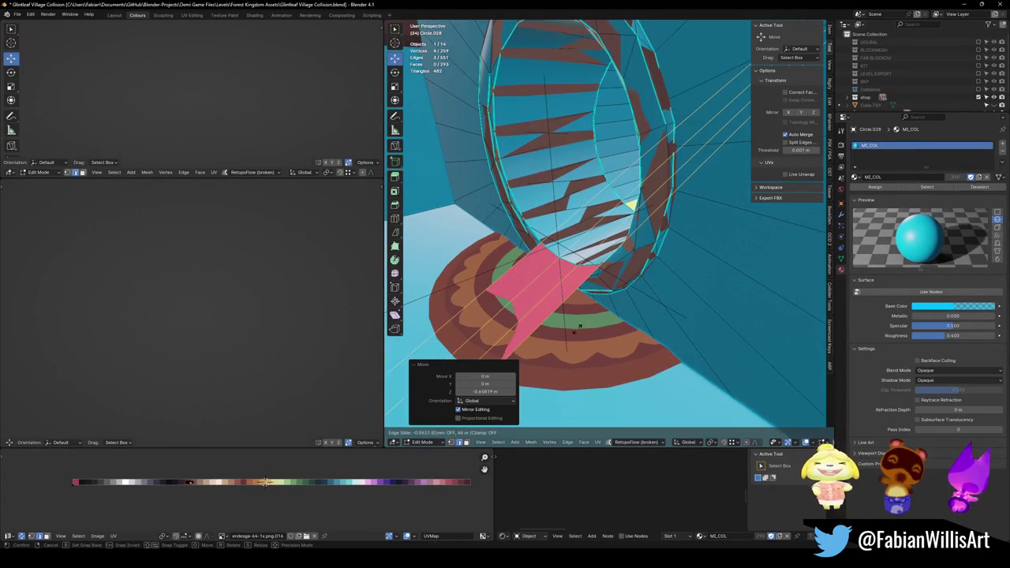
right_click(582, 324)
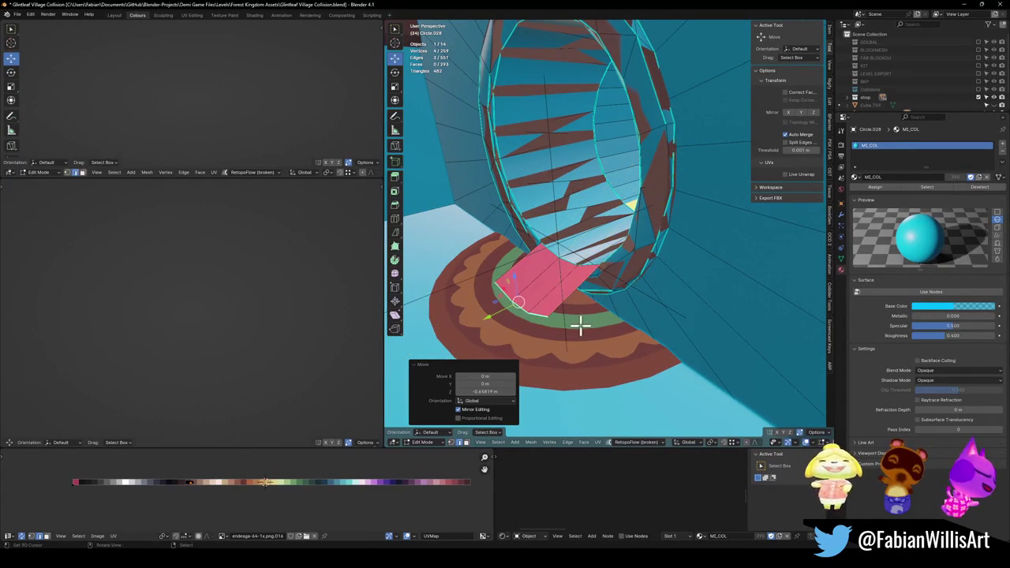
left_click_drag(582, 327, 605, 293)
key("ctrl+z")
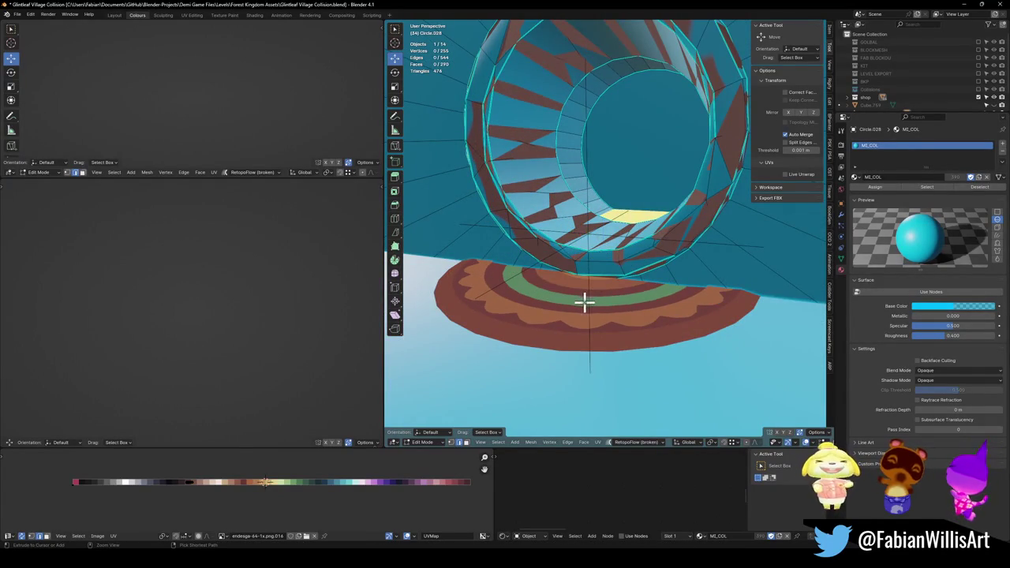
Step: Return to Object Mode, frame the ring and save the collision file
key("Tab")
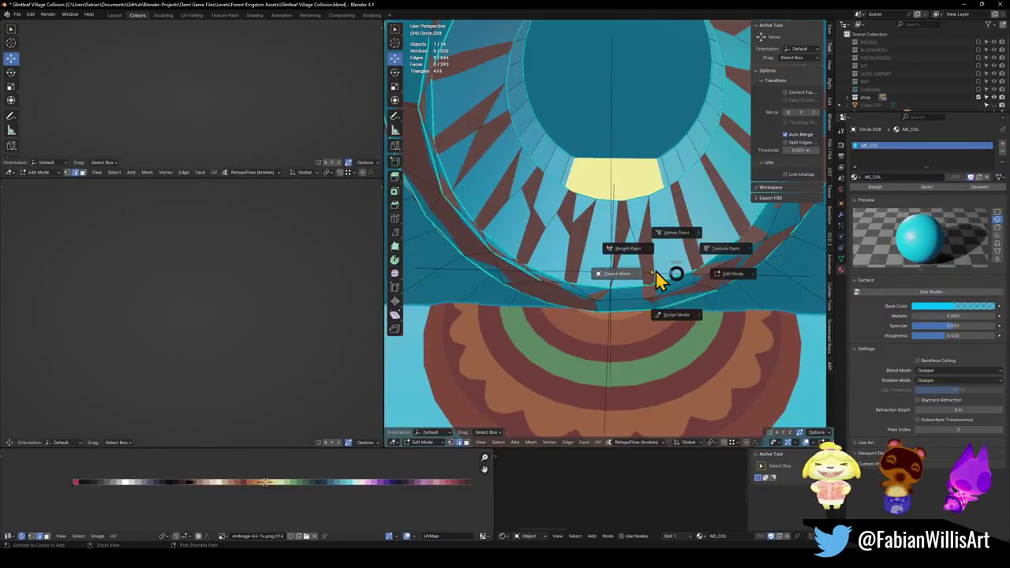
scroll(605, 278, "down", 3)
key("KP_Decimal")
key("ctrl+s")
key("shift+grave")
key("w")
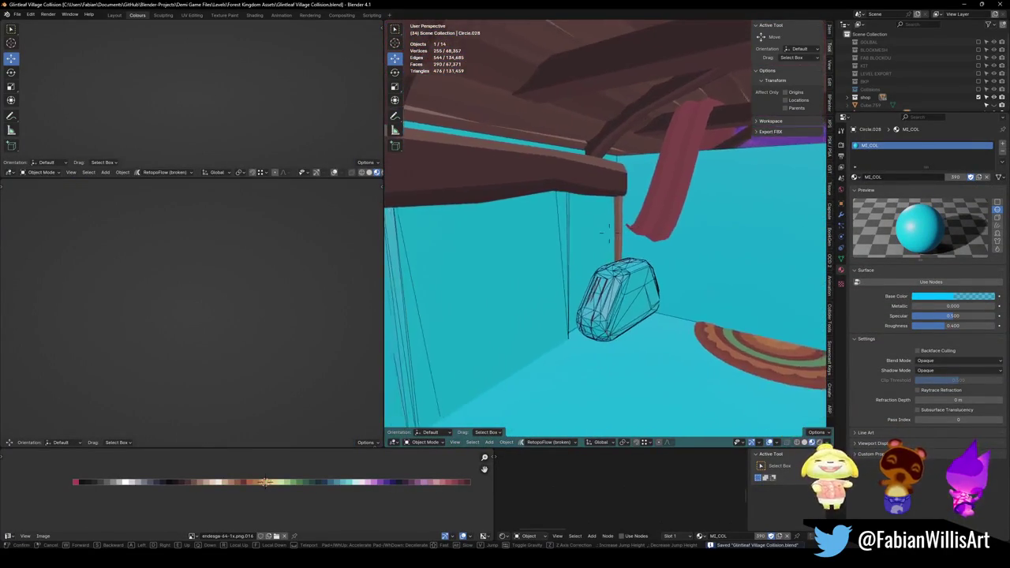
Step: Select all connected geometry of the wooden ceiling beam in Edit Mode and frame it
left_click(677, 221)
left_click(679, 227)
key("Tab")
key("alt+a")
key("l")
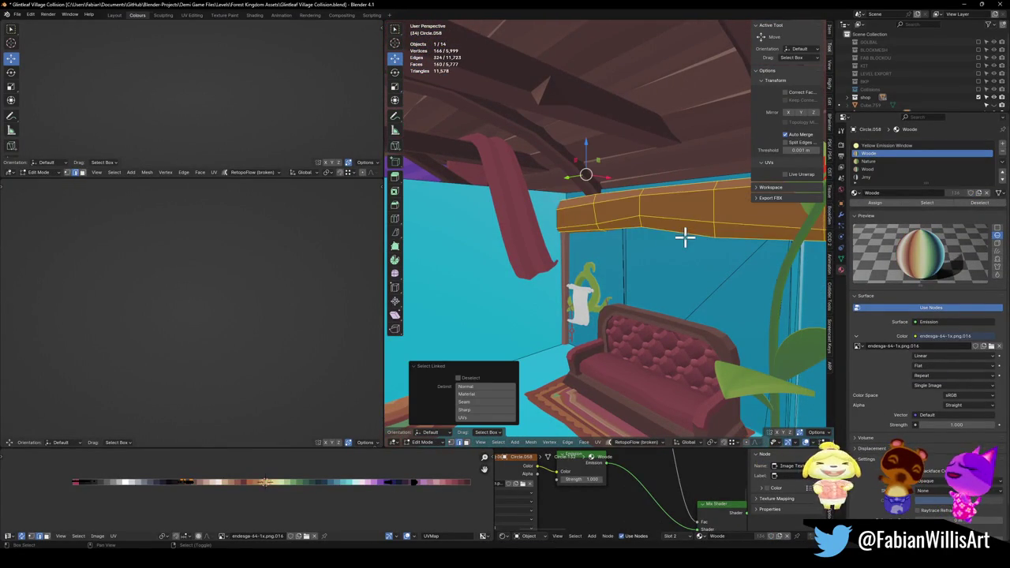
key("KP_Decimal")
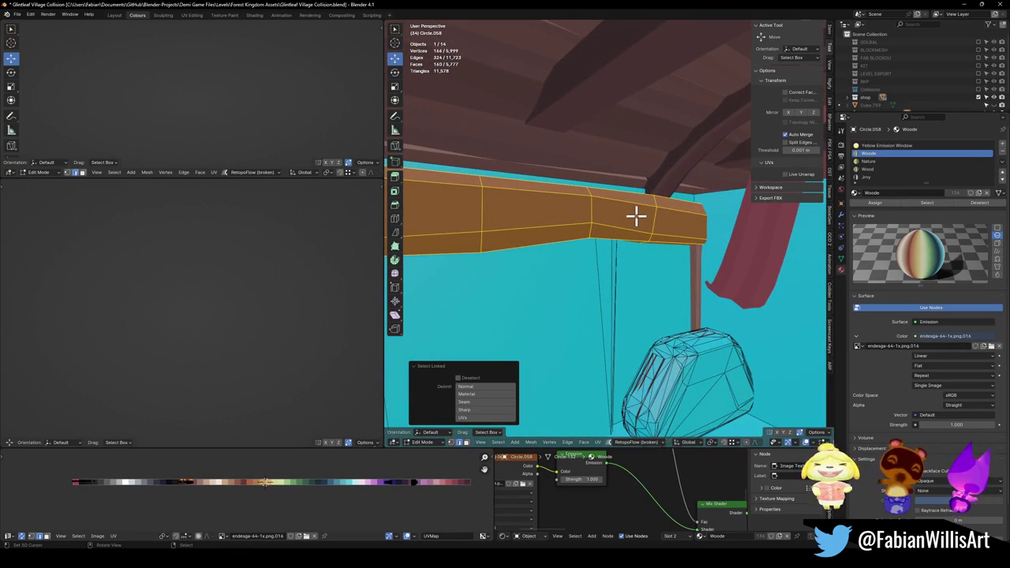
Step: Generate a decimated mesh collider for the beam and save the file
key("shift+grave")
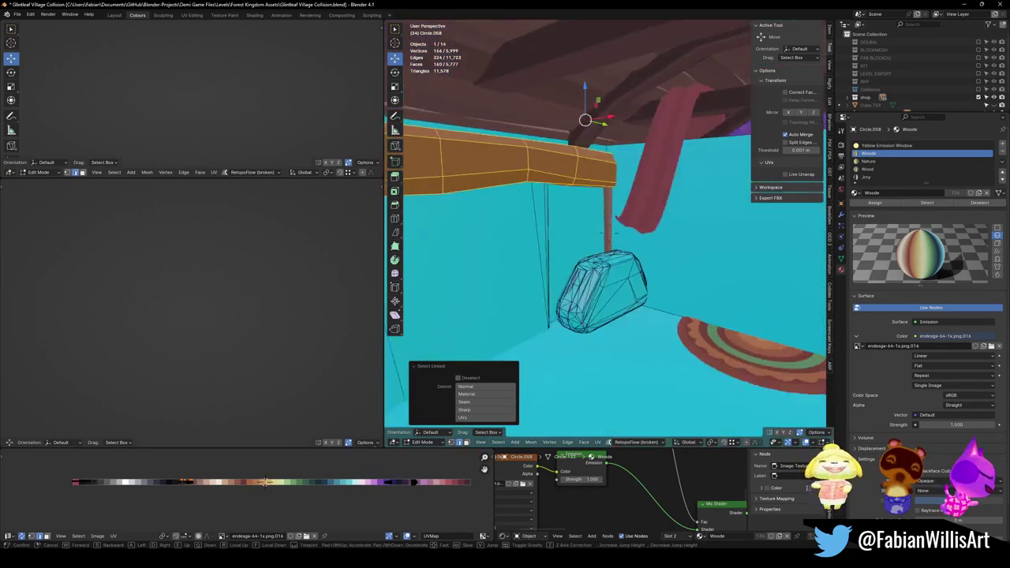
left_click(609, 230)
key("shift+c")
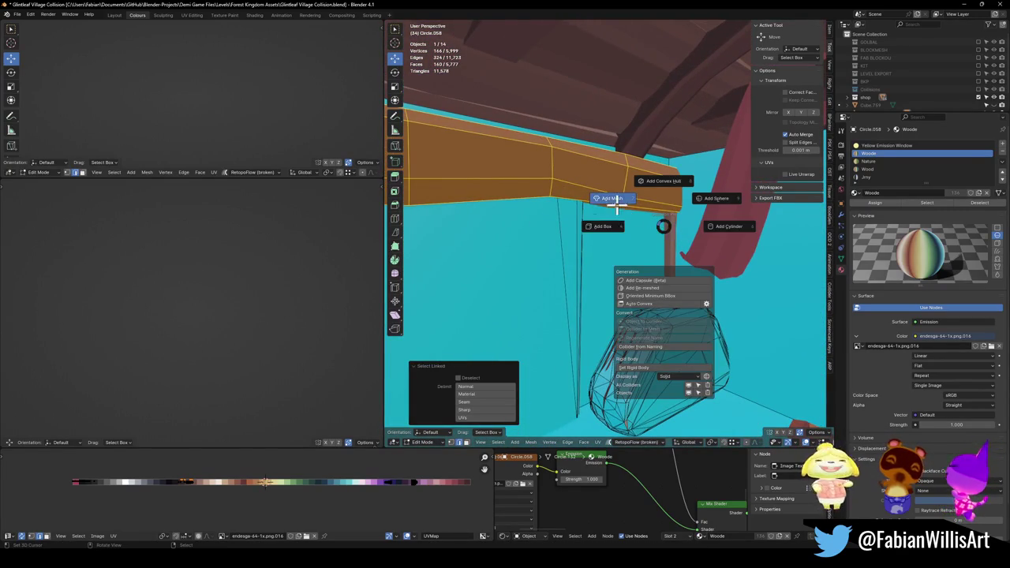
left_click(621, 202)
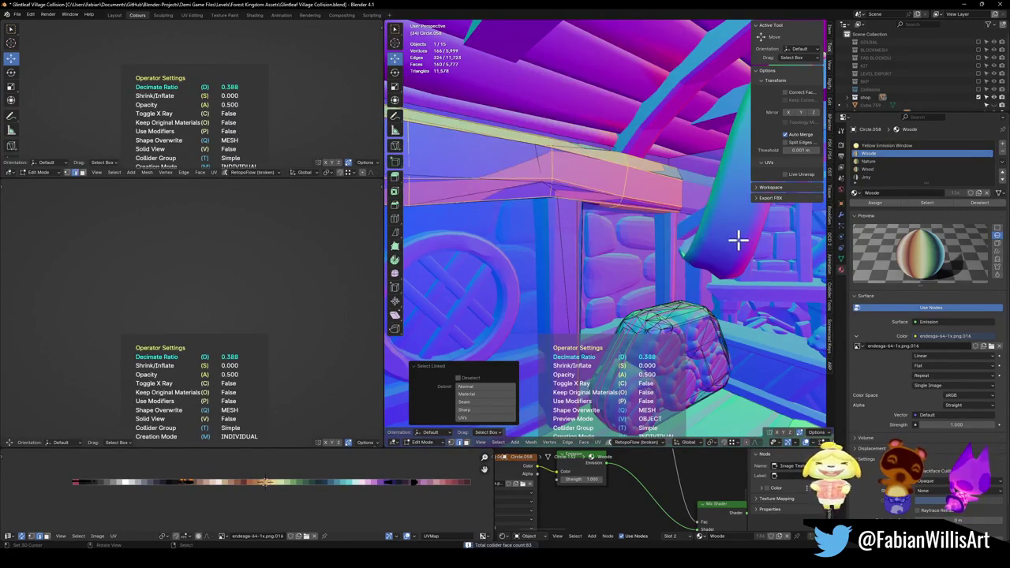
left_click(626, 250)
key("shift+grave")
left_click(631, 254)
key("ctrl+s")
Step: Raise the top edge of the cyan collider plane UBX_Plane.397 vertically to make it taller
left_click(650, 232)
key("Tab")
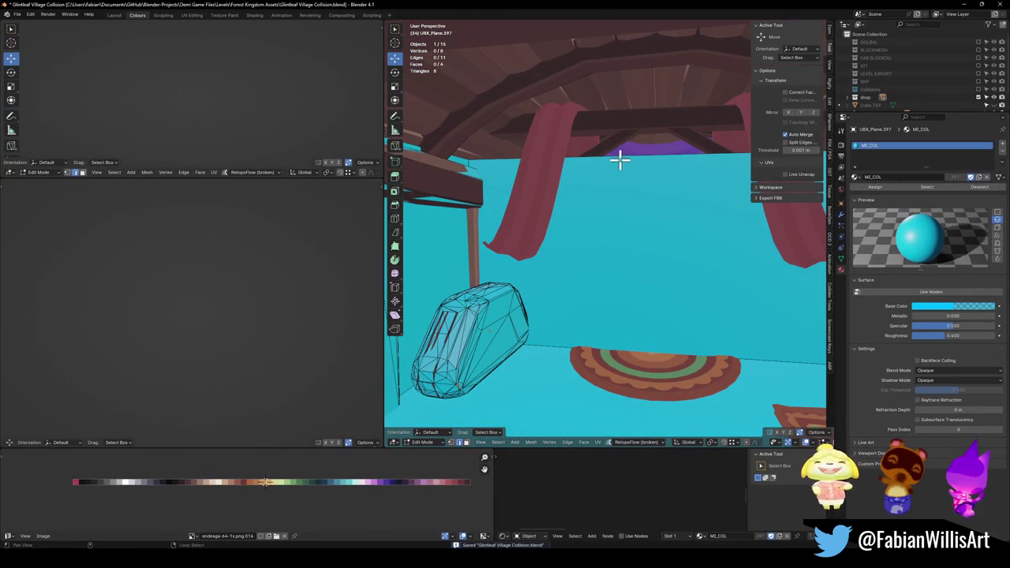
left_click(619, 161)
key("g")
key("z")
left_click(636, 365)
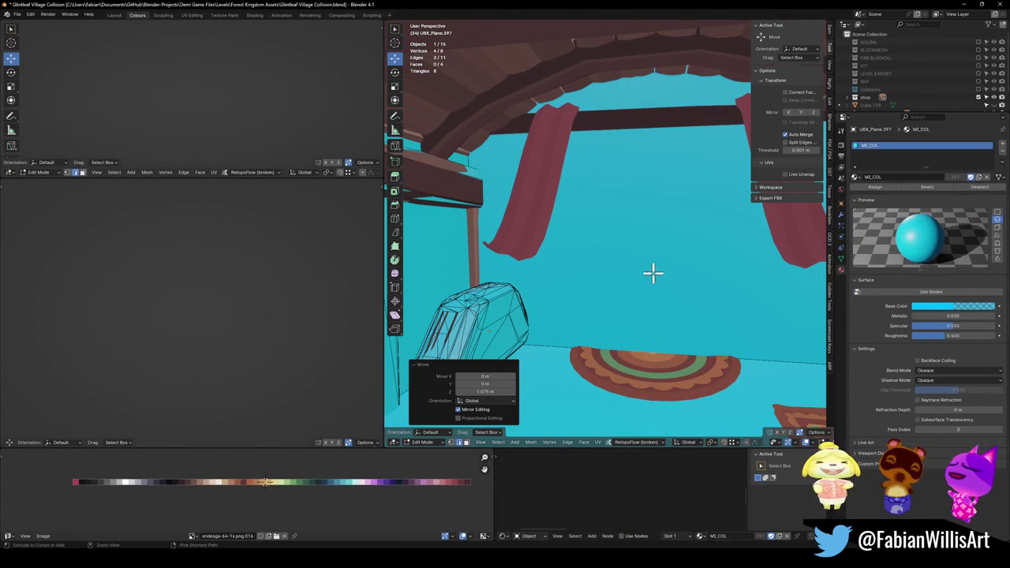
key("Tab")
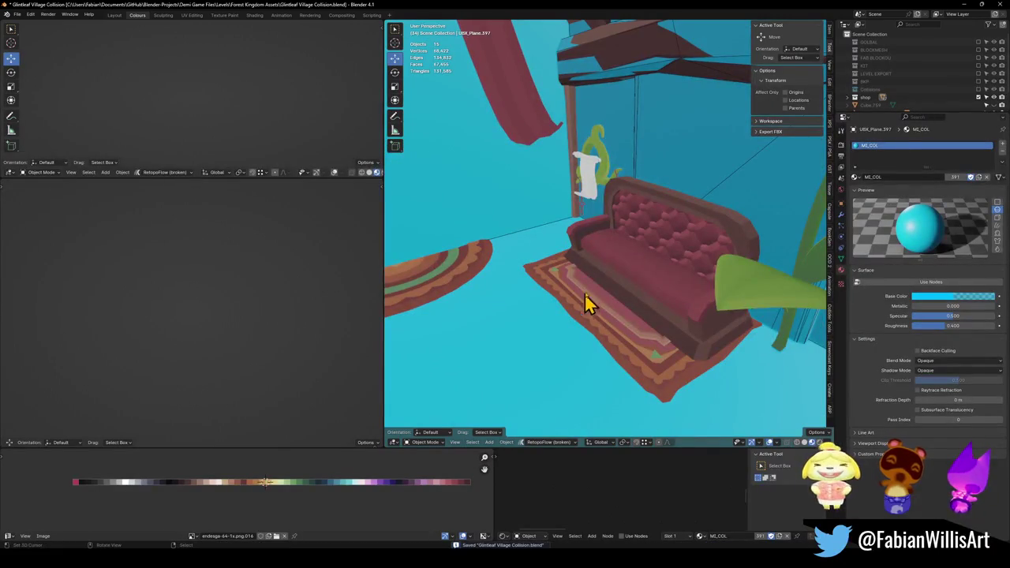
Step: Wrap the whole couch mesh in a mesh collider decimated to ratio 0.332
left_click(615, 270)
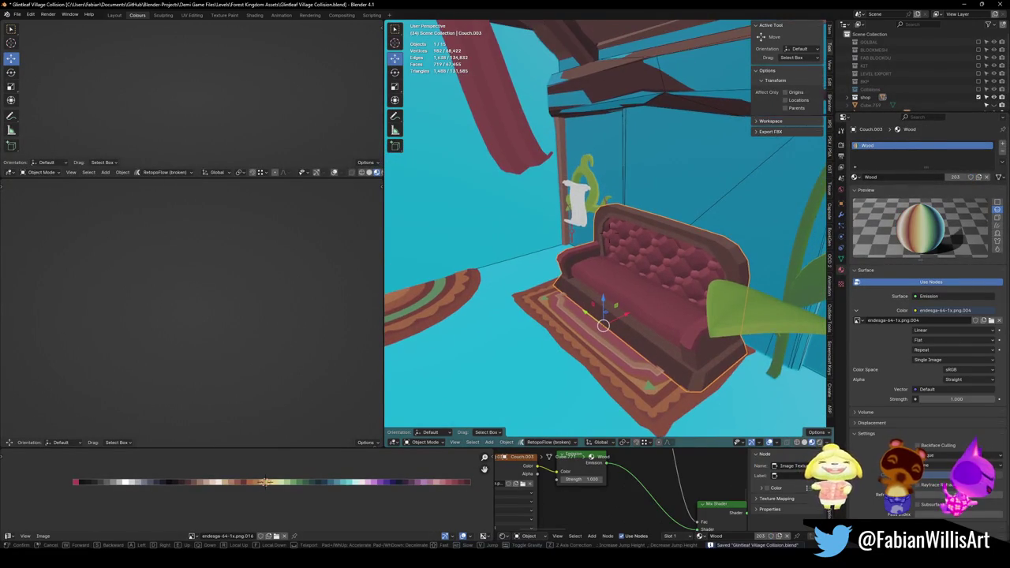
key("Tab")
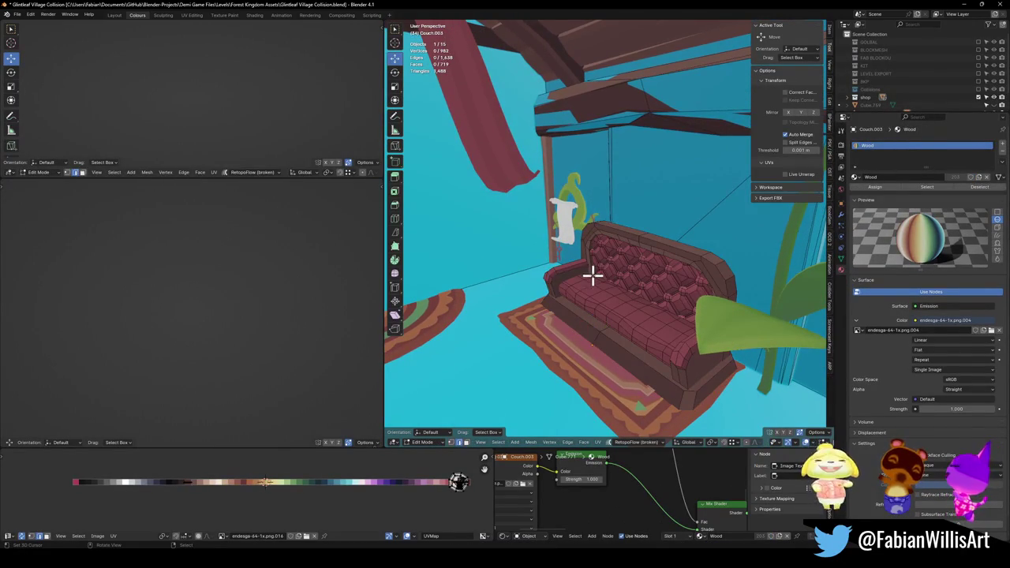
key("a")
key("shift+alt+c")
left_click(557, 264)
key("d")
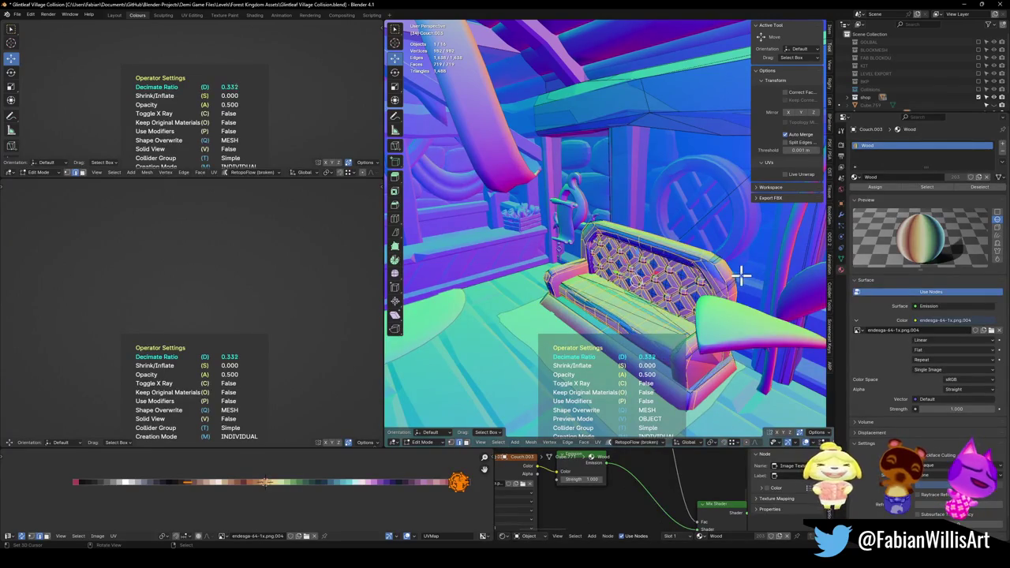
left_click(719, 275)
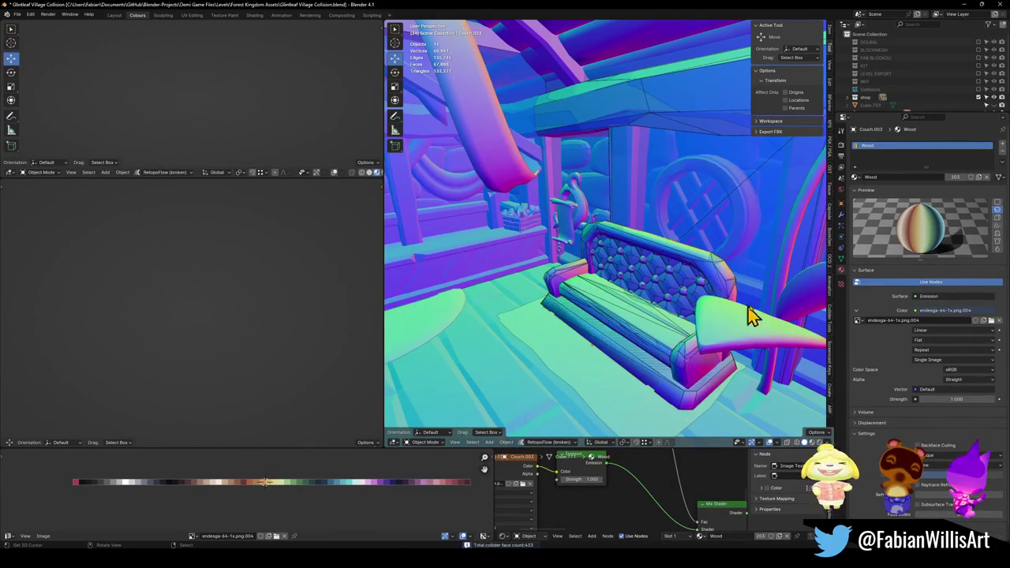
Step: Deselect everything, save the blend file, and return the viewport to textured shading
left_click(646, 296)
key("alt+a")
key("ctrl+s")
key("z")
left_click(564, 379)
Step: Select the rug under the couch, then the hanging scroll on the wall
left_click(583, 357)
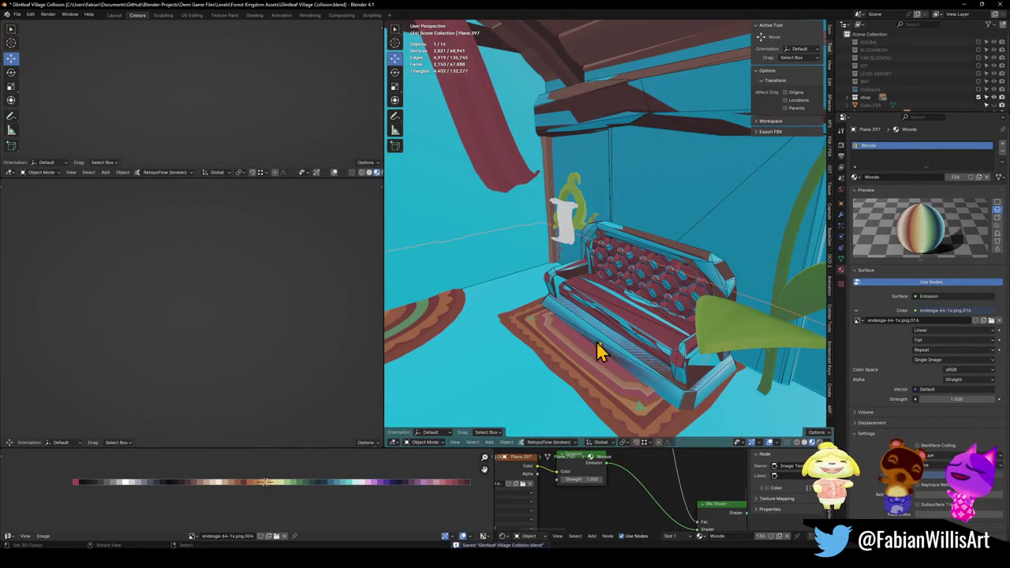
scroll(623, 307, "up", 5)
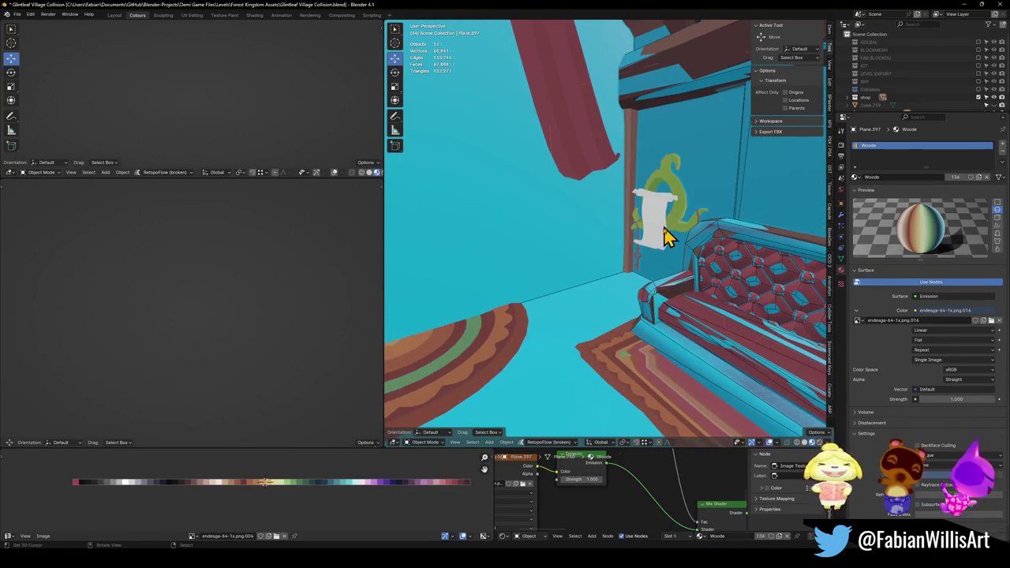
left_click(666, 237)
scroll(654, 276, "up", 3)
Step: Try a convex collider on the scroll's green dragon part, then undo it
key("Tab")
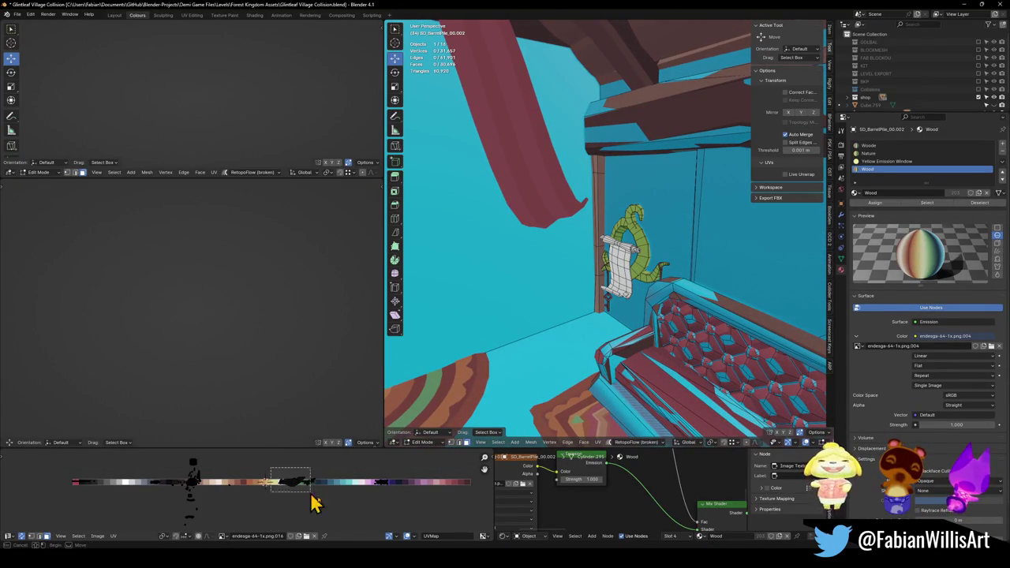
key("l")
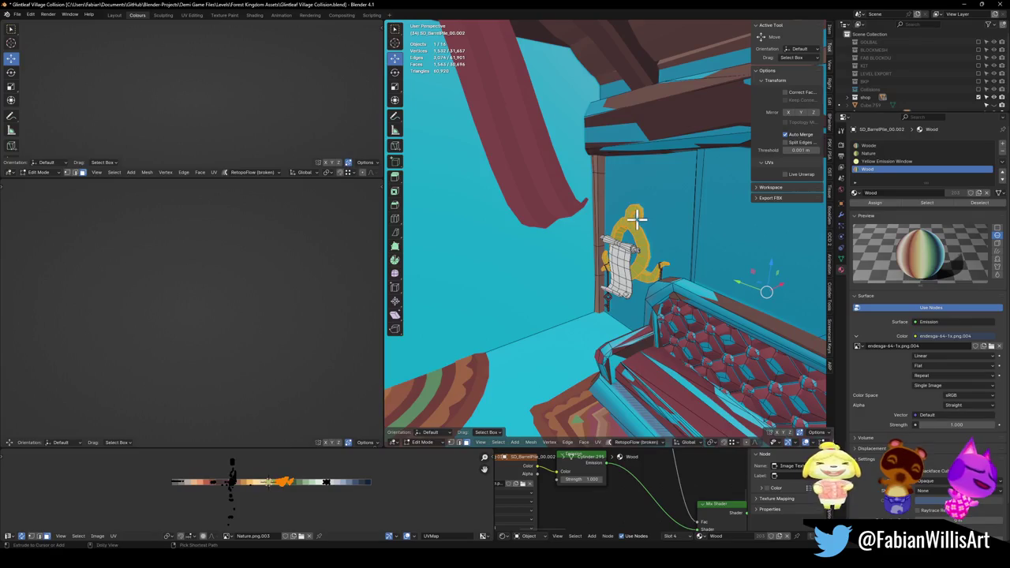
key("shift+c")
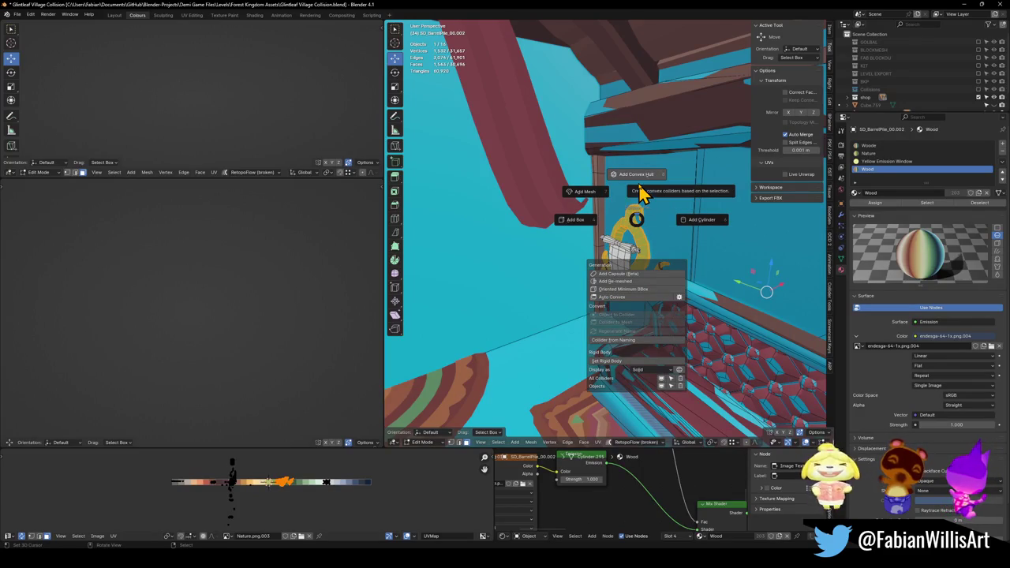
left_click(638, 176)
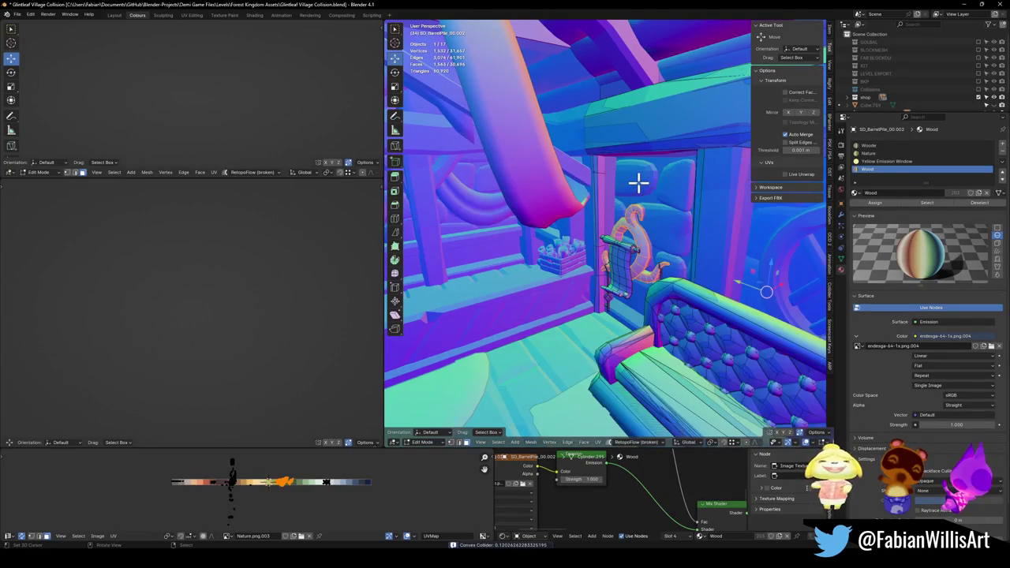
key("ctrl+z")
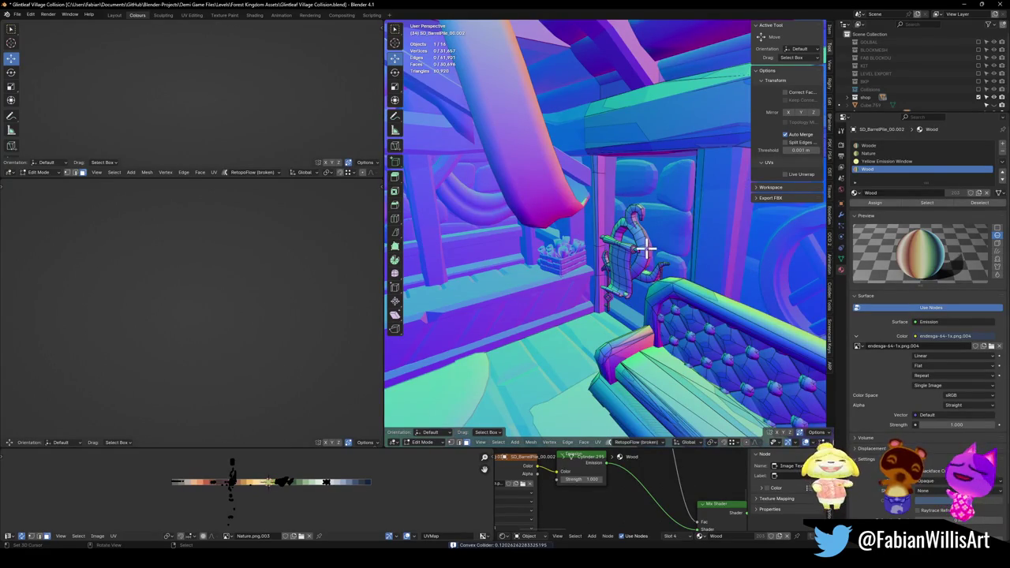
Step: Wrap the linked banner mesh and its curled top in one convex collision hull
key("l")
scroll(652, 241, "up", 5)
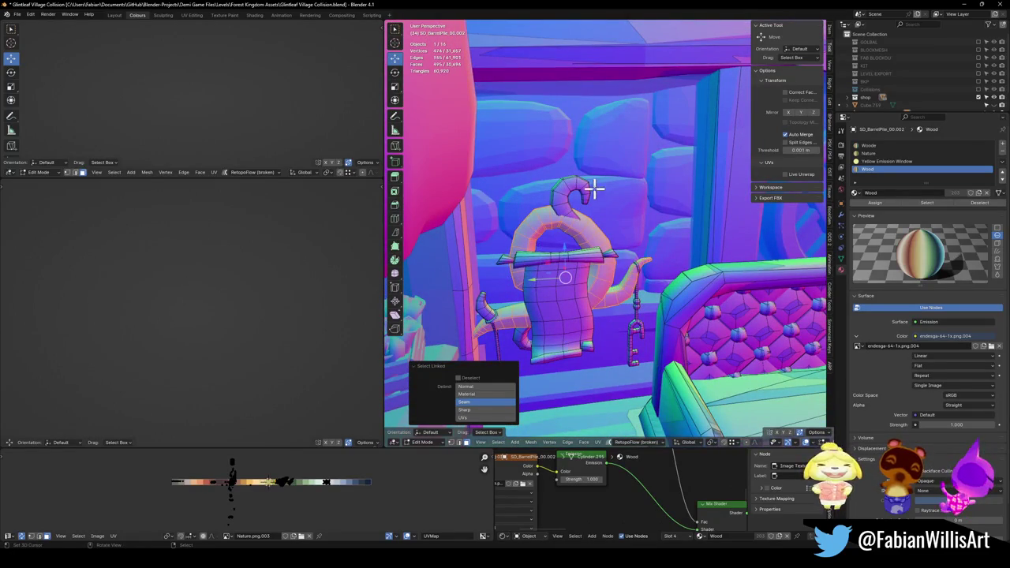
key("l")
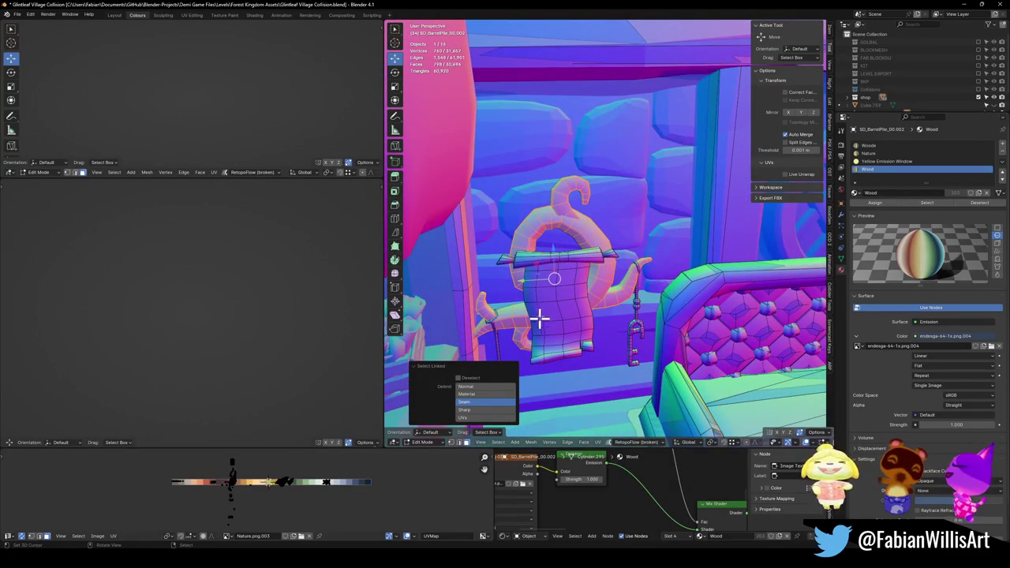
key("shift+alt+c")
left_click(536, 269)
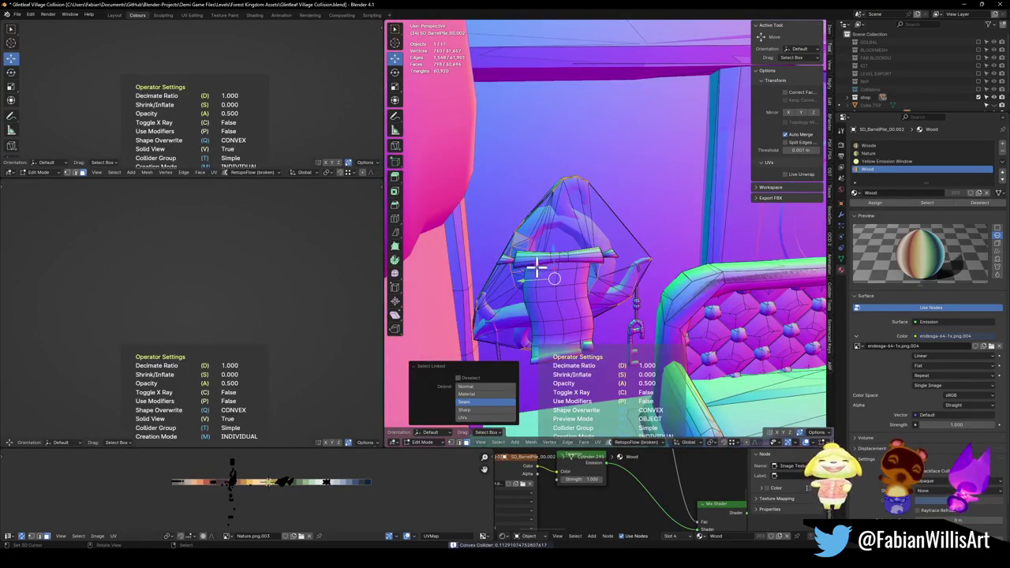
key("Tab")
mouse_move(544, 270)
left_mouse_down()
mouse_move(545, 281)
mouse_move(641, 255)
mouse_move(579, 260)
mouse_move(608, 296)
mouse_move(672, 285)
mouse_move(692, 292)
mouse_move(692, 261)
mouse_move(577, 289)
mouse_move(627, 271)
mouse_move(607, 293)
mouse_move(548, 286)
mouse_move(624, 257)
mouse_move(663, 263)
mouse_move(573, 320)
mouse_move(624, 214)
mouse_move(600, 289)
mouse_move(547, 261)
mouse_move(568, 299)
left_mouse_up()
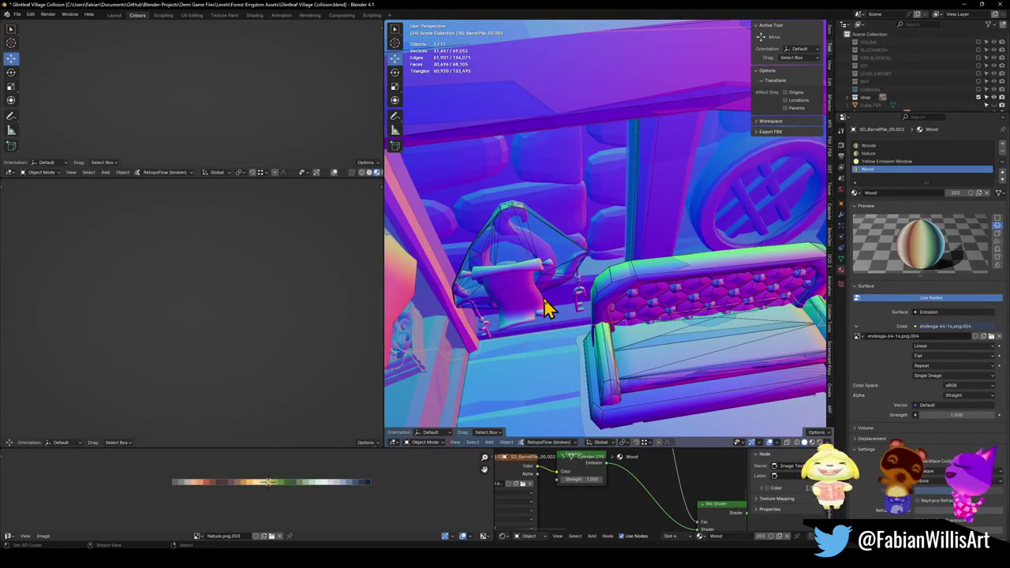
Step: Extrude the collision mesh's vertical edge about 4.5 m along Y and save
left_click(652, 154)
left_click_drag(642, 214, 655, 208)
key("Tab")
left_click(631, 253)
mouse_move(632, 253)
left_mouse_down()
mouse_move(605, 260)
mouse_move(627, 257)
left_mouse_up()
key("e")
key("y")
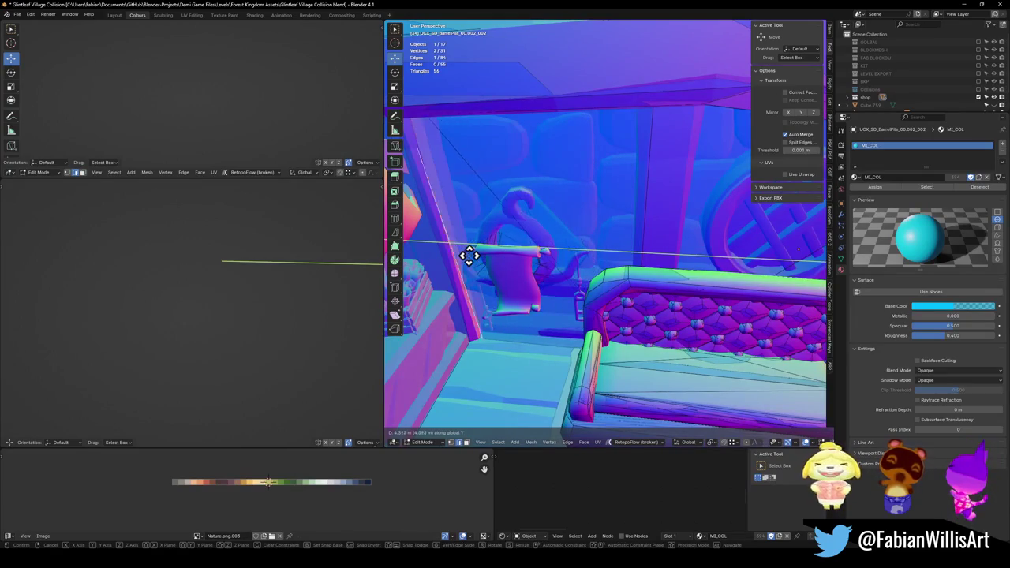
left_click(462, 255)
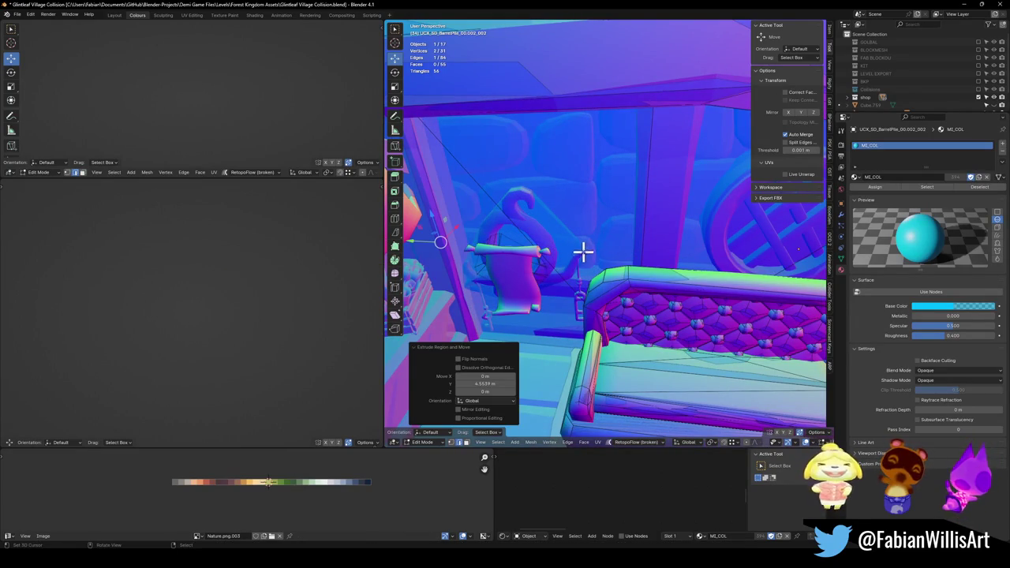
key("Tab")
key("ctrl+s")
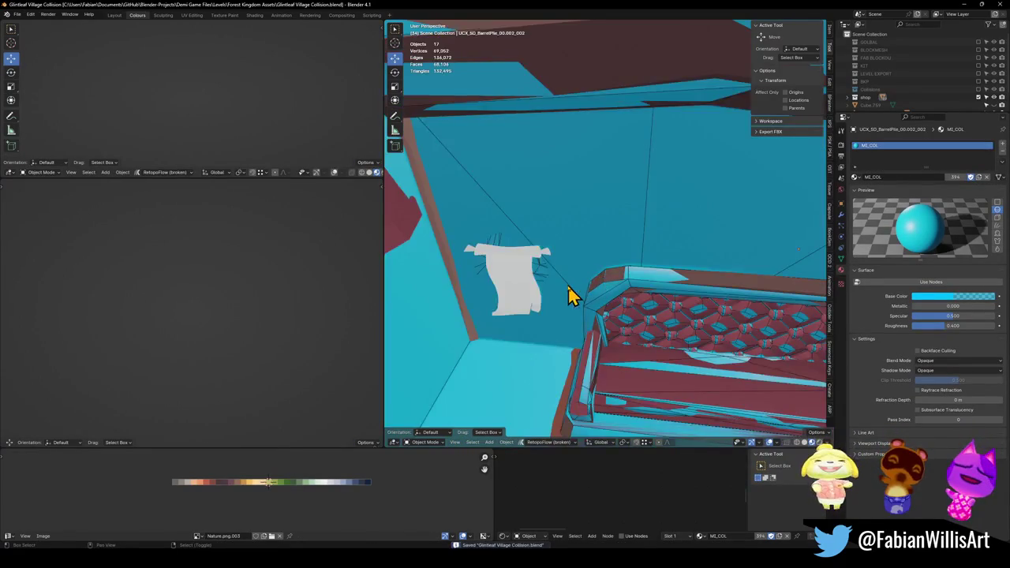
Step: Try extruding a collision box vertex along Y to the table leg, then undo it
key("shift+grave")
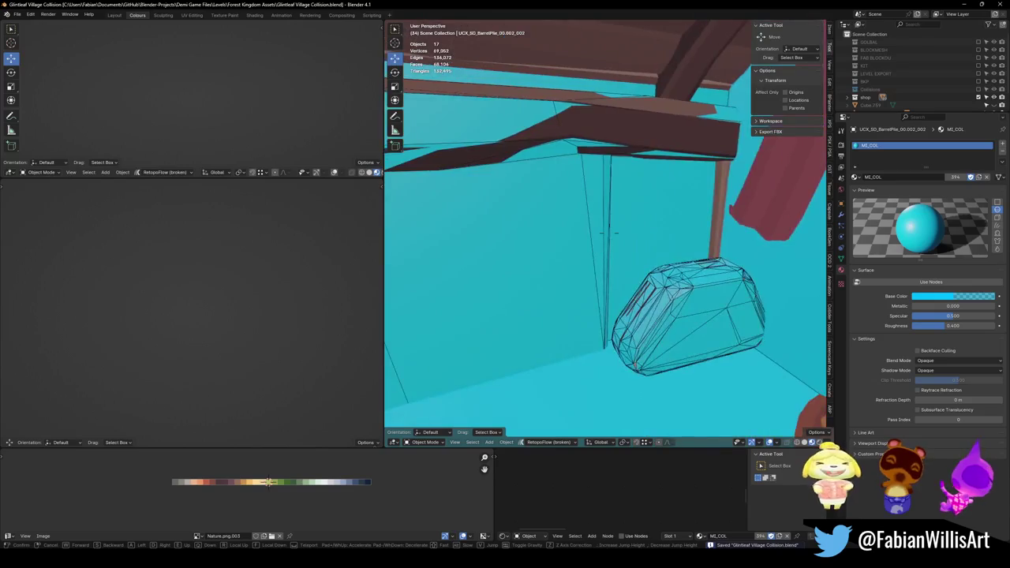
left_click(566, 293)
left_click(589, 255)
key("Tab")
key("alt+a")
key("e")
key("y")
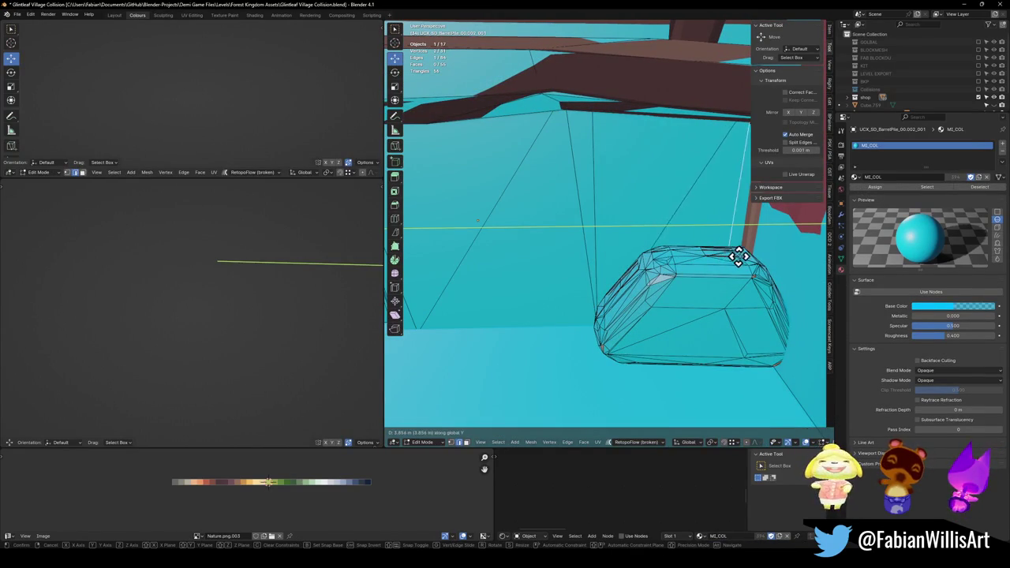
left_click(754, 254)
key("ctrl+z")
key("ctrl+z")
key("ctrl+z")
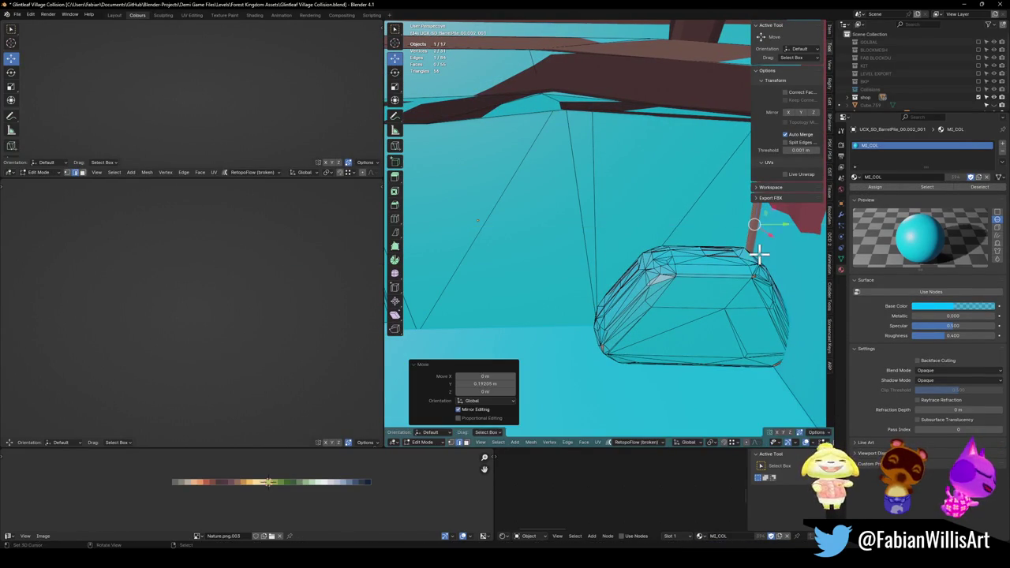
Step: Walk over to the barrels and start editing the barrel pile model's mesh
key("shift+grave")
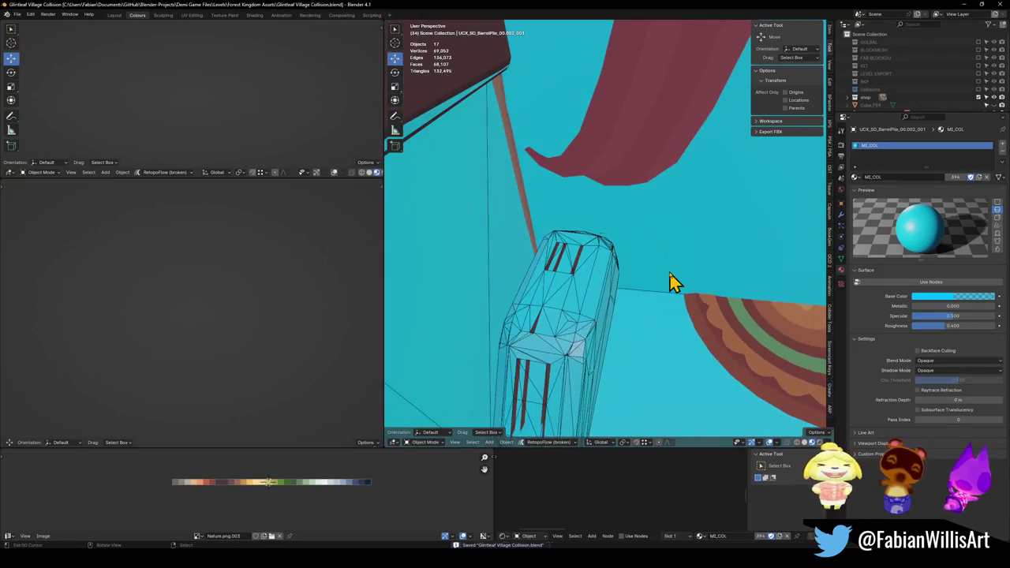
left_click(594, 291)
key("alt+z")
key("alt+z")
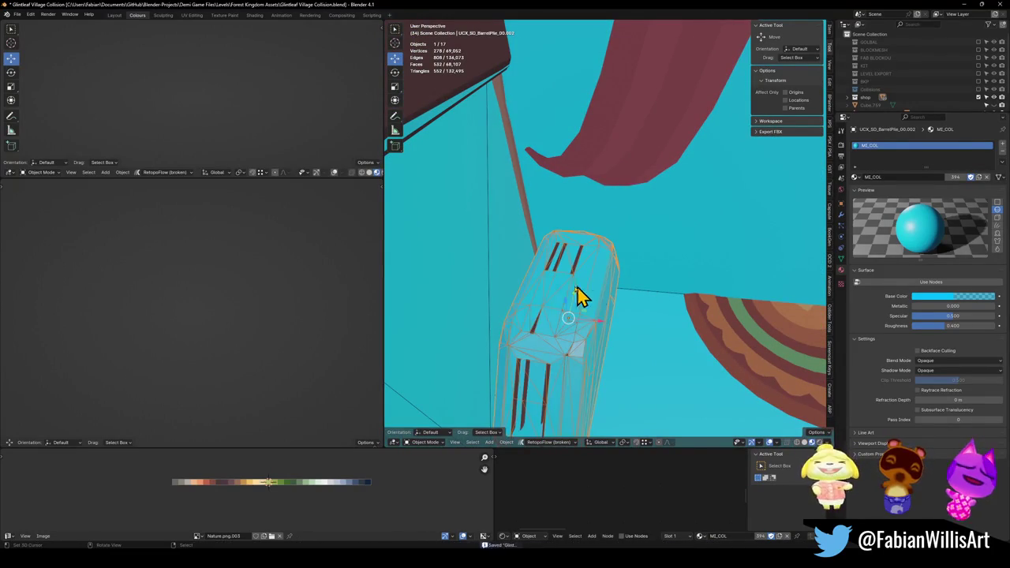
left_click(535, 339)
key("Tab")
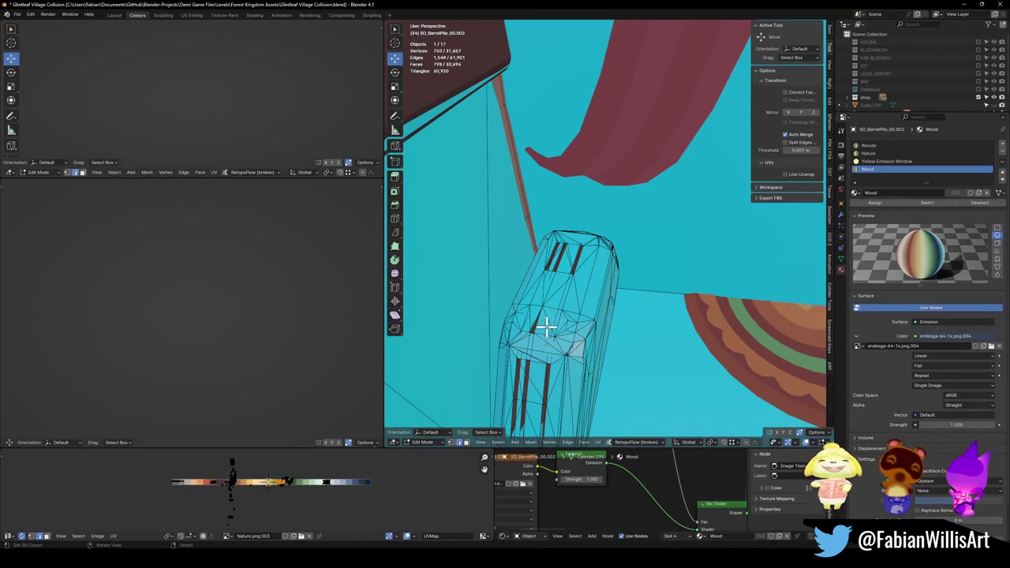
key("a")
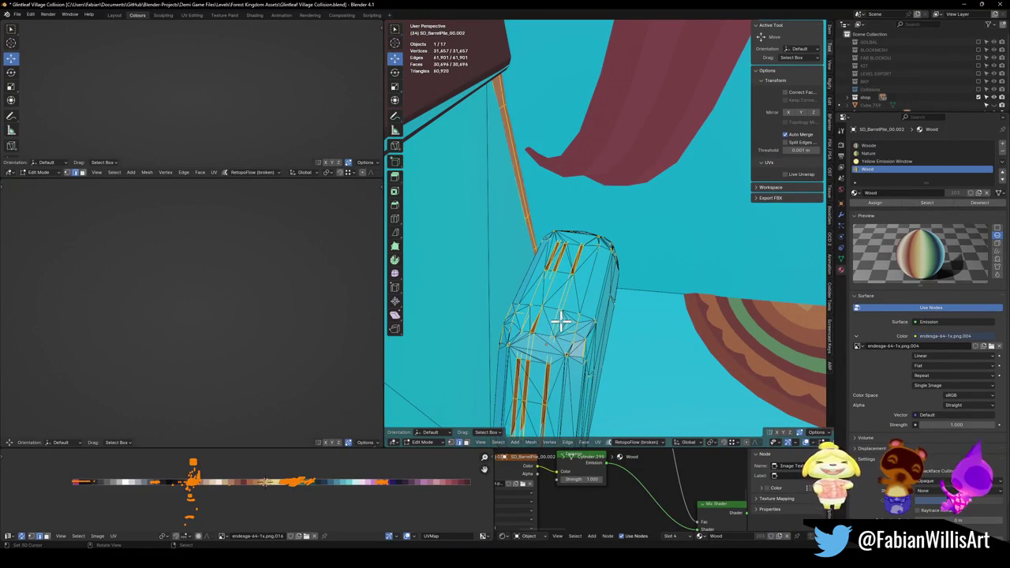
key("alt+a")
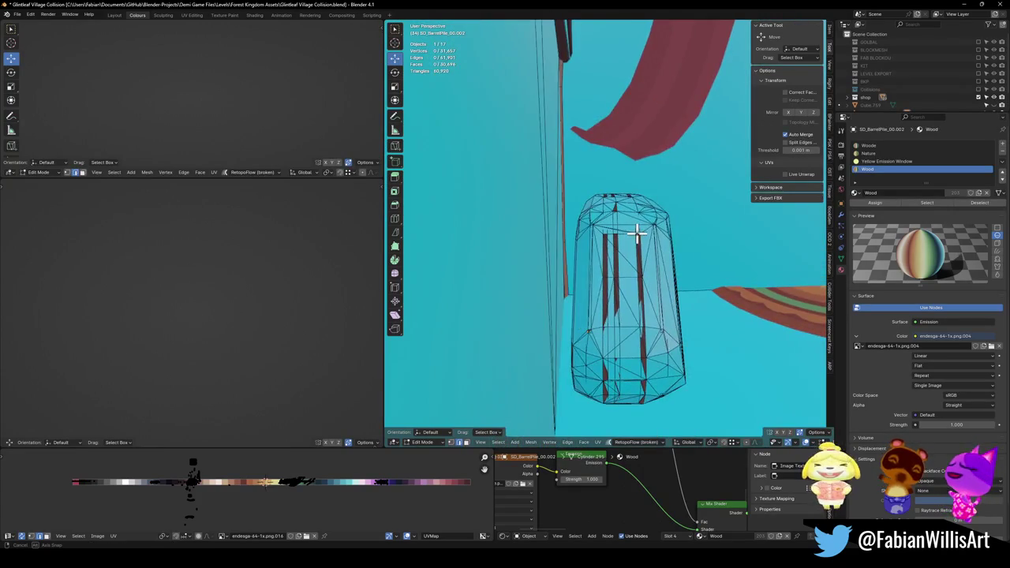
Step: Box-select the barrel geometry in X-ray and move it further left
key("alt+z")
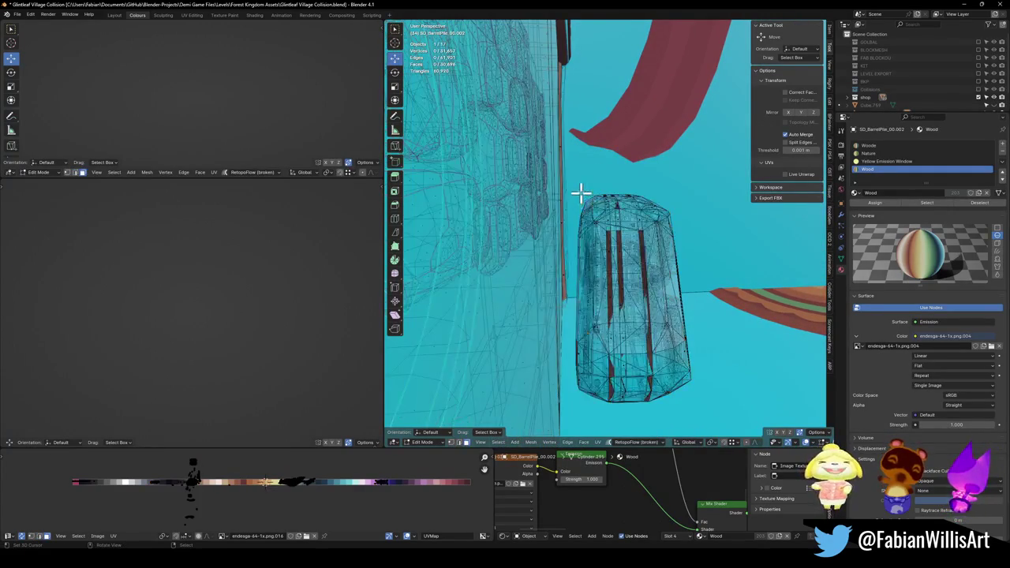
mouse_move(575, 142)
left_mouse_down()
mouse_move(733, 416)
mouse_move(720, 424)
left_mouse_up()
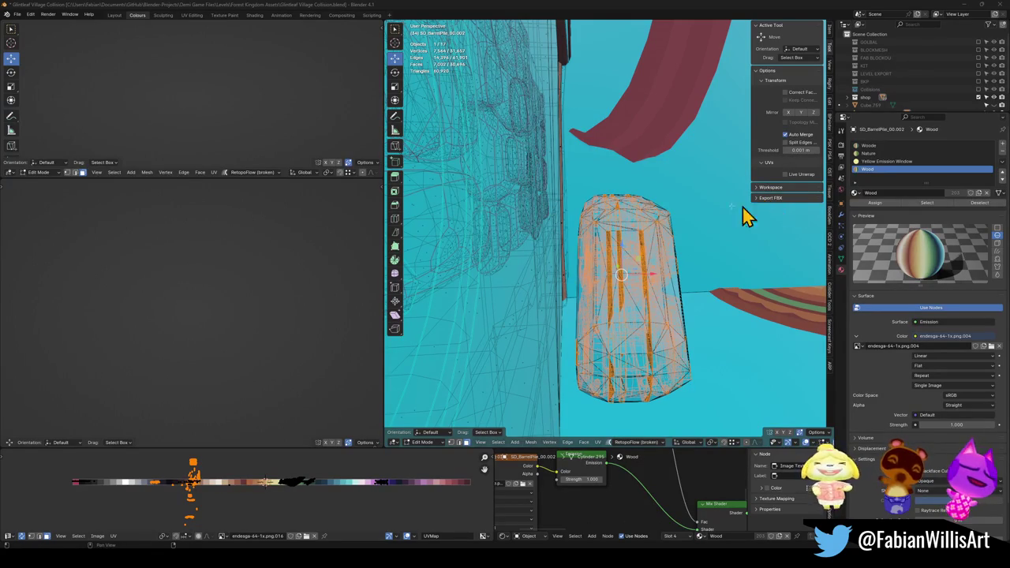
scroll(632, 219, "left", 5)
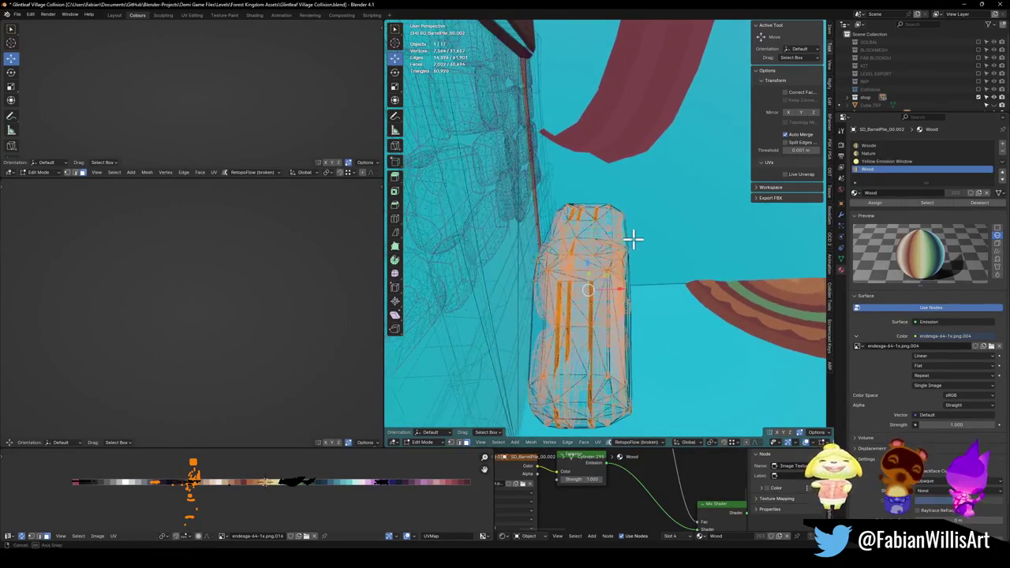
scroll(631, 239, "left", 2)
key("g")
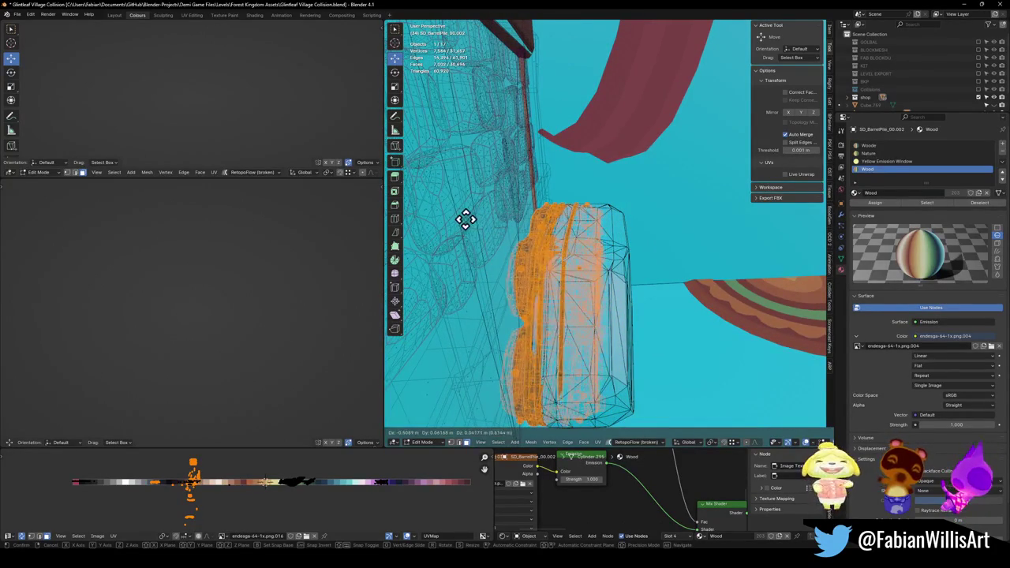
left_click(442, 216)
key("Tab")
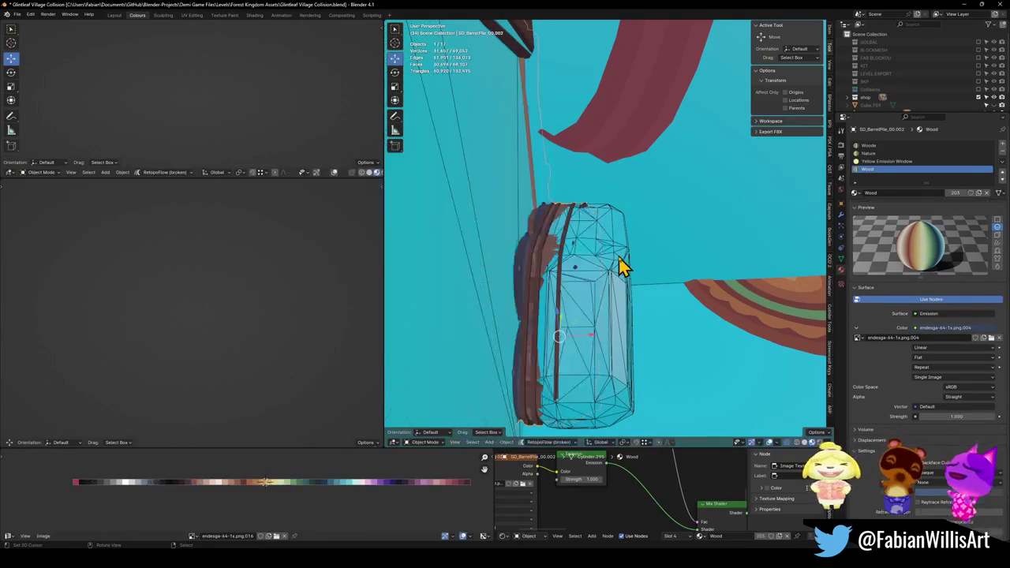
Step: Move the UCX_SD_BarrelPile collider over the repositioned barrels and inspect it
left_click(621, 267)
key("g")
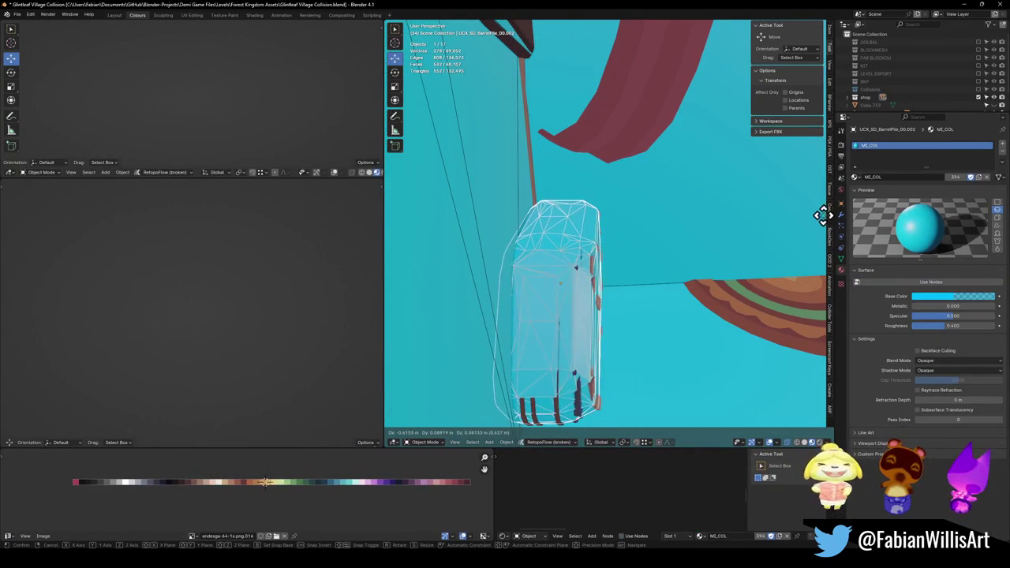
left_click(400, 221)
left_click(517, 243)
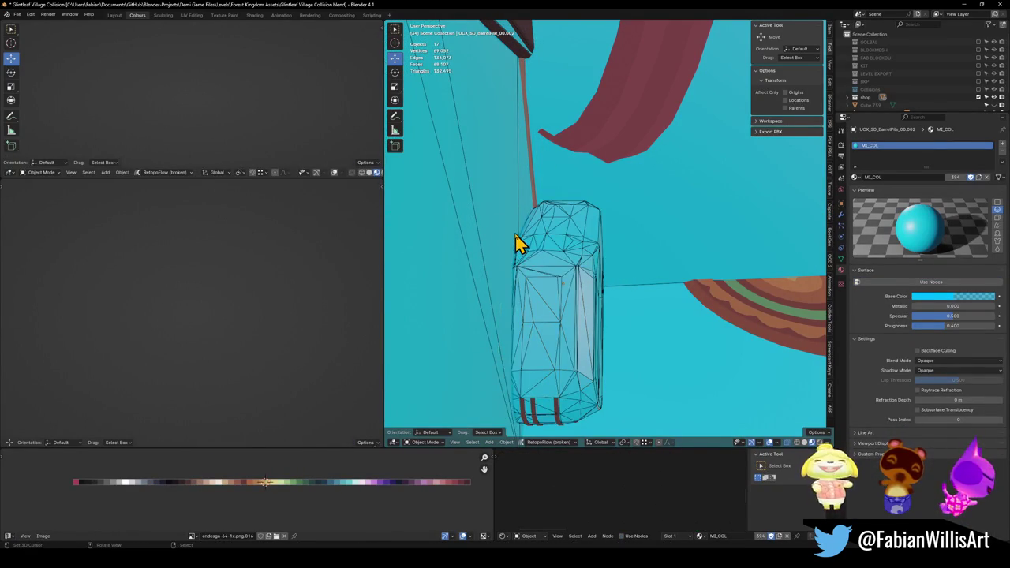
left_click(470, 240)
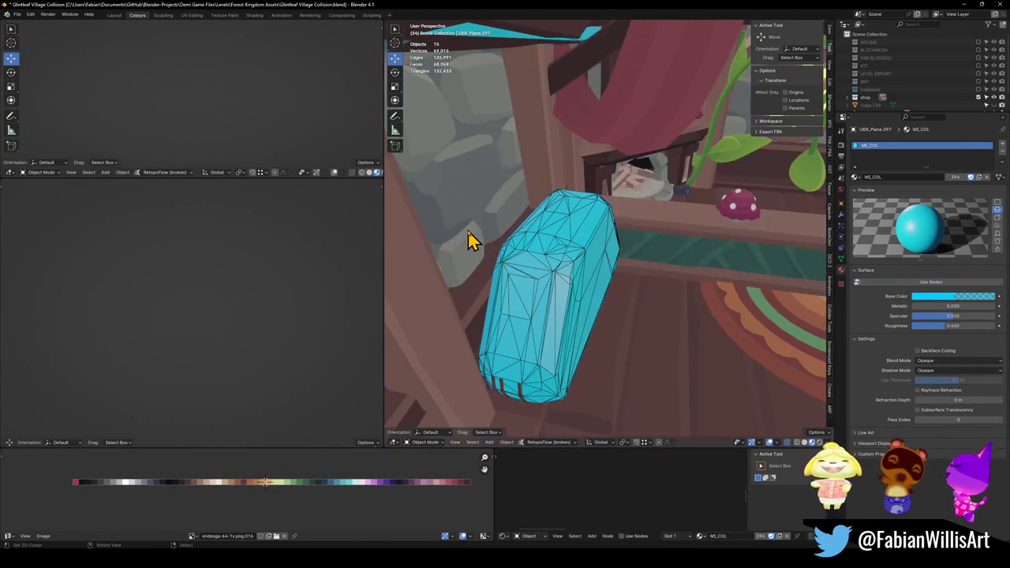
scroll(480, 244, "up", 3)
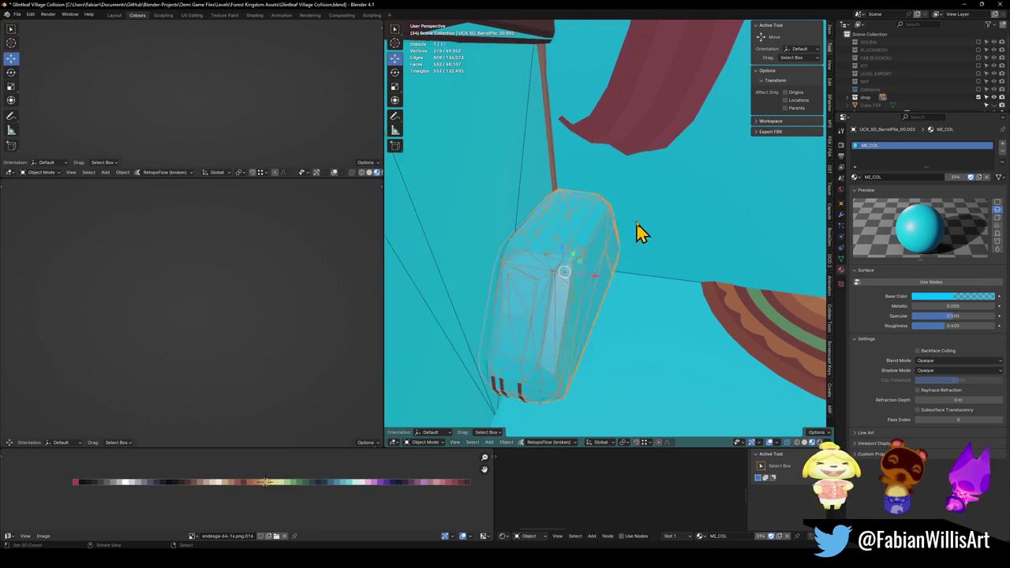
left_click(565, 215)
scroll(564, 215, "up", 5)
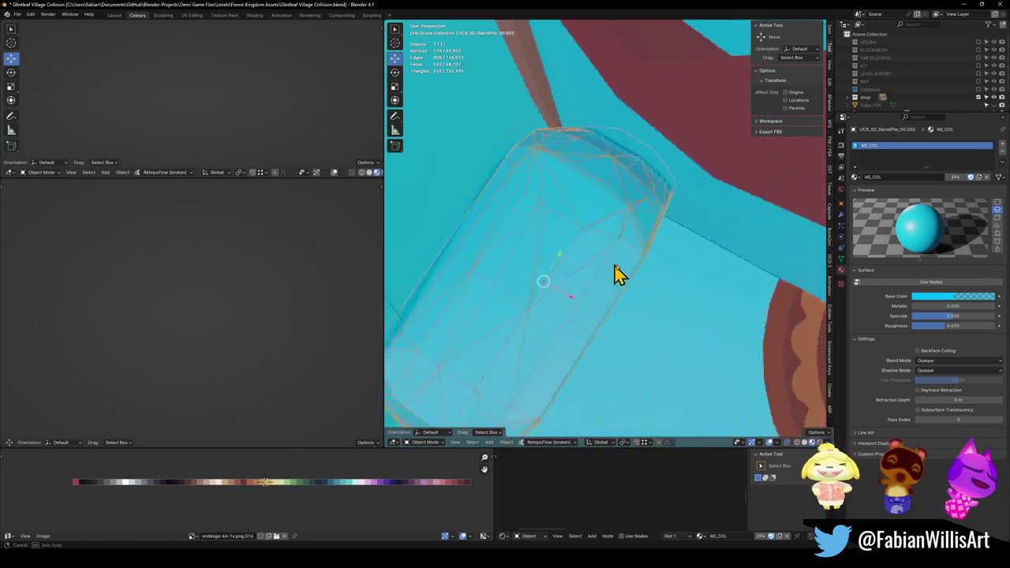
mouse_move(699, 245)
left_mouse_down()
mouse_move(624, 262)
mouse_move(570, 252)
mouse_move(620, 216)
mouse_move(600, 235)
mouse_move(616, 261)
left_mouse_up()
left_click(616, 260)
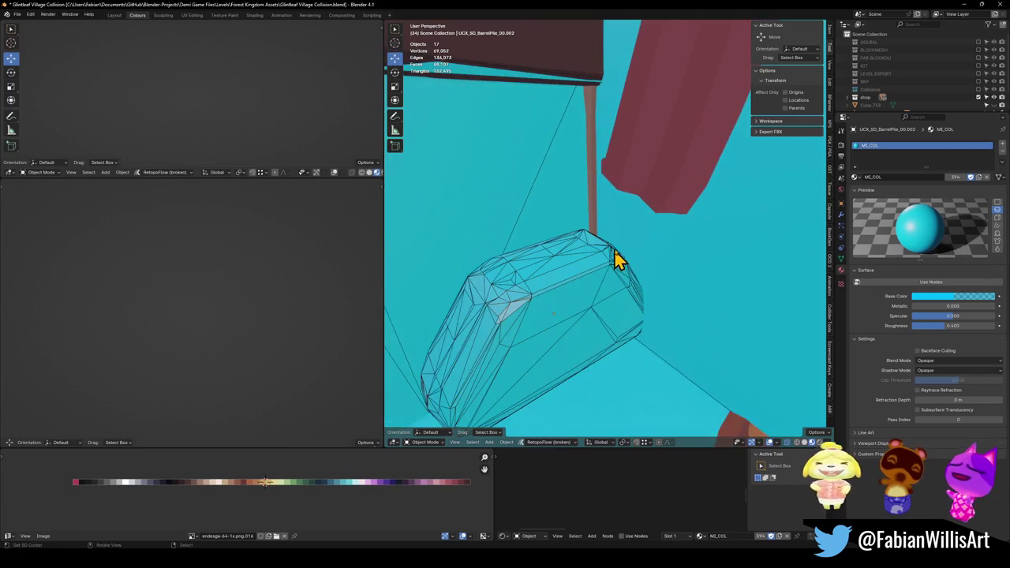
Step: Add a new plane inside the UBX_Plane.397 mesh at the barrel's top
left_click(618, 241)
key("Tab")
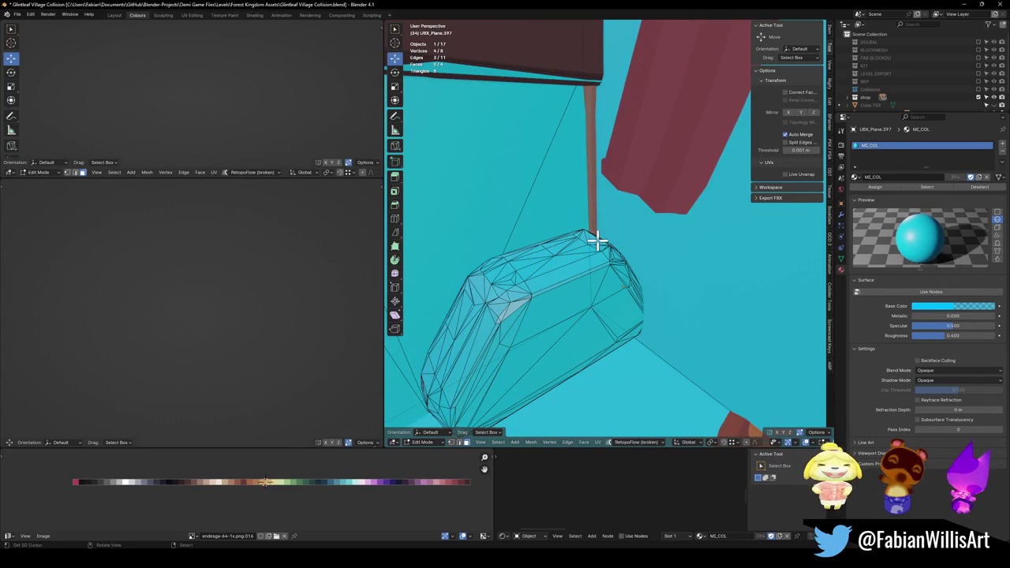
key("shift+a")
left_click(597, 240)
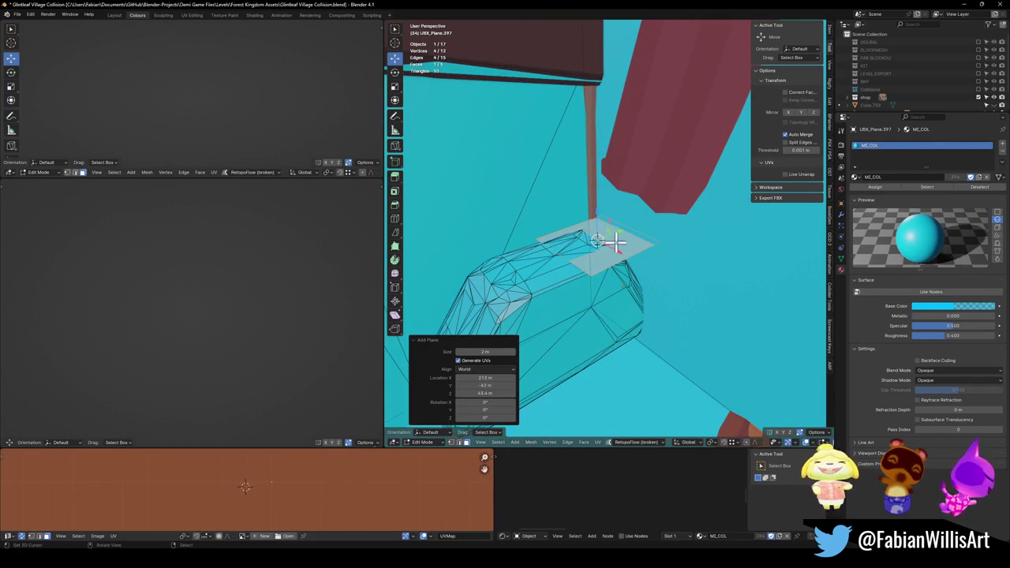
Step: Rotate the plane 90° on Y and -42.6° on Z, then shift it along Y
key("r")
key("y")
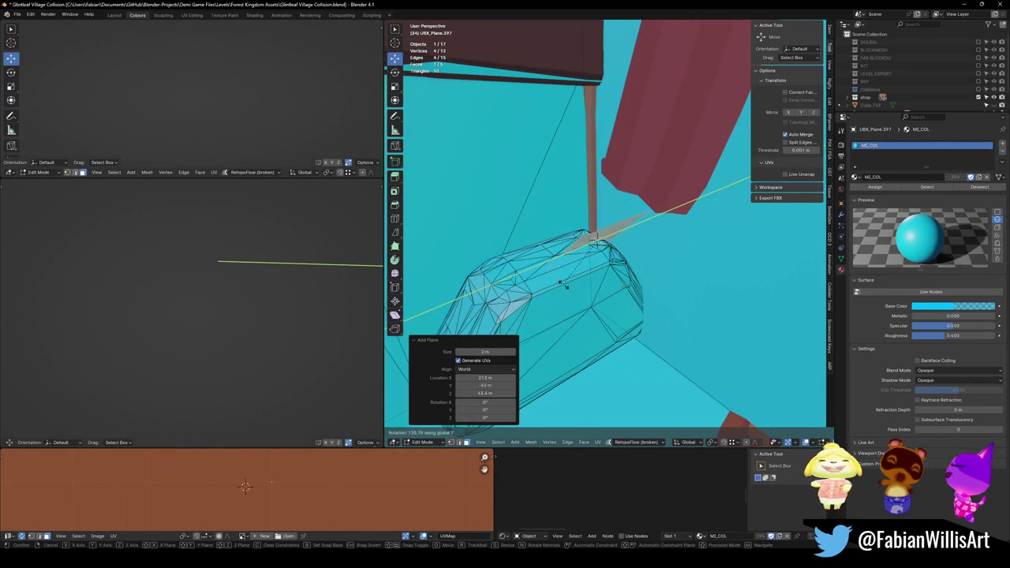
left_click(603, 290)
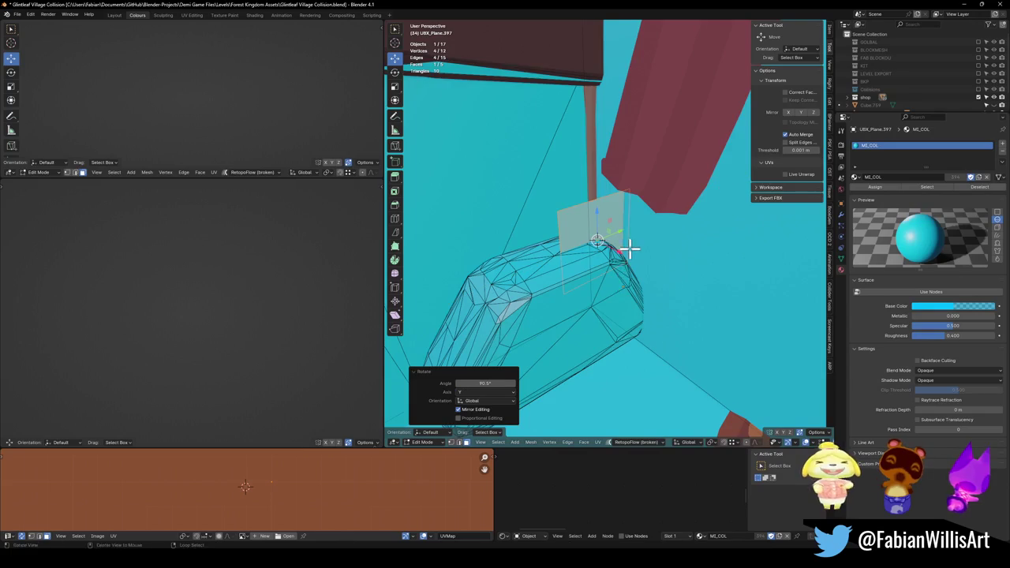
key("r")
key("z")
left_click(654, 276)
key("g")
key("z")
key("y")
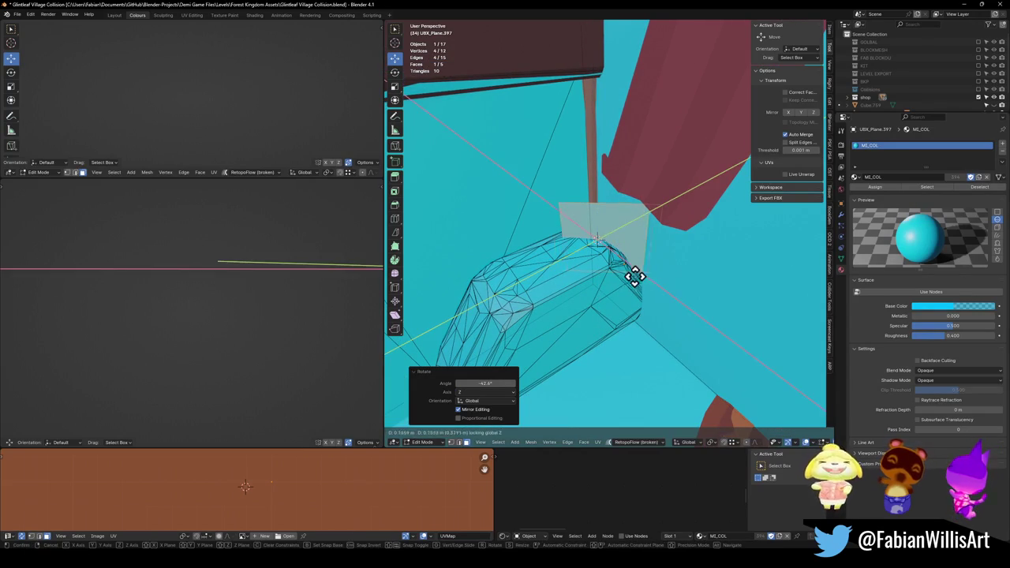
left_click(623, 271)
Step: Edge-slide the selected vertex of the collision plane
key("g")
key("g")
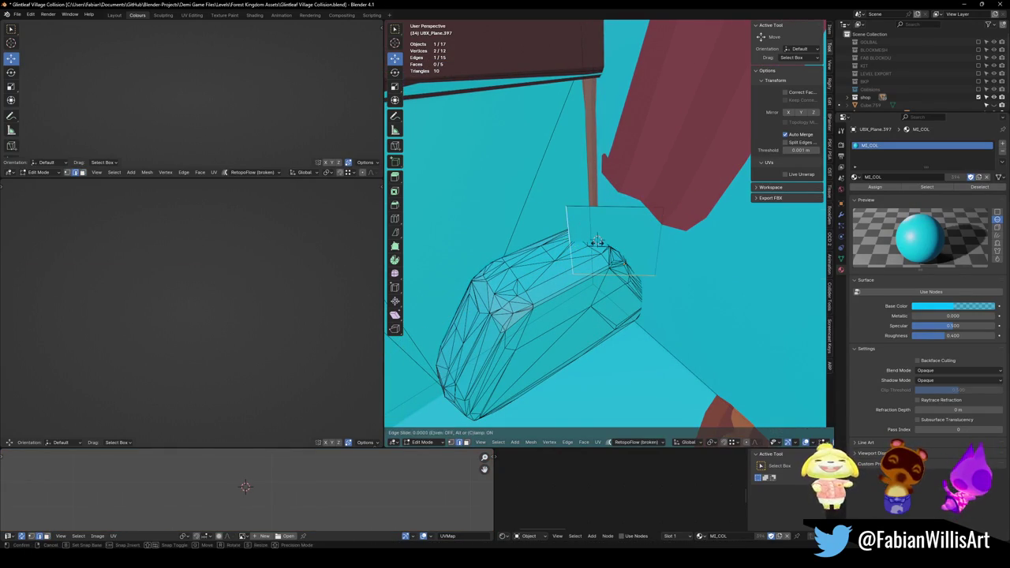
left_click(546, 242)
scroll(607, 243, "up", 5)
scroll(607, 243, "down", 5)
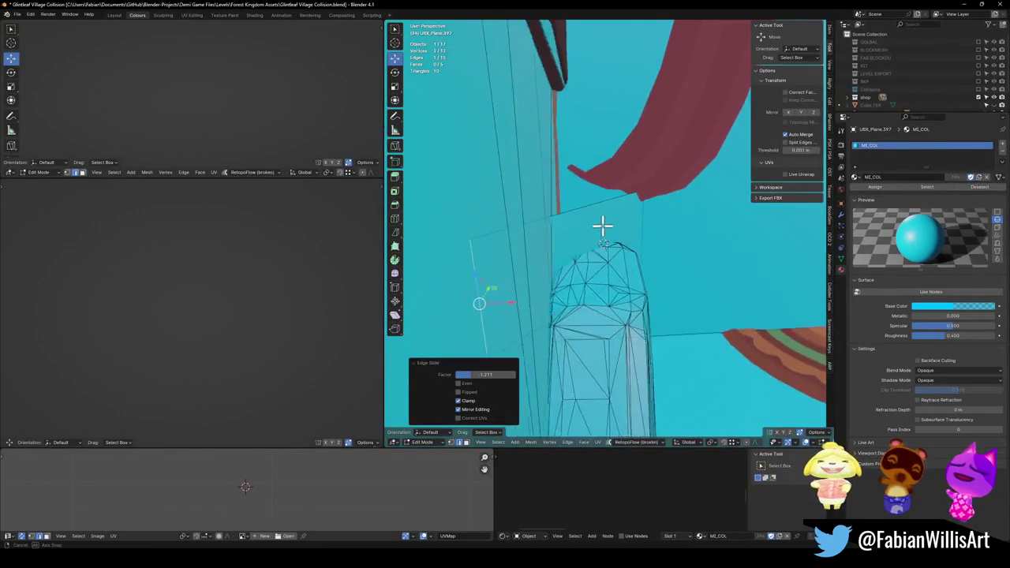
Step: Move one edge of the collision plane vertically along Z
left_click(580, 211)
key("g")
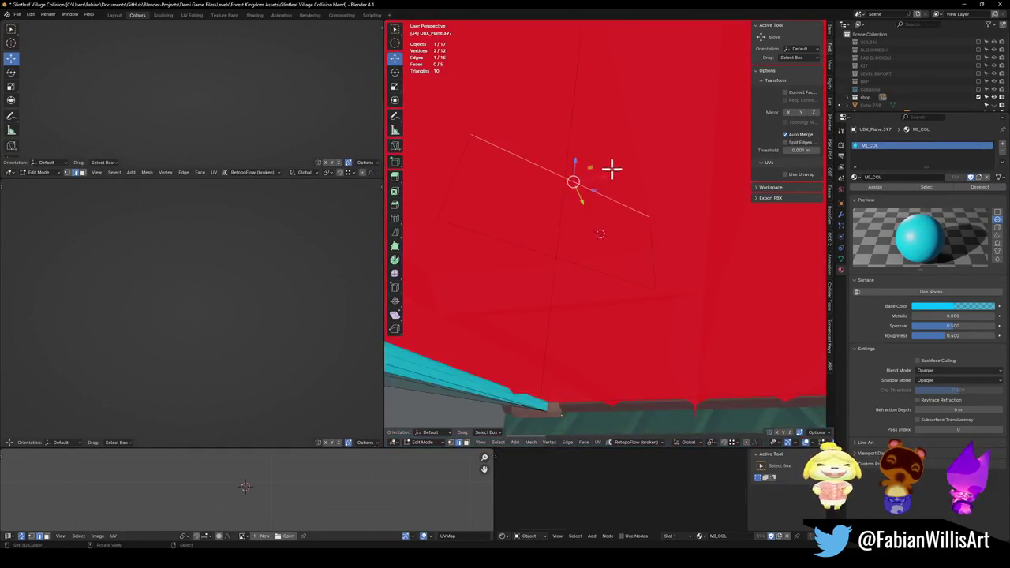
key("z")
left_click(605, 131)
left_click(625, 269)
Step: Lower another plane edge about 2.8 m along Z onto the wall
left_click(624, 284)
key("g")
key("z")
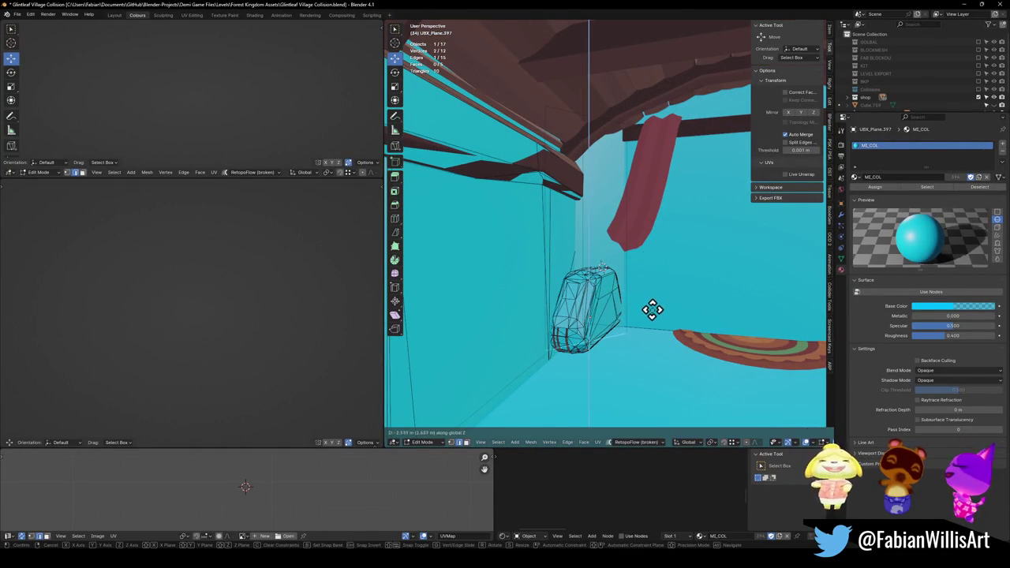
left_click(652, 316)
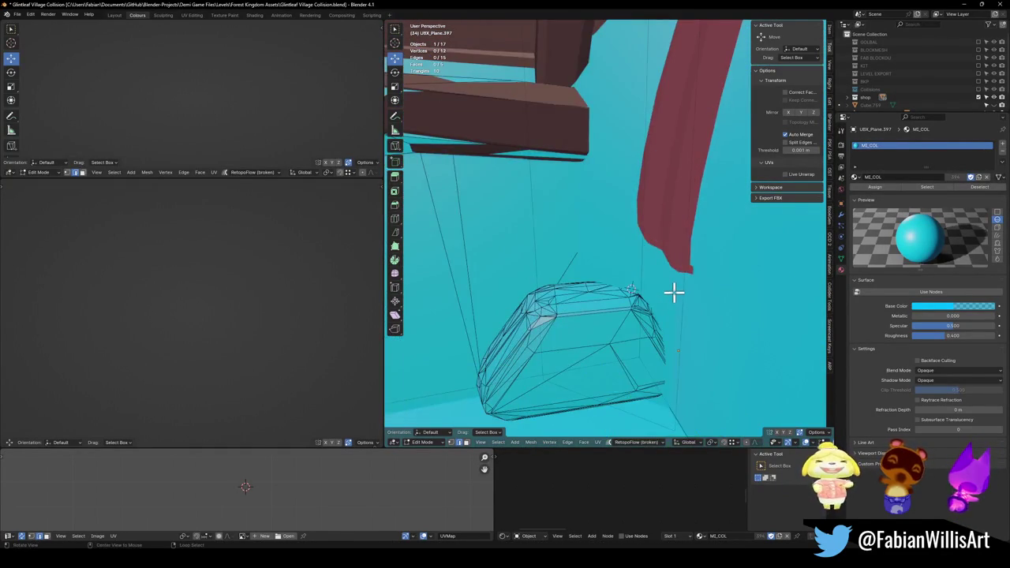
left_click(669, 289)
scroll(669, 289, "up", 5)
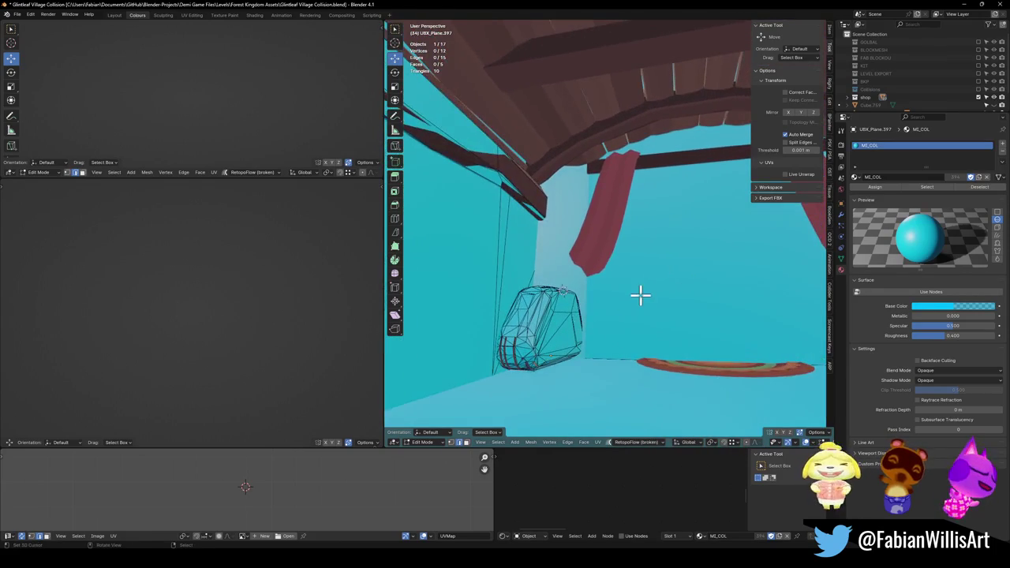
scroll(597, 293, "down", 5)
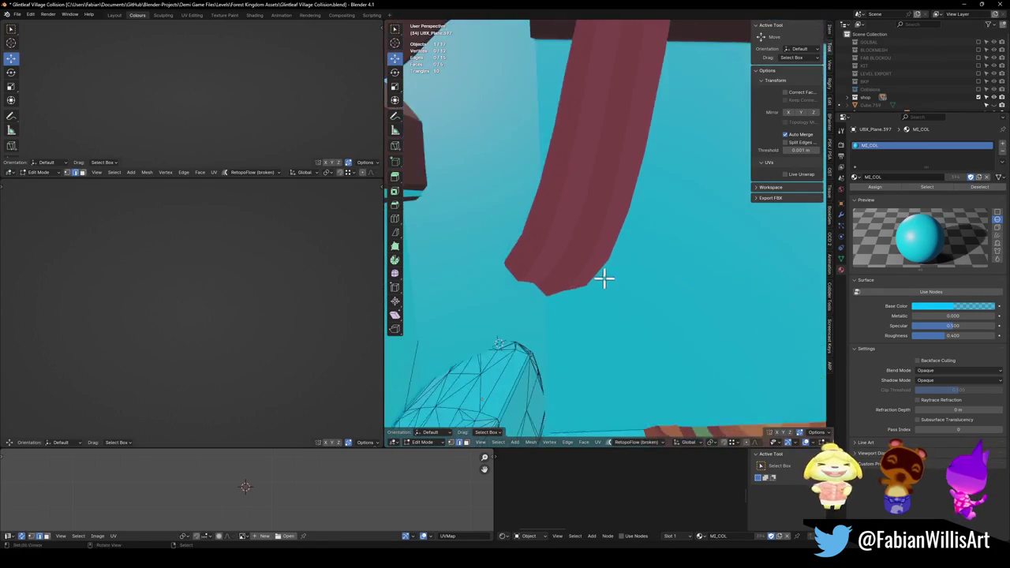
left_click_drag(571, 247, 602, 243)
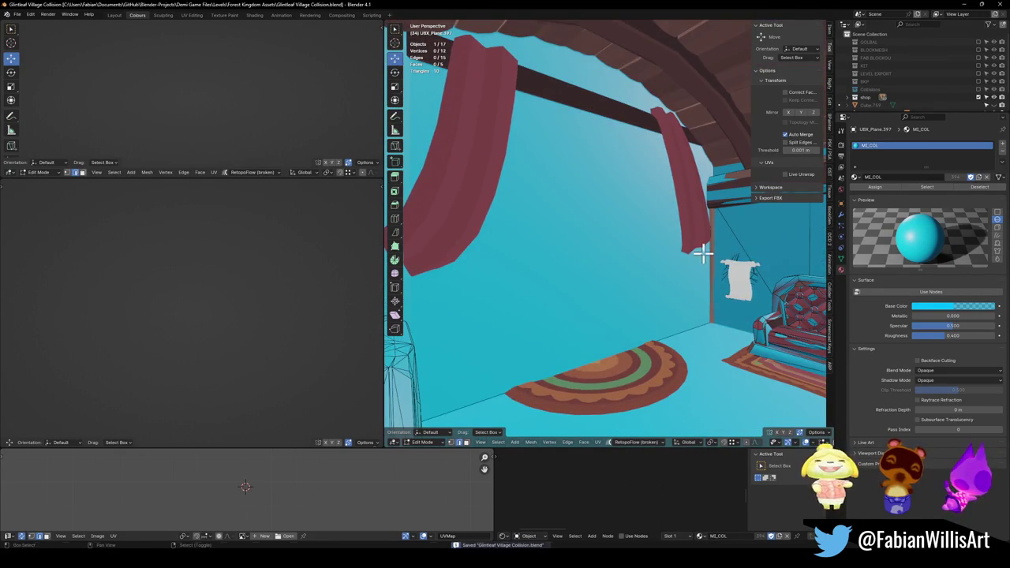
Step: Walk the room to check the sofa and rug, save, return to Object Mode, and frame the shop
key("shift+grave")
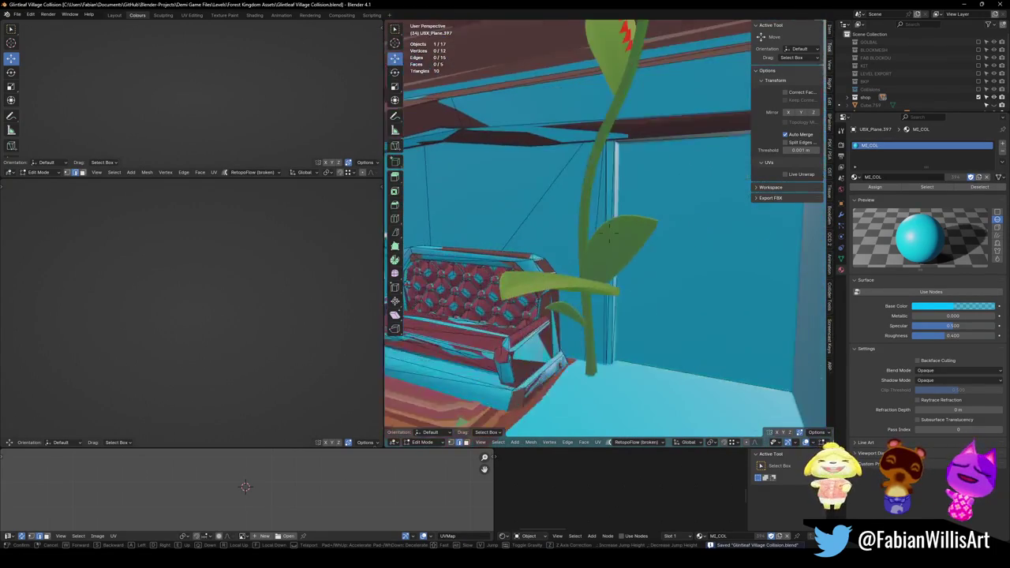
key("s")
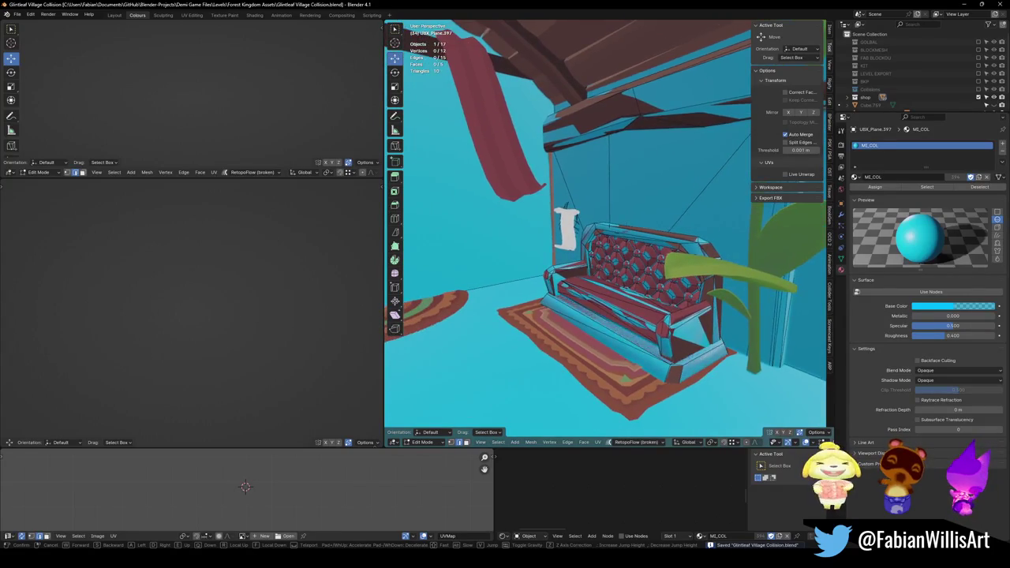
key("w")
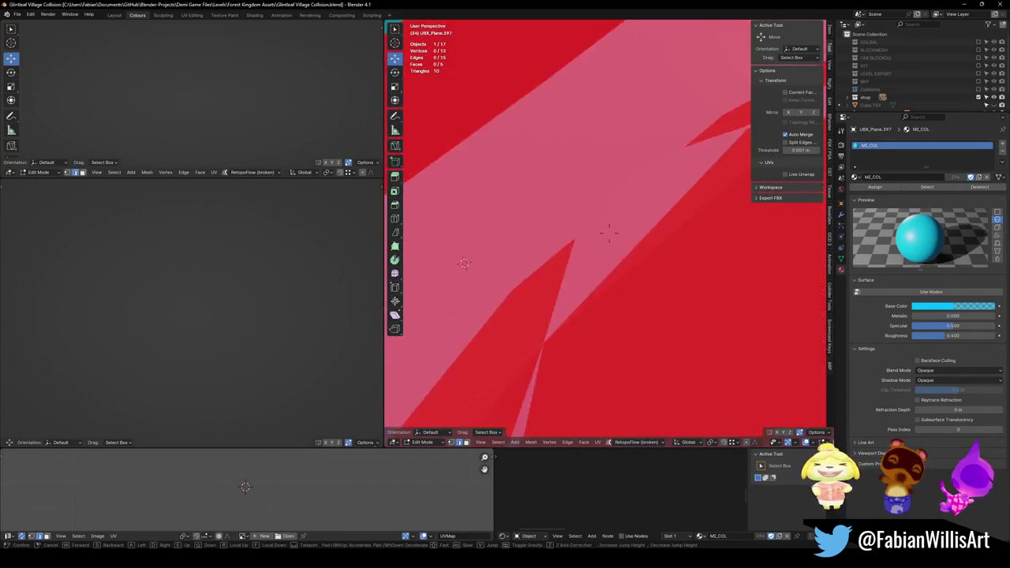
key("Escape")
key("ctrl+s")
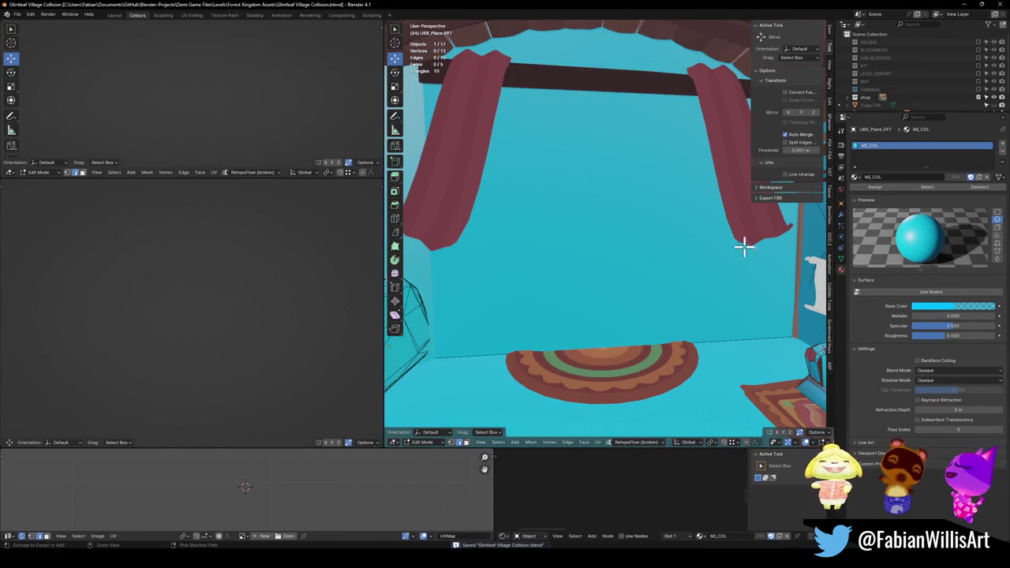
key("Tab")
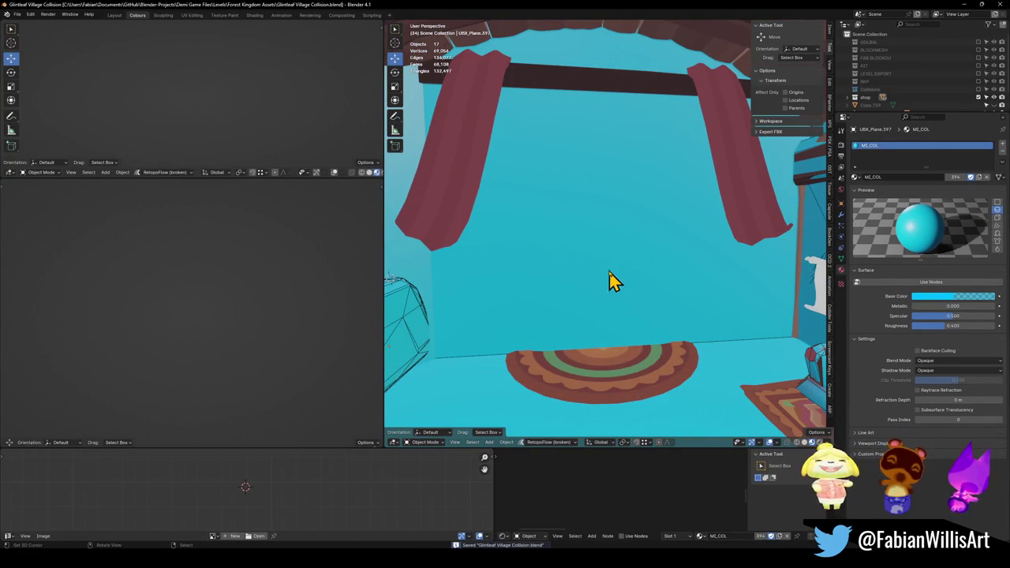
key("KP_Decimal")
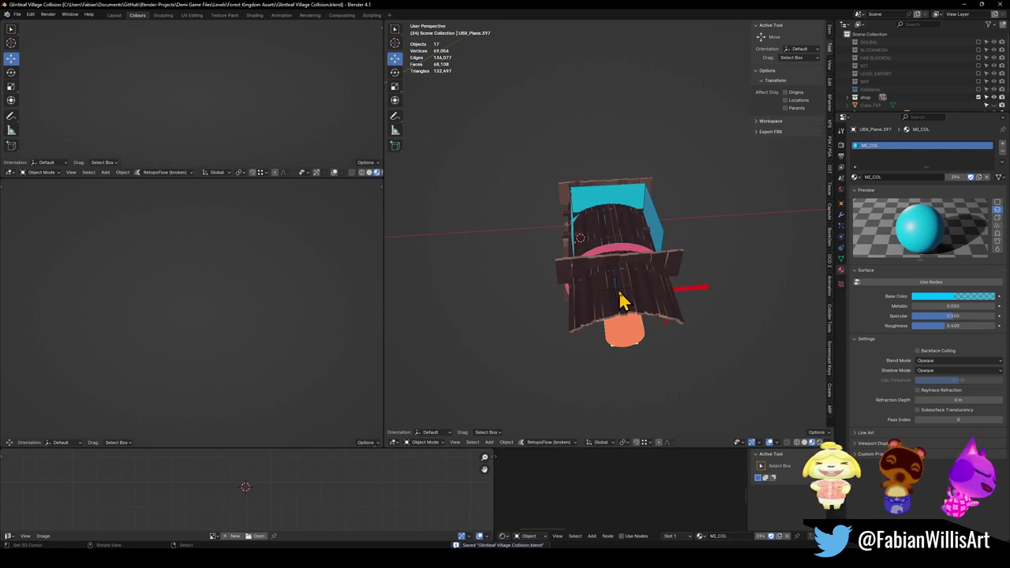
Step: Make two copies of LEVEL_FX_SHOP, offsetting one along X and one along Y
left_click(620, 298)
key("shift+d")
key("x")
left_click(533, 288)
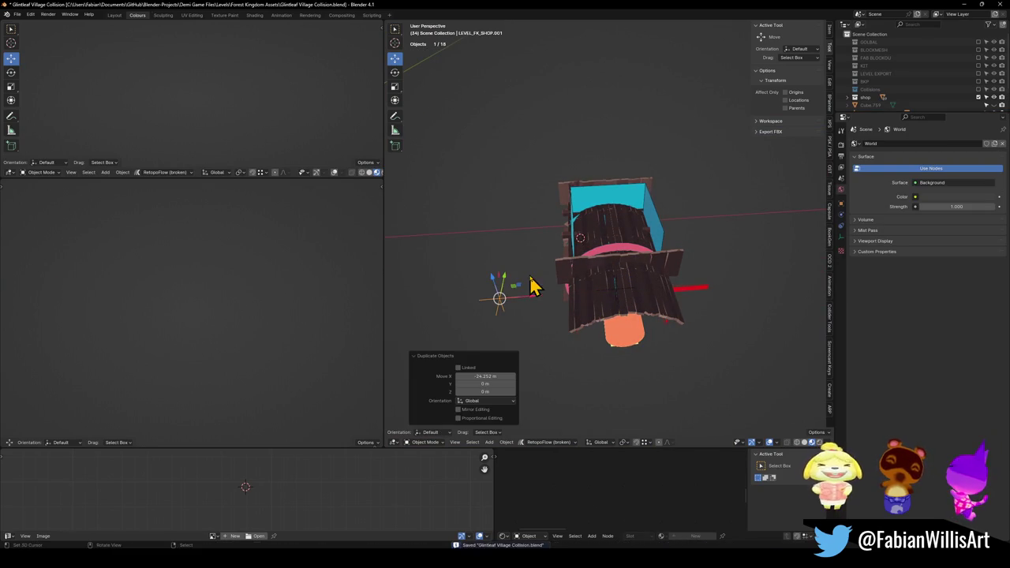
key("shift+d")
key("y")
left_click(528, 232)
Step: Rename the copies COL and MESH-LOD1 and save the file
key("F2")
type("COL")
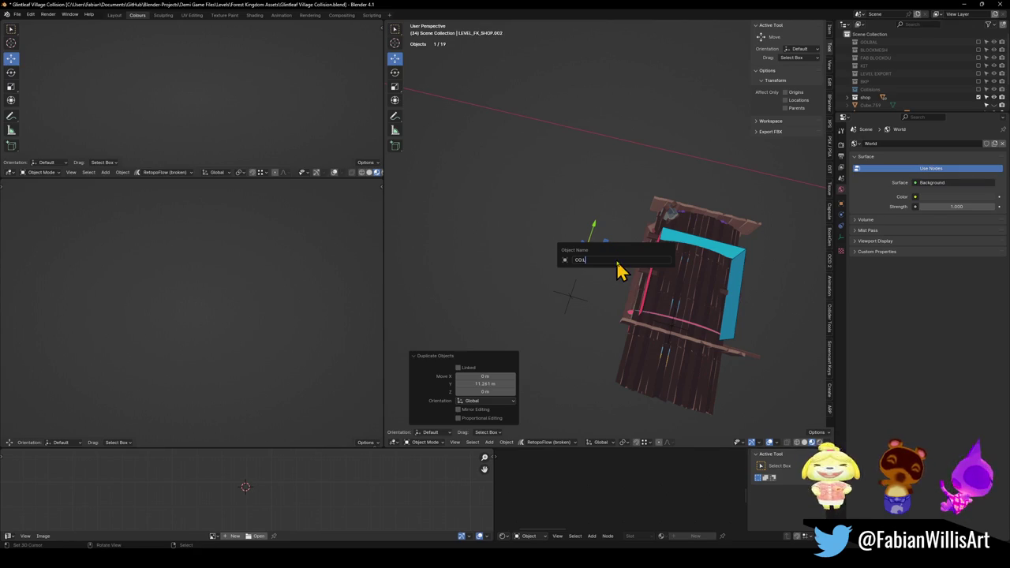
key("Return")
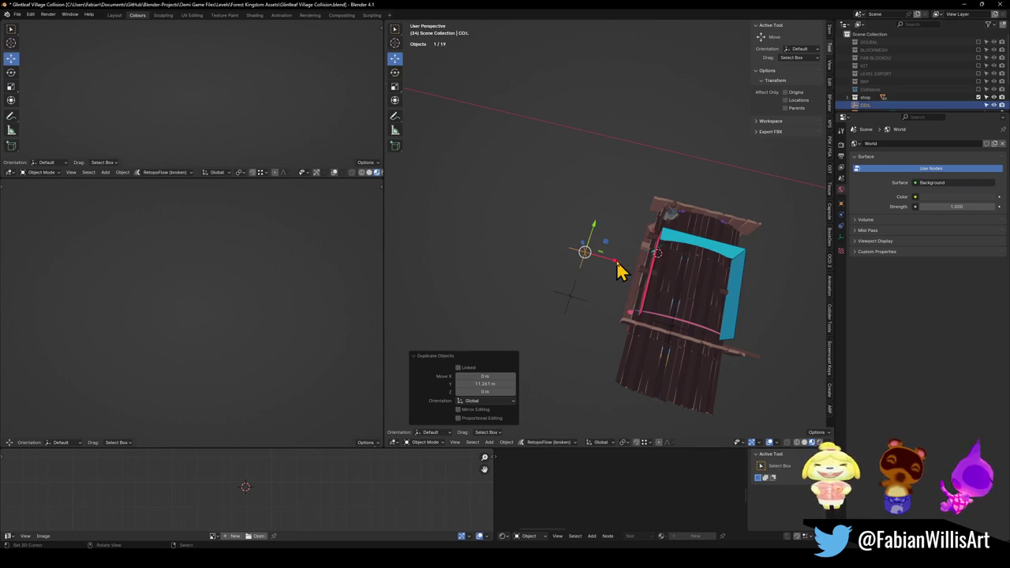
key("ctrl+z")
key("F2")
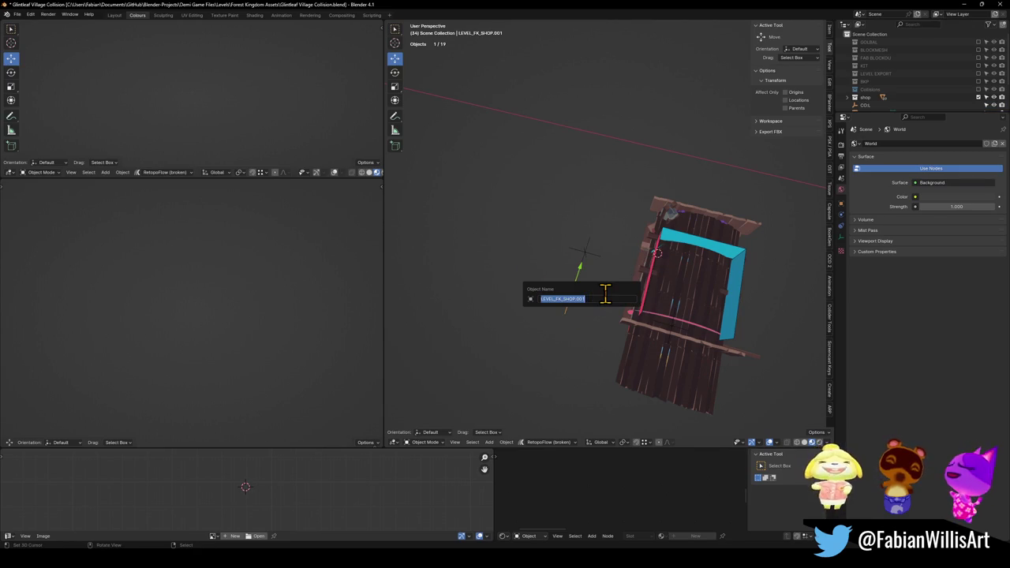
type("H-LOD1")
key("Return")
key("ctrl+s")
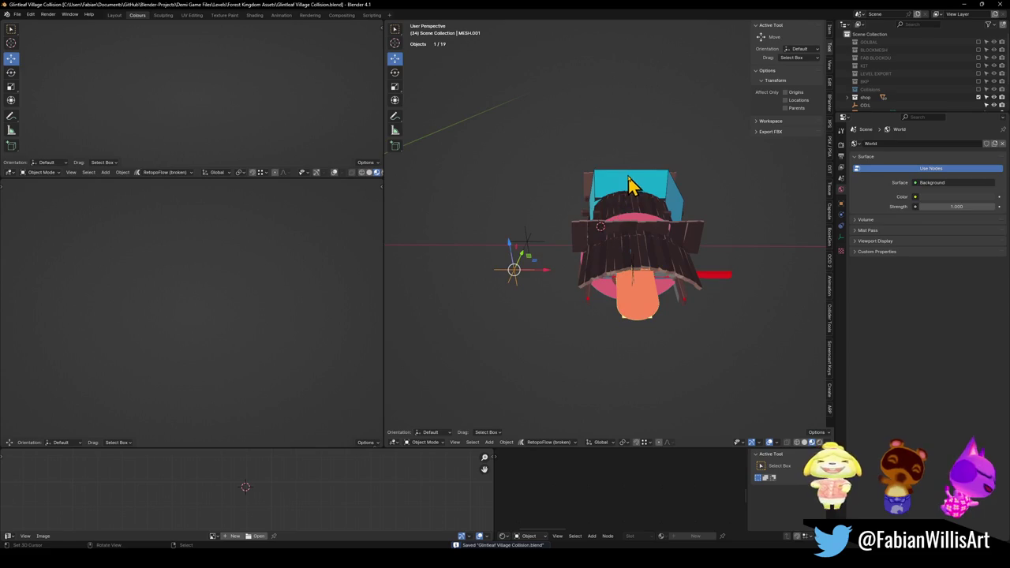
Step: Parent all collision-material meshes to the COL empty, keeping transforms, and save
left_click(636, 188)
key("q")
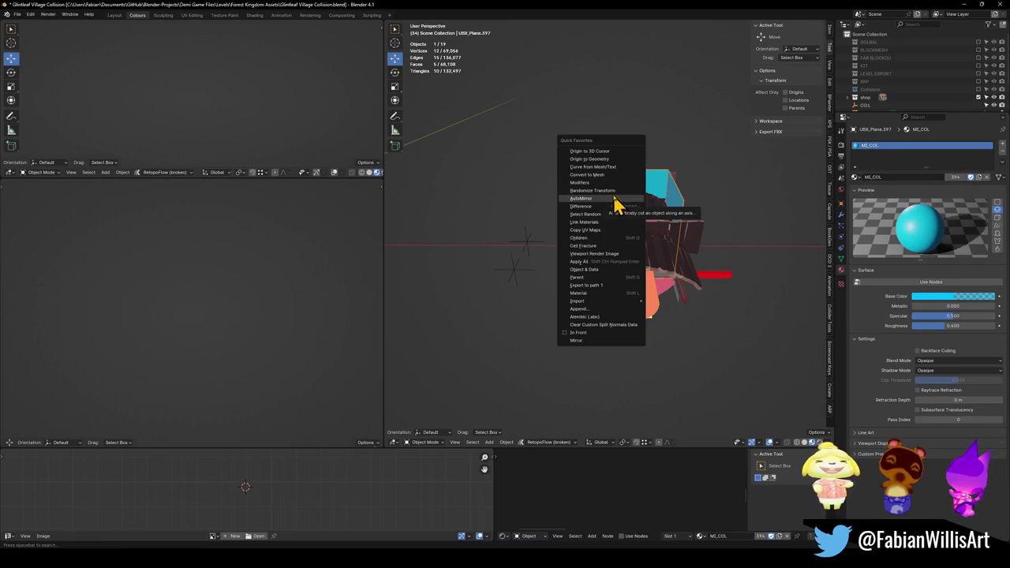
left_click(604, 294)
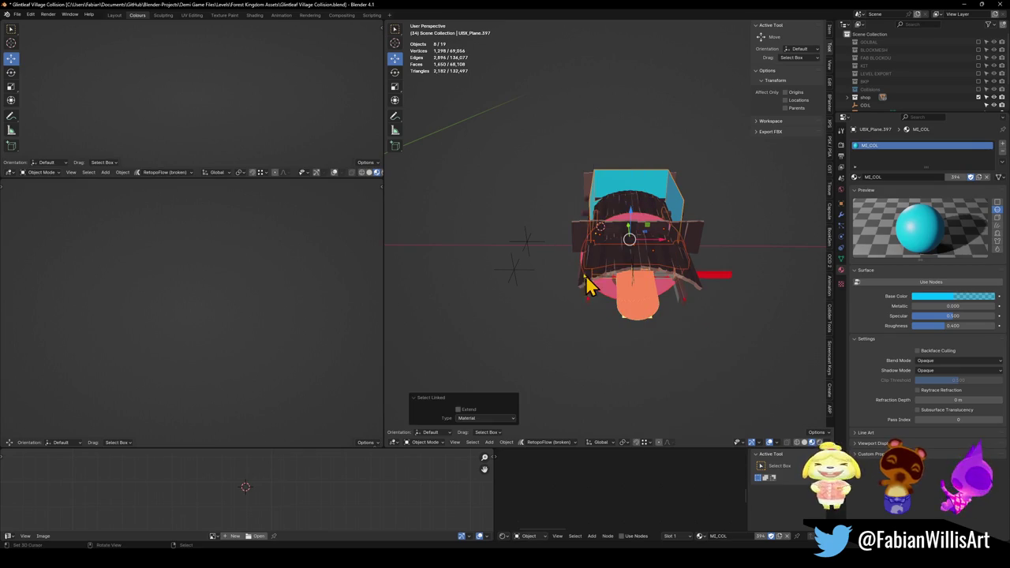
left_click(533, 243, "shift")
key("ctrl+p")
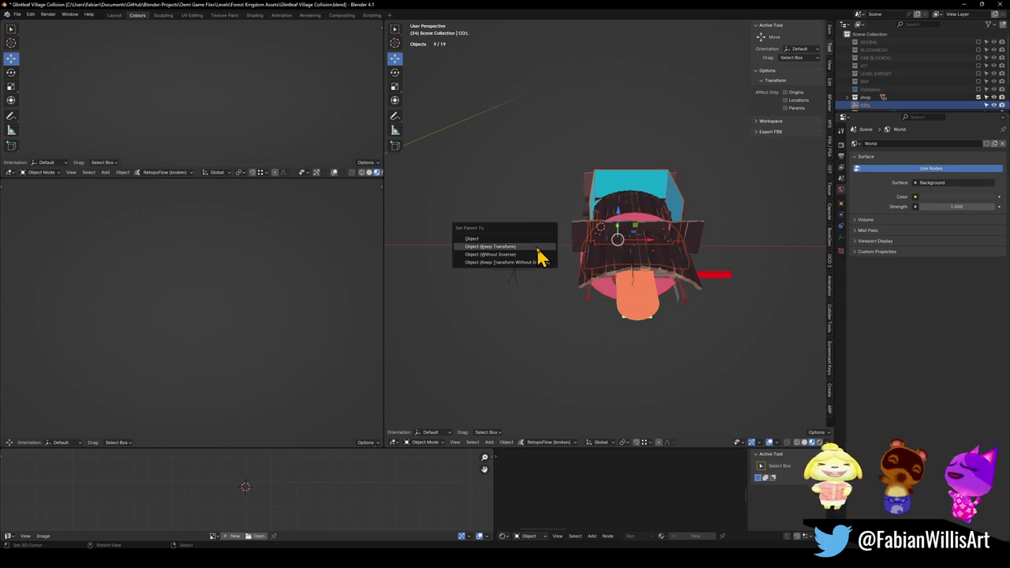
left_click(538, 248)
key("ctrl+s")
Step: Parent the MESH-LOD1 and COL empties under LEVEL_FX_SHOP and save
left_click(608, 262)
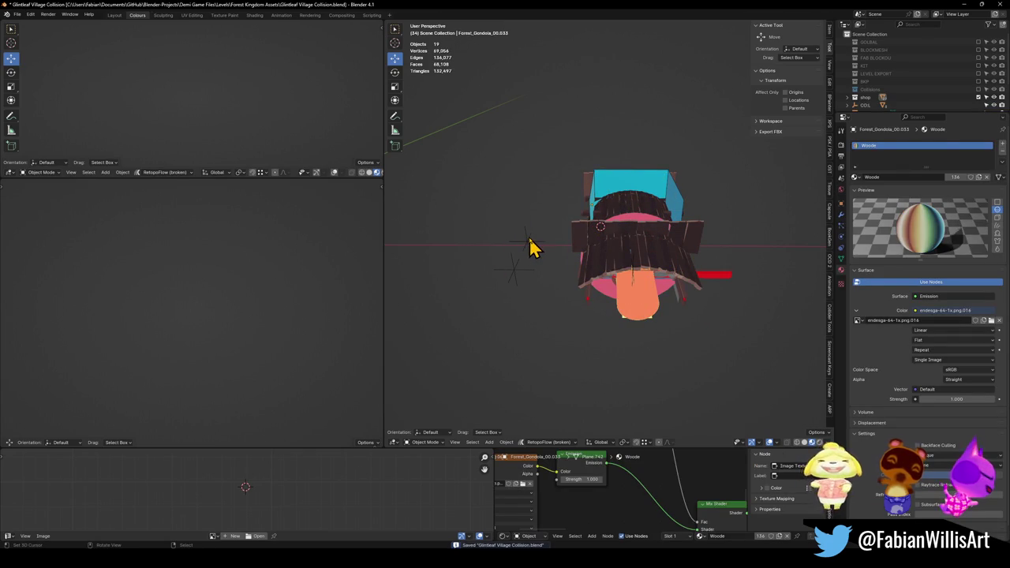
left_click(527, 269)
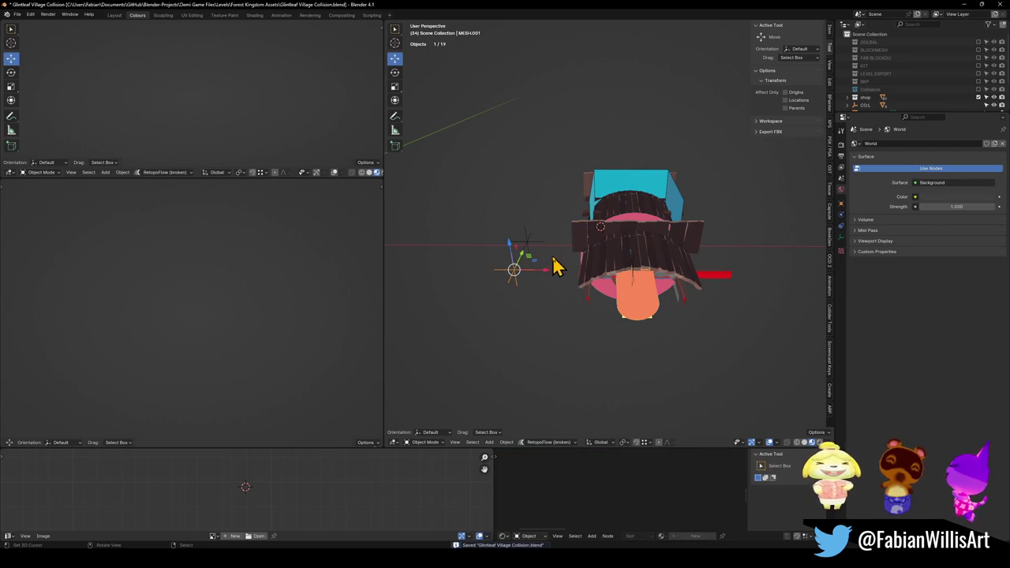
left_click(527, 258, "shift")
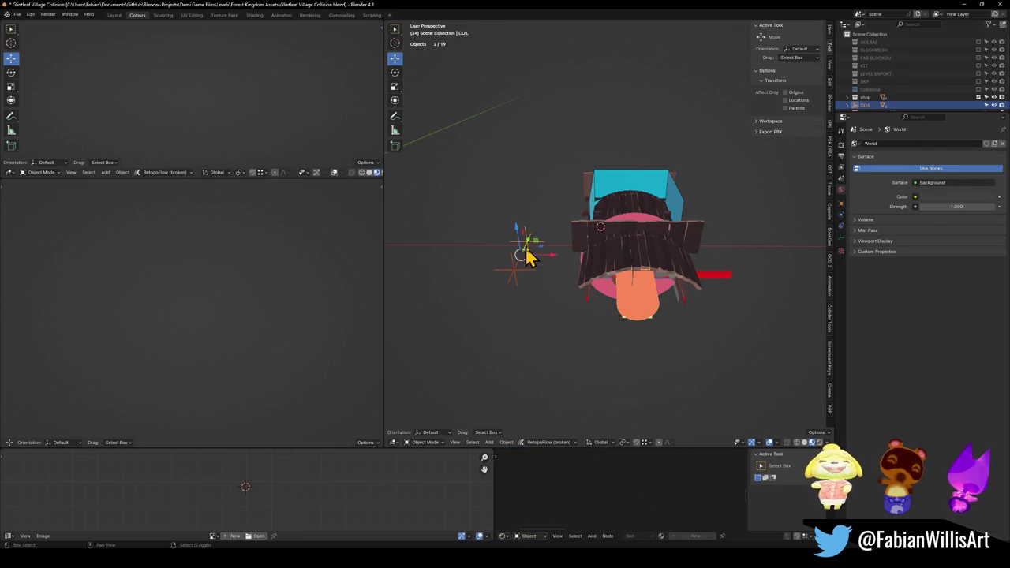
left_click(640, 289, "shift")
key("ctrl+p")
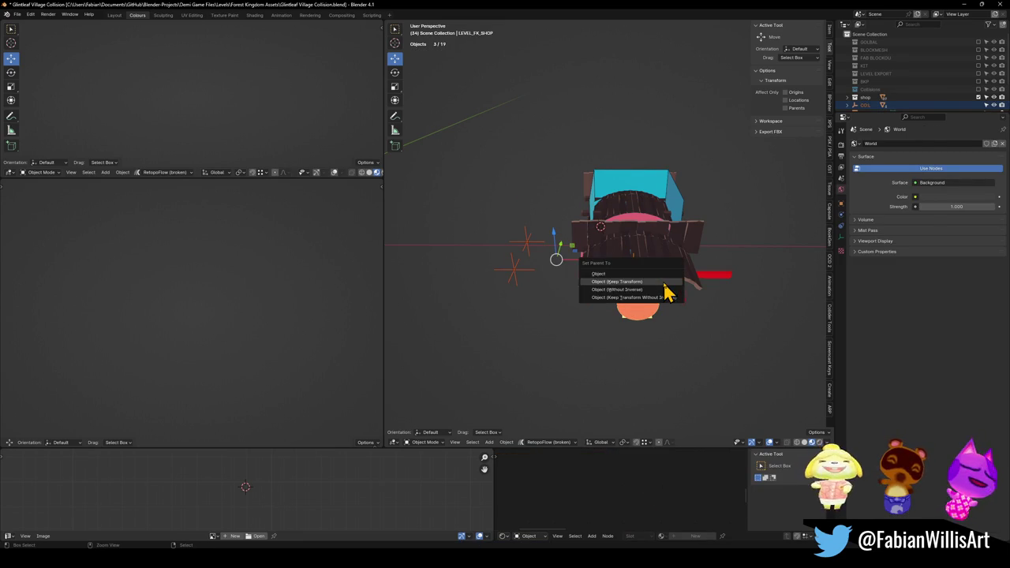
left_click(664, 282)
key("ctrl+s")
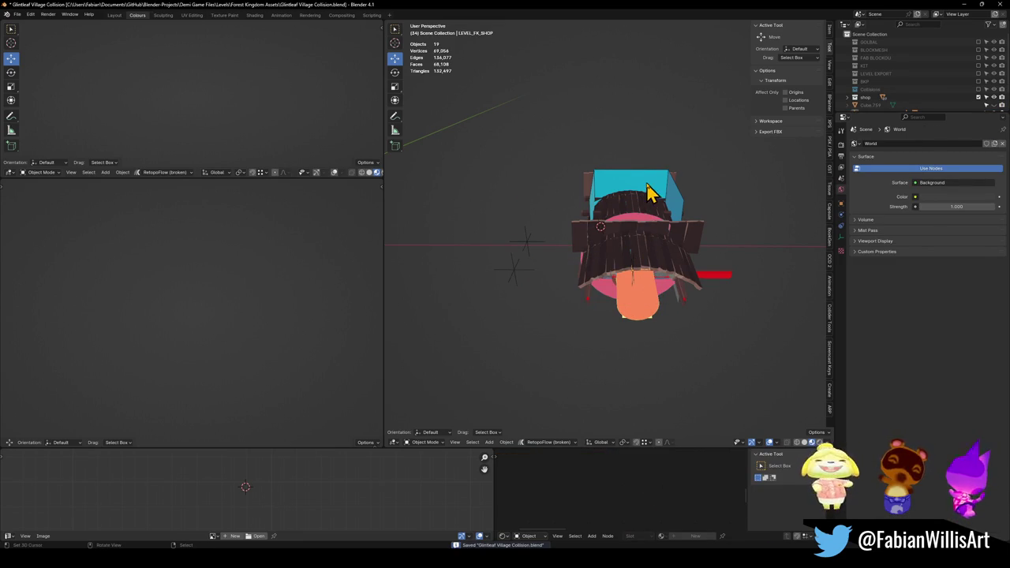
Step: Hide the collision-material objects and try parenting the visible meshes to MESH-LOD1
left_click(649, 202)
key("q")
left_click(648, 195)
key("Delete")
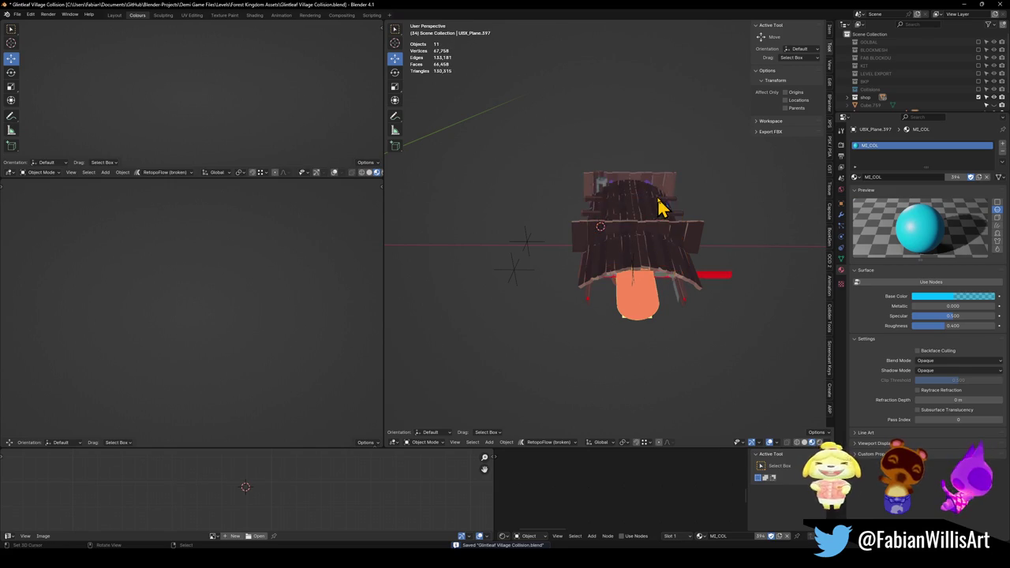
key("a")
mouse_move(627, 242)
left_mouse_down()
mouse_move(632, 228)
mouse_move(603, 237)
left_mouse_up()
scroll(583, 237, "down", 4)
scroll(583, 237, "up", 4)
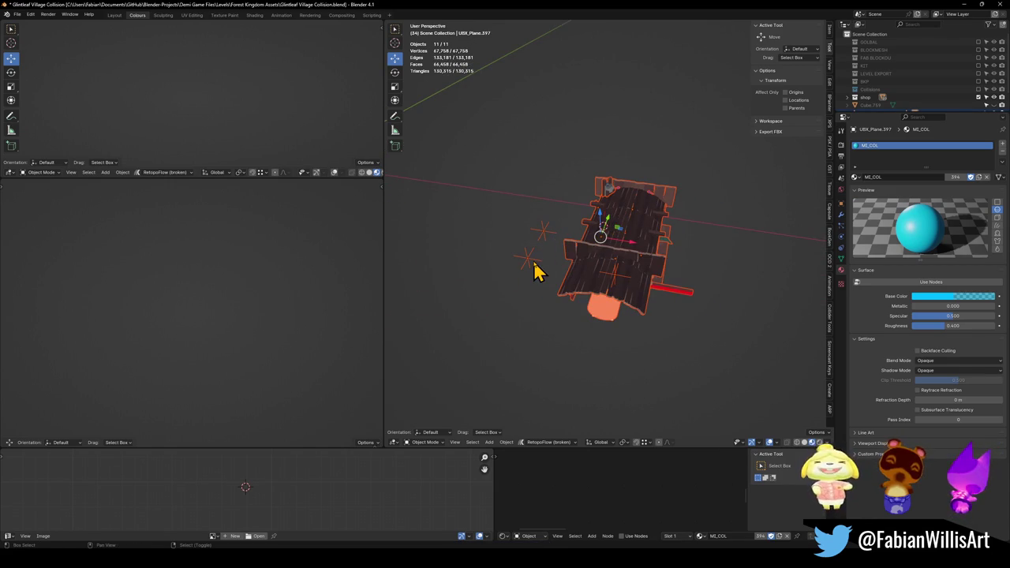
left_click(535, 271, "shift")
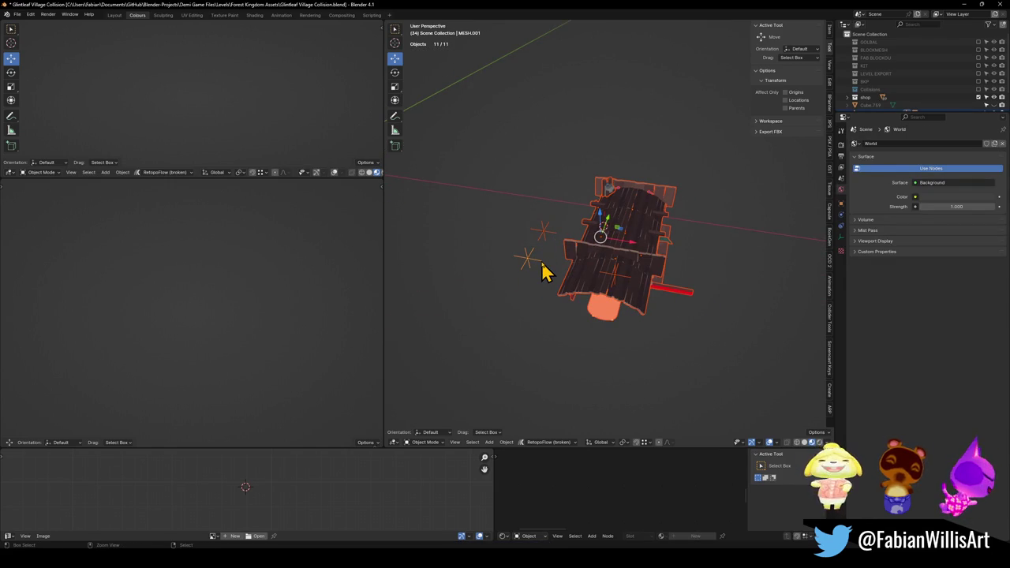
key("ctrl+p")
left_click(543, 263)
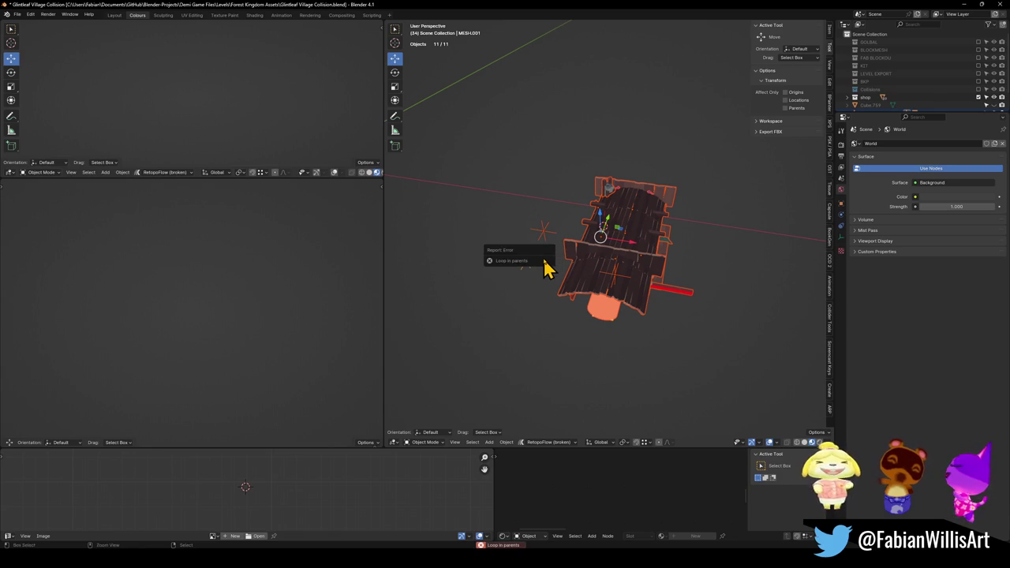
Step: Parent the shop meshes, minus the gondola, to the empty with Keep Transform, then save
left_click(604, 282, "shift")
key("alt+a")
key("a")
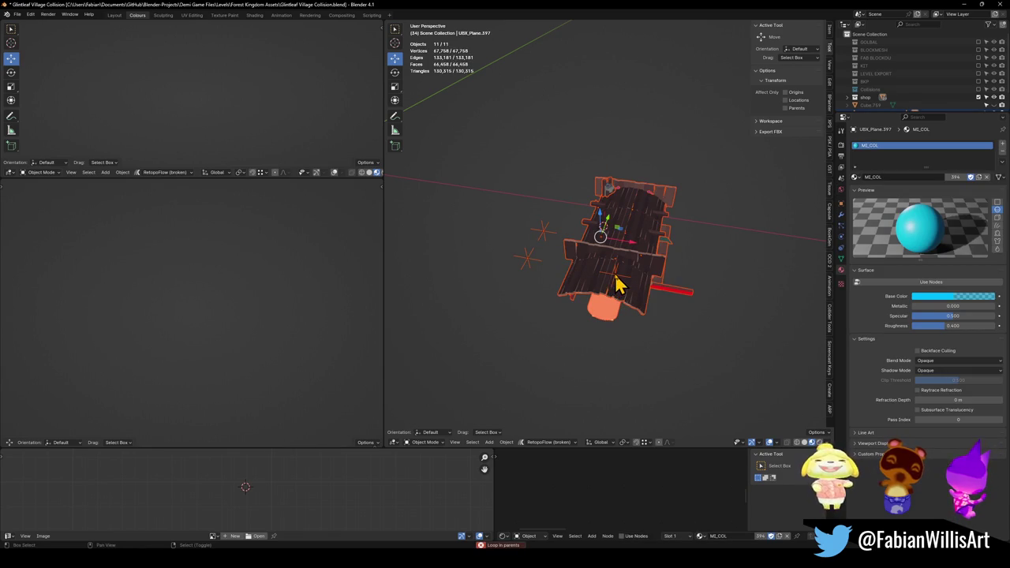
left_click(624, 286, "shift")
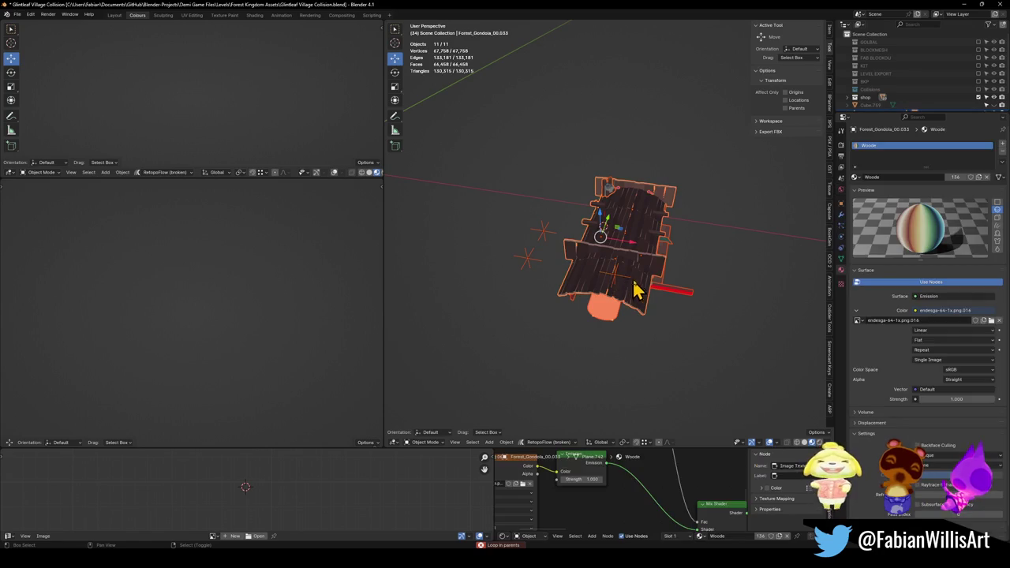
left_click(617, 284, "shift")
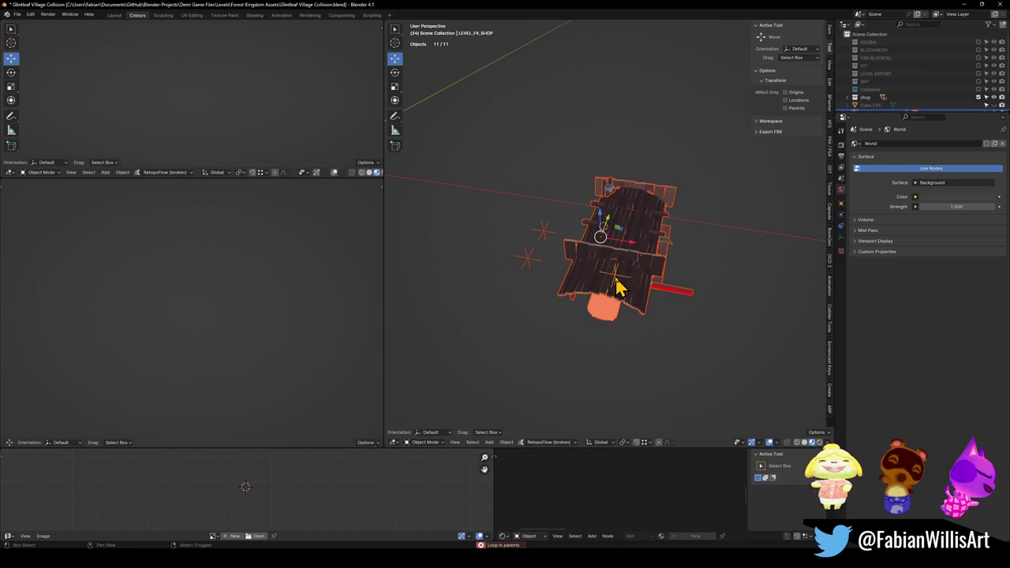
left_click(524, 259, "shift")
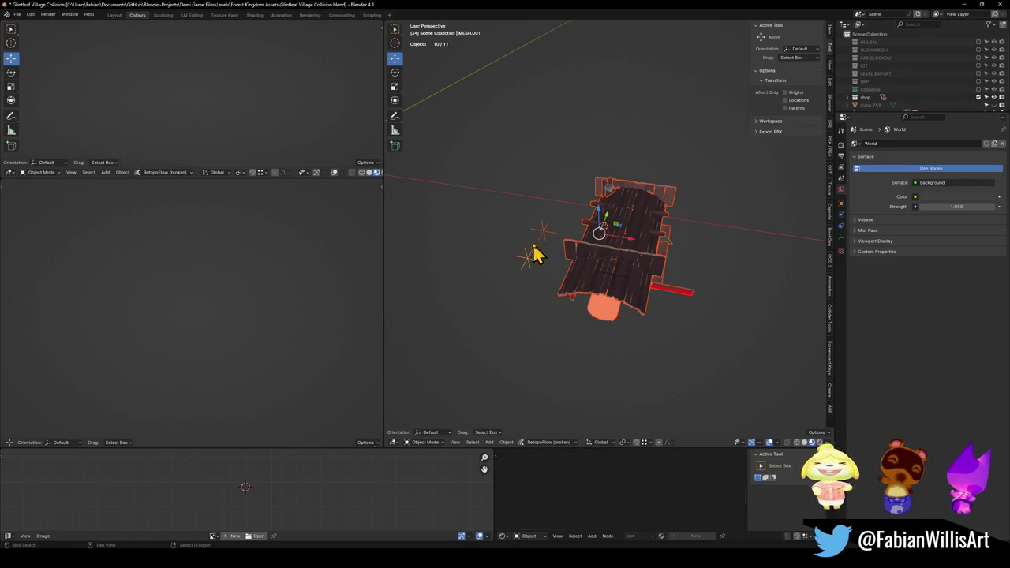
left_click(543, 229, "shift")
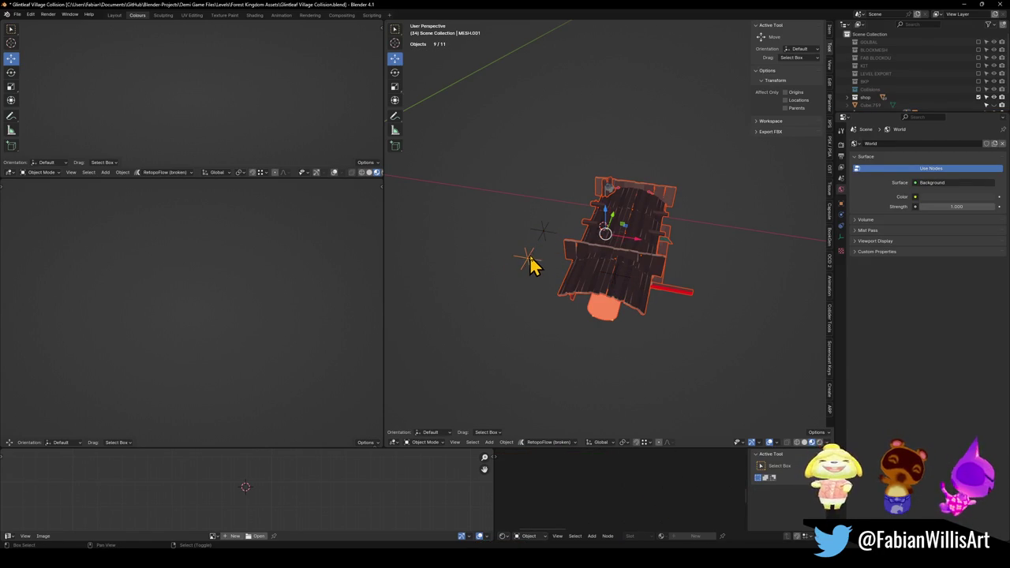
key("ctrl+p")
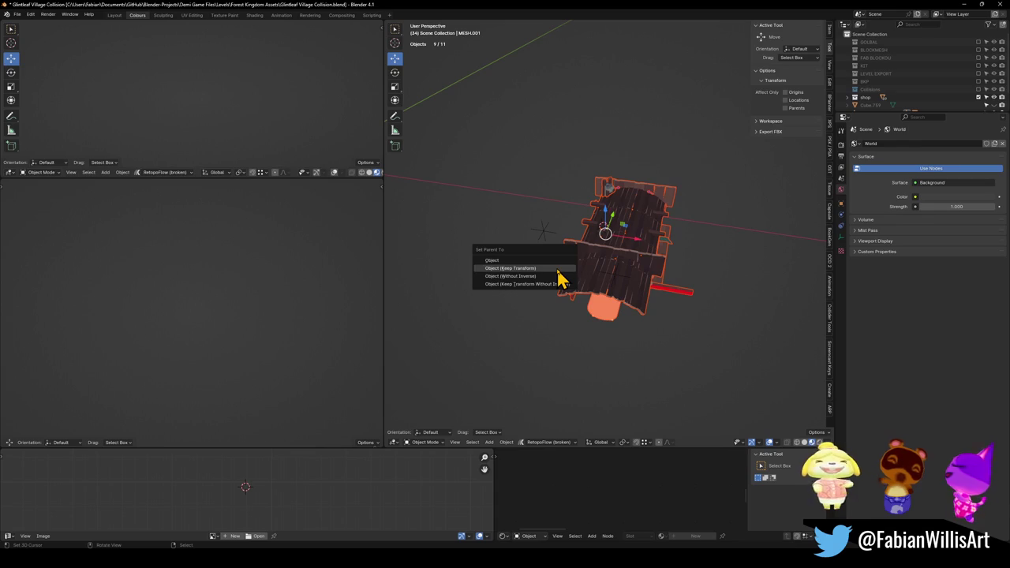
left_click(558, 272)
key("alt+a")
key("ctrl+s")
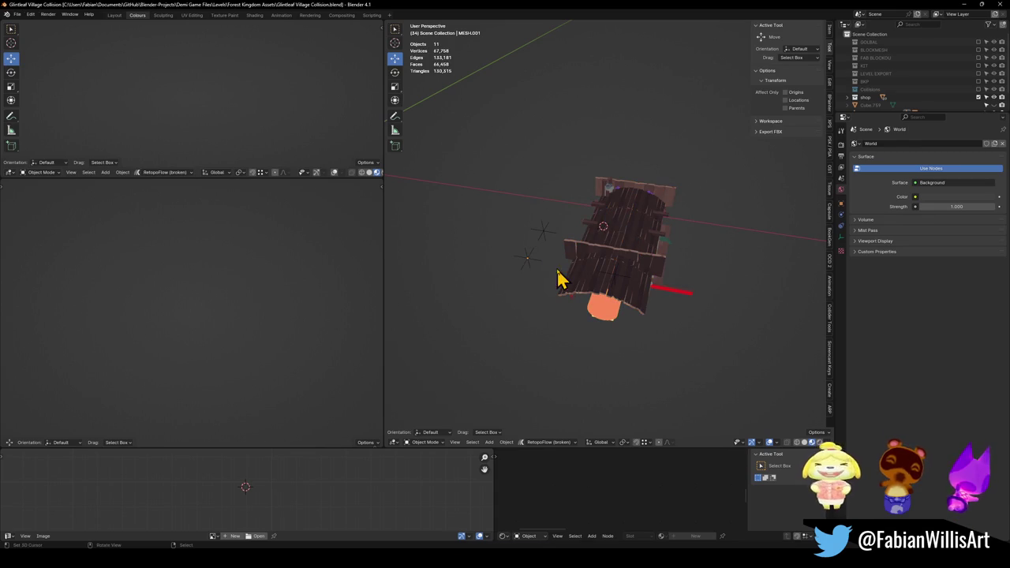
left_click(530, 258)
Step: Unhide all hidden scene objects and fly through the level to inspect it
key("g")
key("Escape")
key("alt+h")
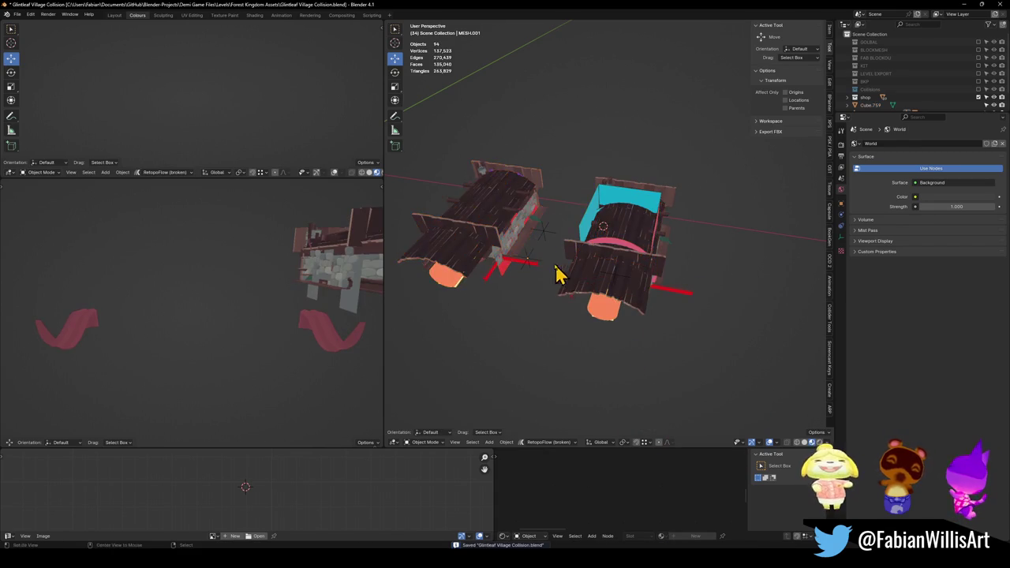
scroll(711, 324, "up", 5)
key("shift+grave")
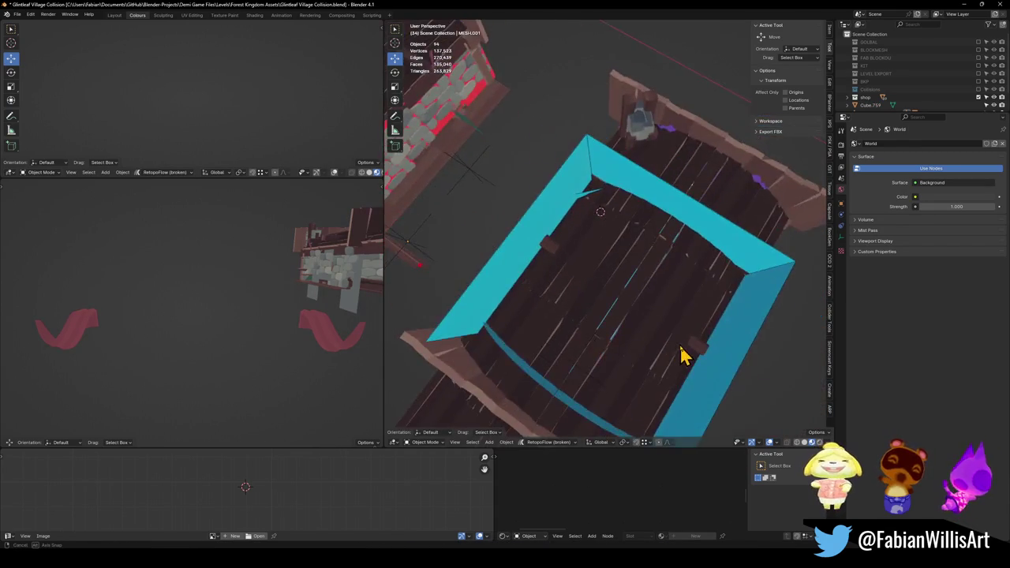
key("s")
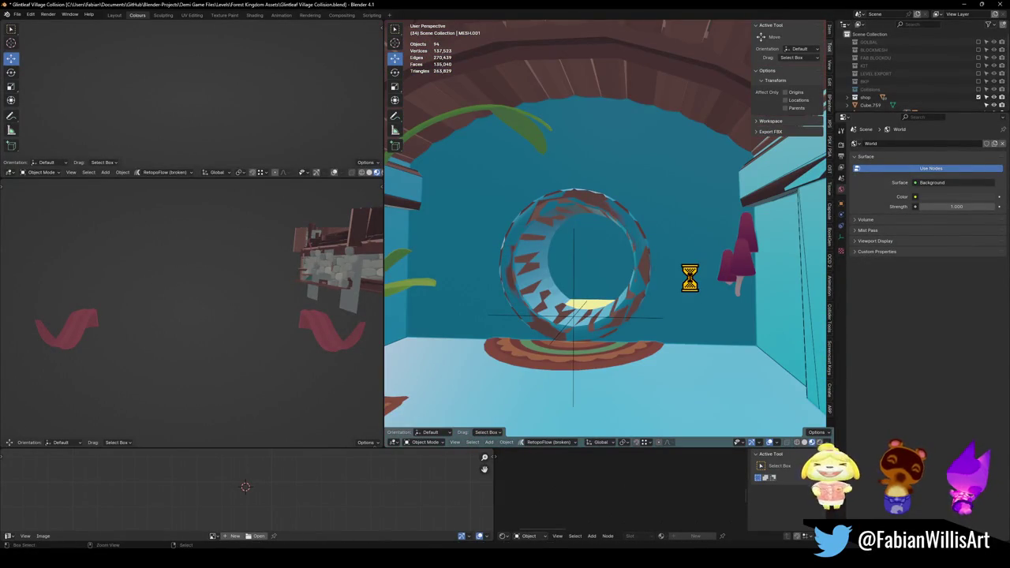
key("ctrl+s")
left_click(689, 291)
Step: Place the shop level object 43.044 m along X and save the file
left_click(619, 251)
key("shift+d")
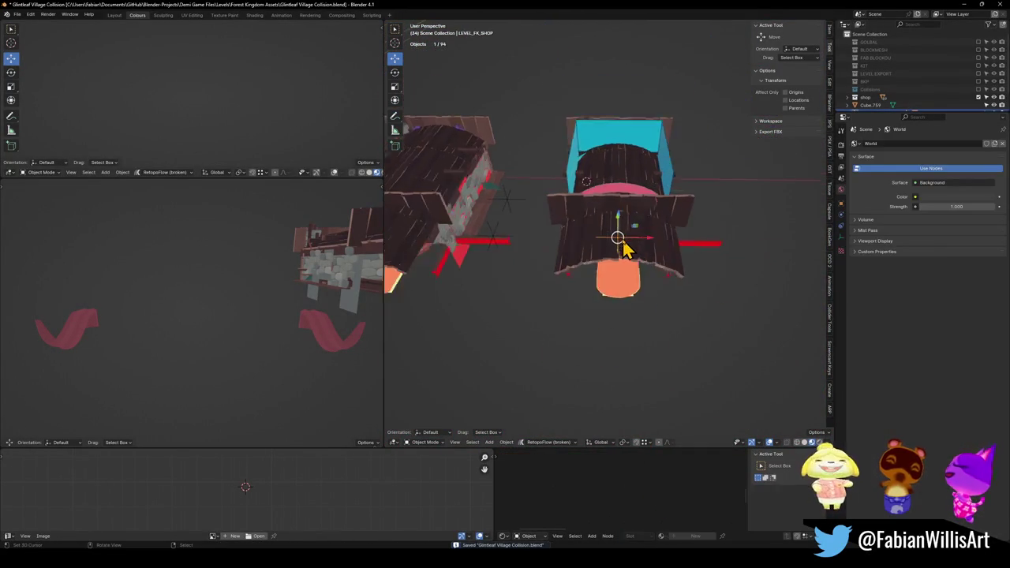
scroll(632, 264, "down", 5)
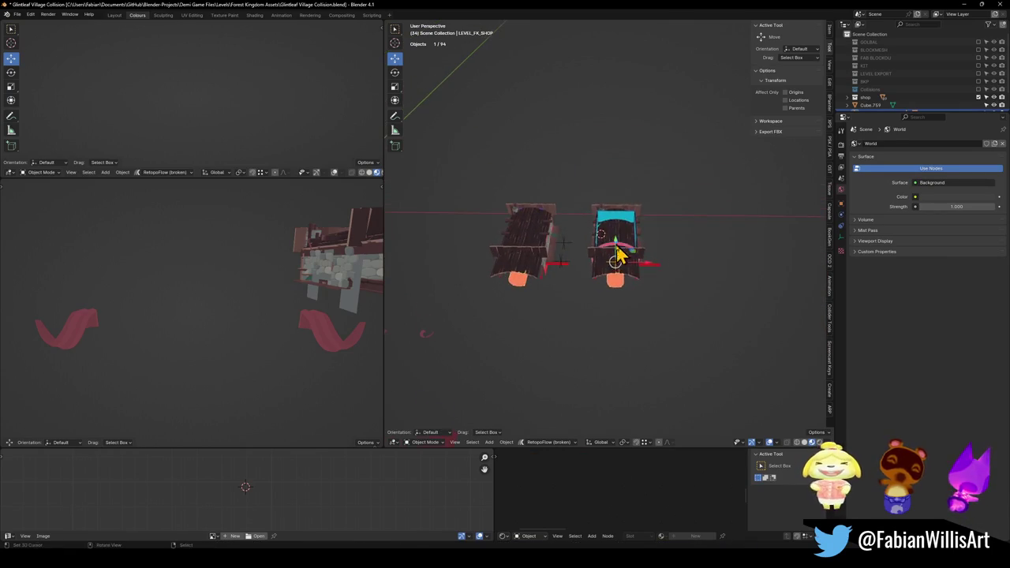
key("x")
left_click(701, 282)
key("ctrl+s")
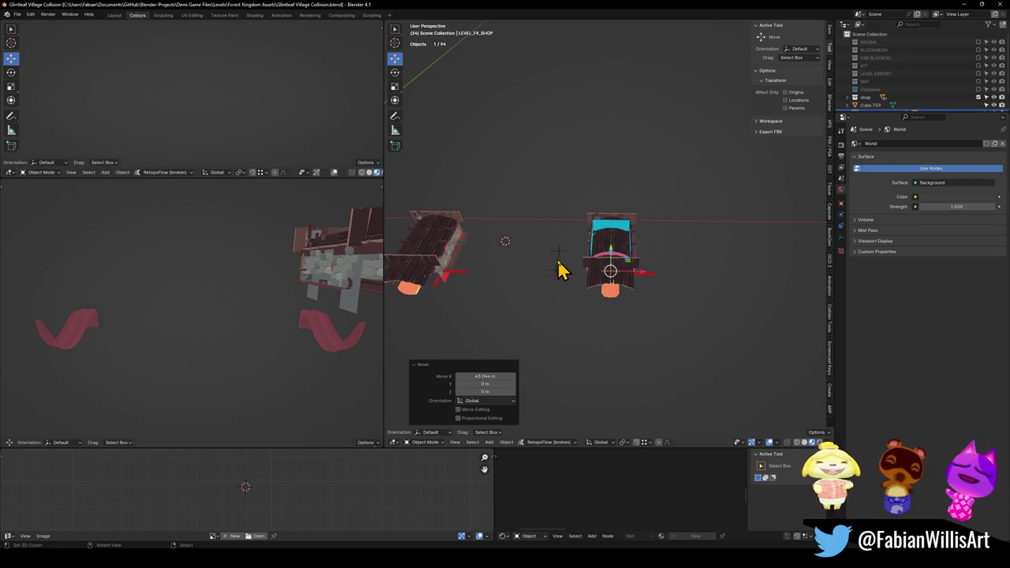
mouse_move(558, 259)
left_mouse_down()
mouse_move(674, 250)
mouse_move(643, 214)
mouse_move(698, 225)
left_mouse_up()
Step: Export the selected shop level with its 19 parts as FBX, then save
key("ctrl+s")
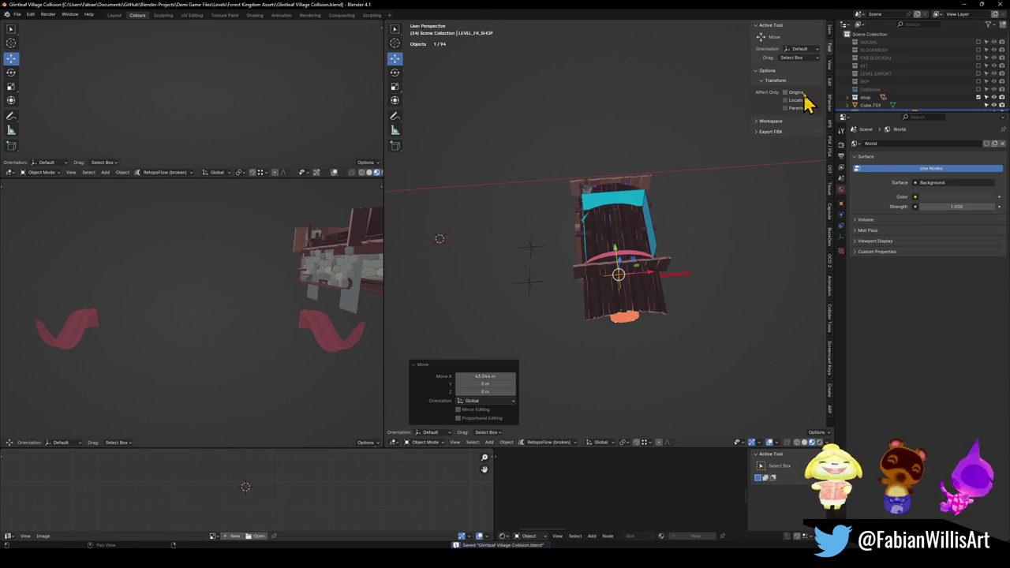
left_click(773, 132)
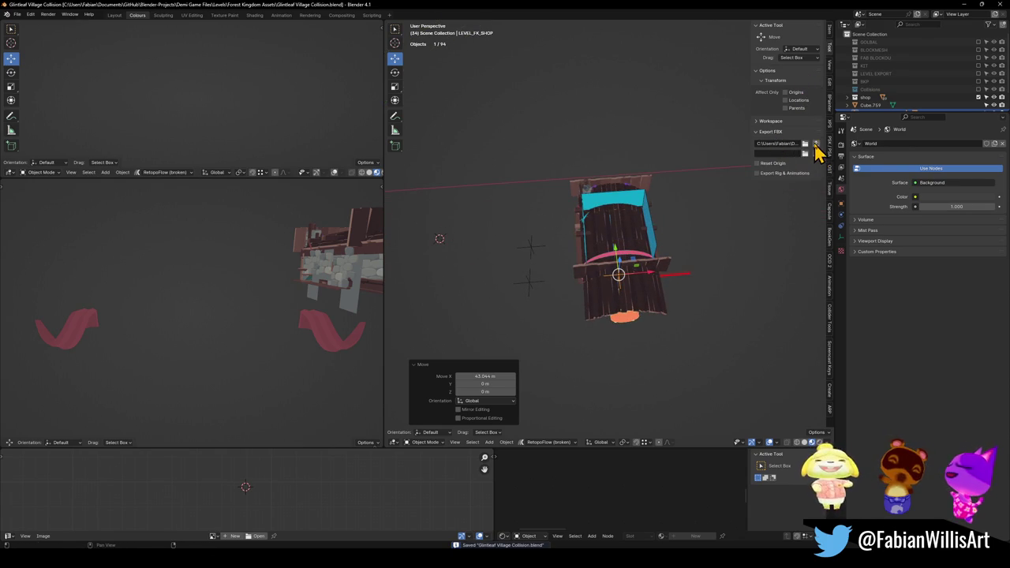
left_click(817, 145)
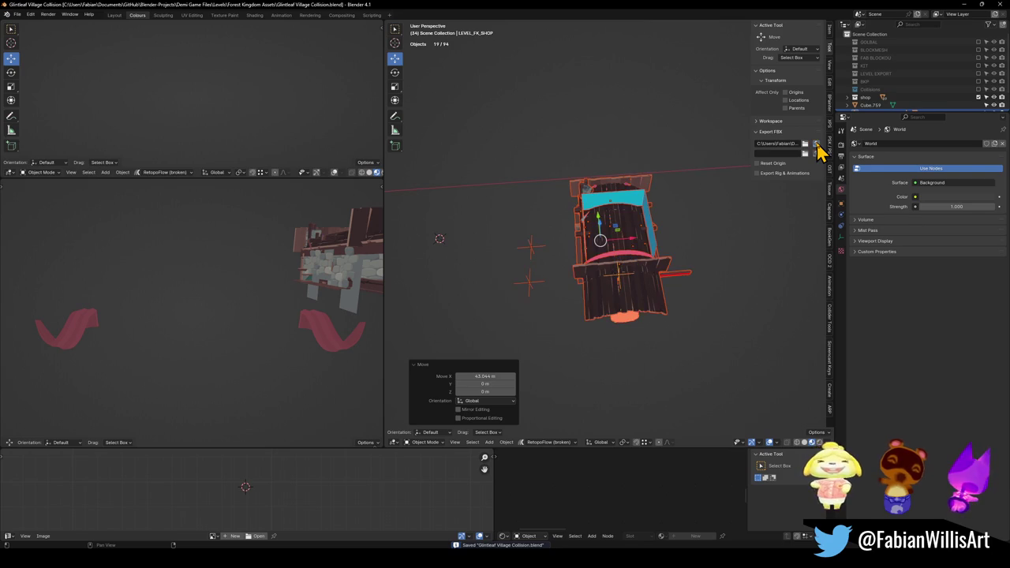
key("F2")
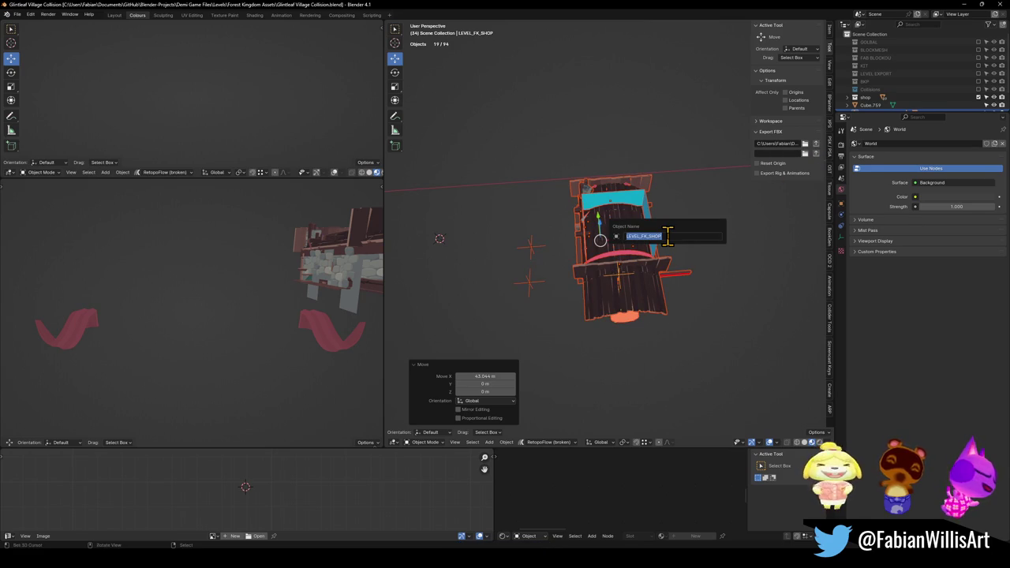
key("Escape")
key("ctrl+s")
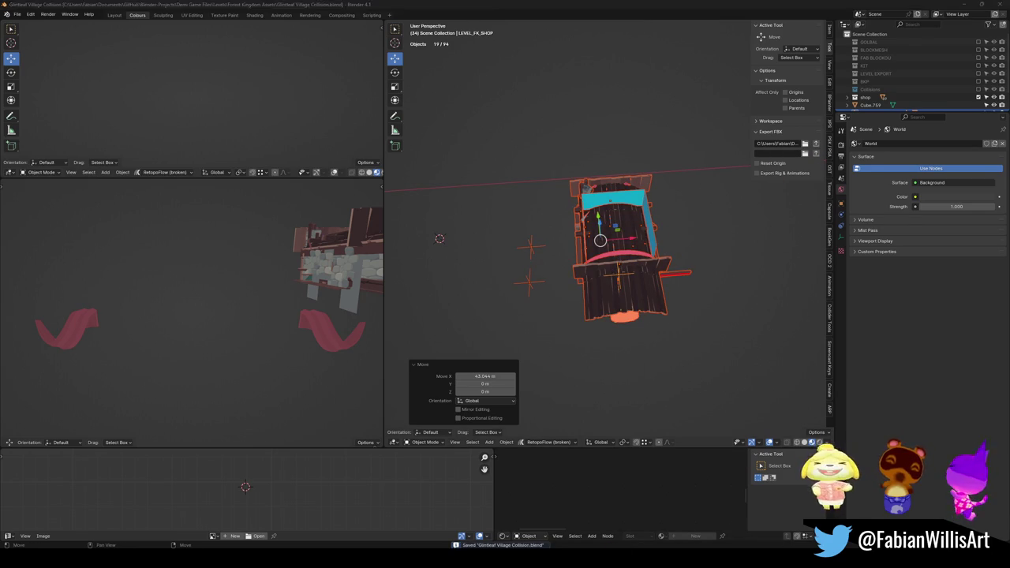
key("alt+Tab")
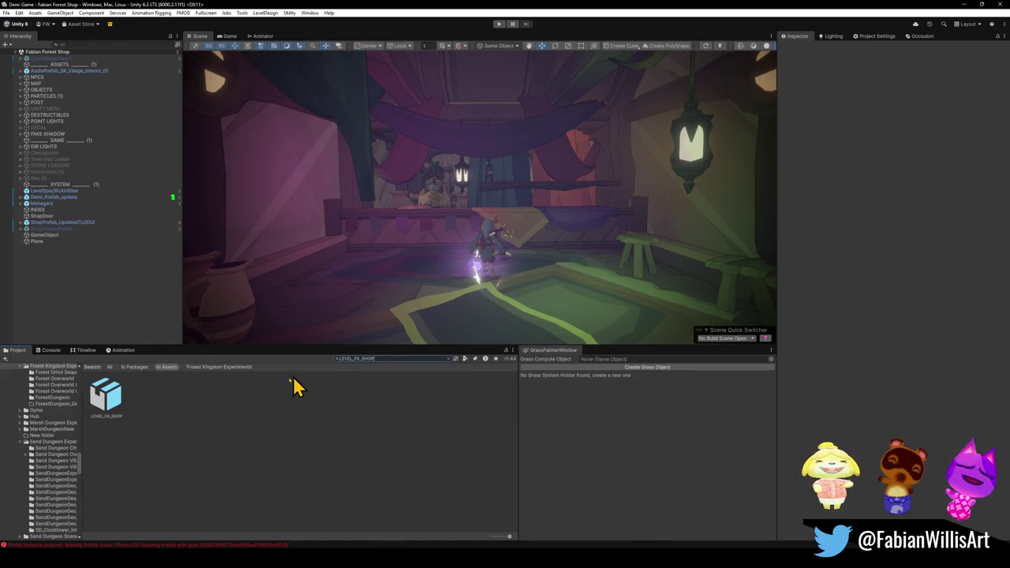
Step: Add LEVEL_FK_SHOP to the Fabian Forest Shop scene, lower it to Y -7.40, and inspect the interior
left_click(104, 401)
mouse_move(104, 401)
left_mouse_down()
mouse_move(102, 311)
mouse_move(110, 313)
left_mouse_up()
left_click_drag(541, 189, 512, 205)
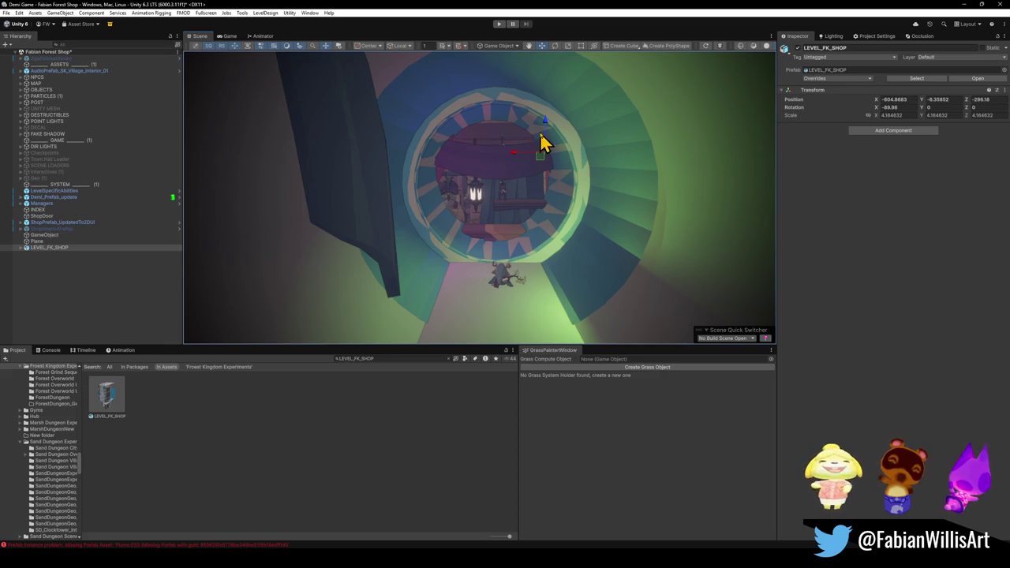
left_click_drag(546, 129, 545, 141)
key("w")
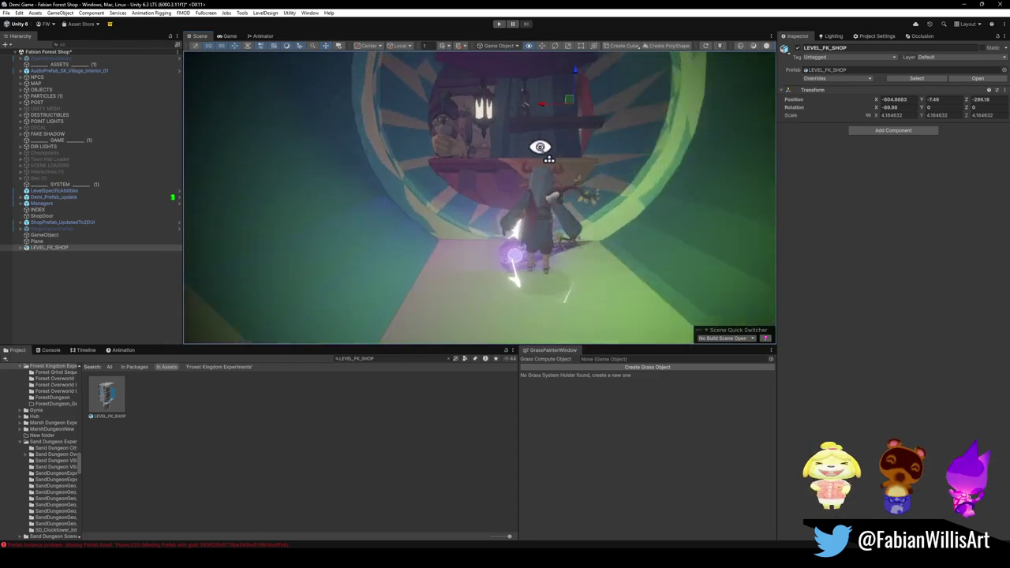
mouse_move(545, 173)
left_mouse_down()
mouse_move(498, 162)
mouse_move(506, 147)
mouse_move(578, 142)
left_mouse_up()
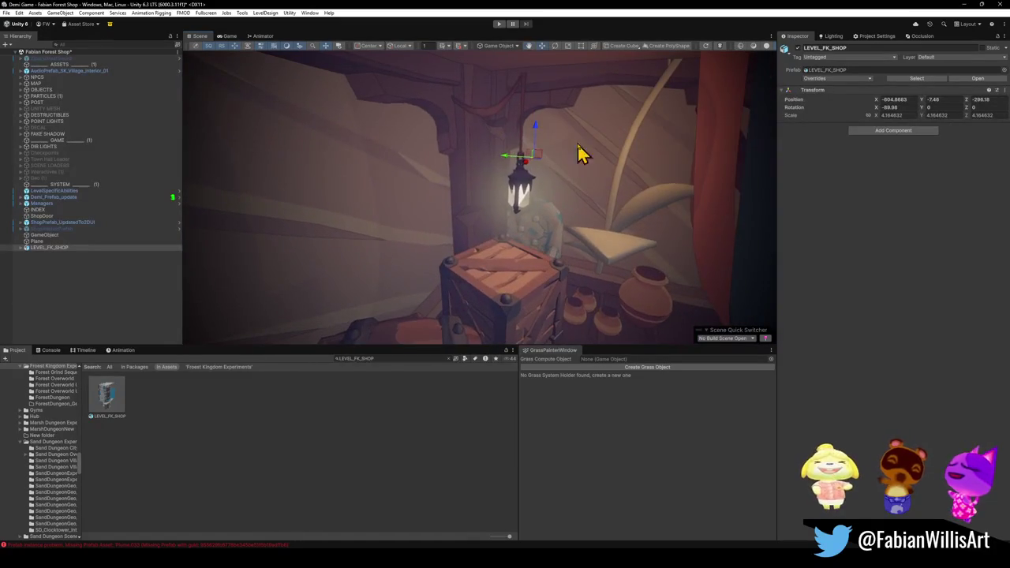
mouse_move(513, 165)
left_mouse_down()
mouse_move(656, 176)
mouse_move(497, 203)
left_mouse_up()
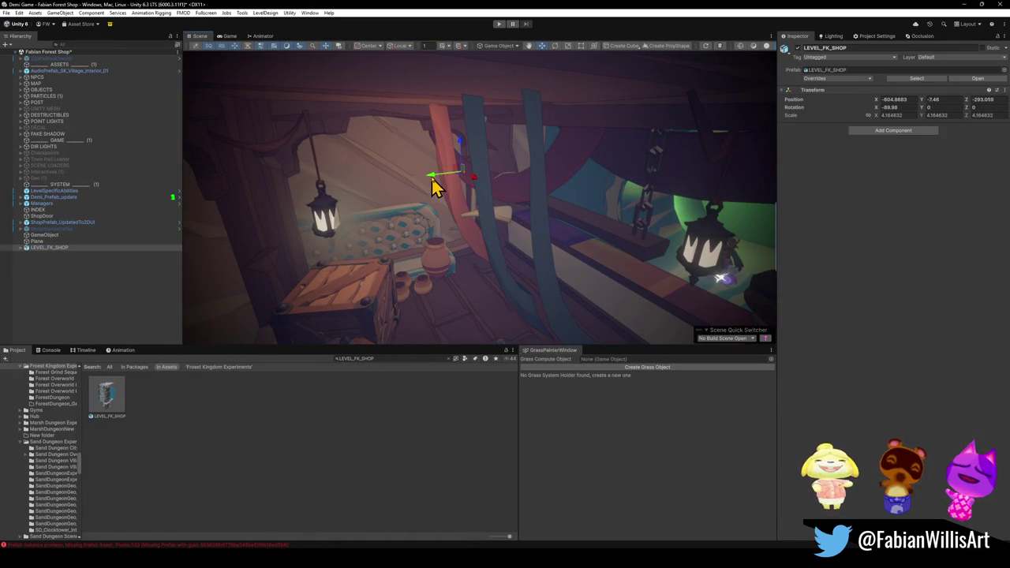
mouse_move(433, 184)
left_mouse_down()
mouse_move(661, 167)
mouse_move(676, 153)
mouse_move(704, 163)
mouse_move(667, 163)
mouse_move(690, 165)
mouse_move(611, 194)
mouse_move(470, 156)
mouse_move(434, 160)
mouse_move(523, 160)
mouse_move(485, 169)
mouse_move(510, 156)
mouse_move(501, 166)
left_mouse_up()
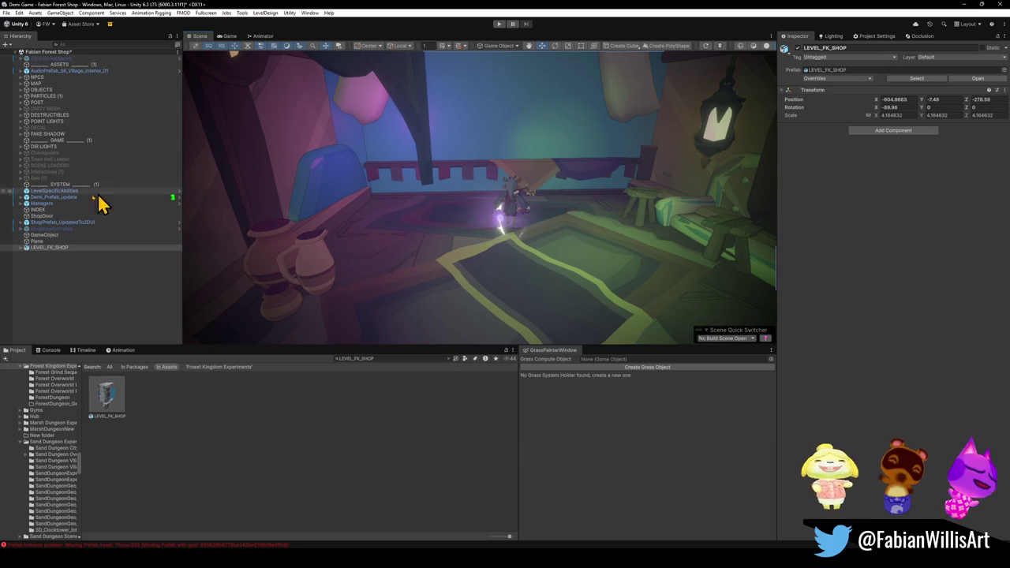
left_click(259, 156)
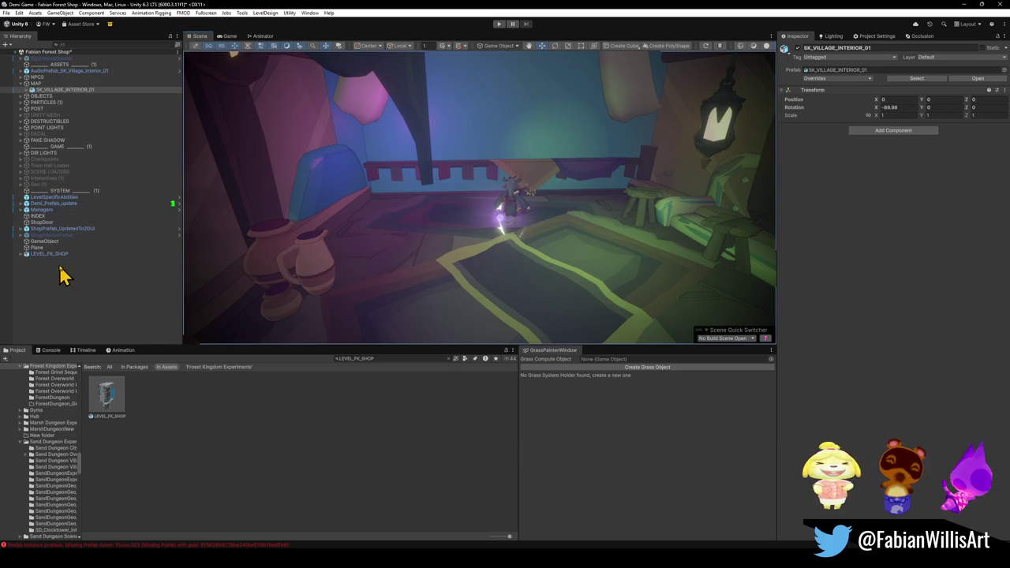
Step: Delete SK_VILLAGE_INTERIOR_01, nest LEVEL_FK_SHOP under MAP, and rename MAP to LEVEL
key("Delete")
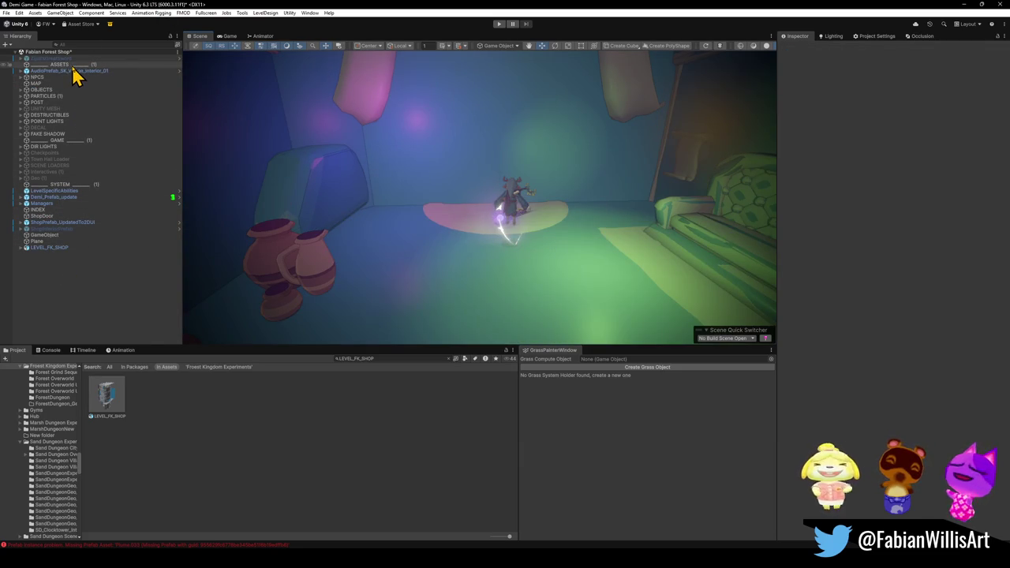
left_click(407, 156)
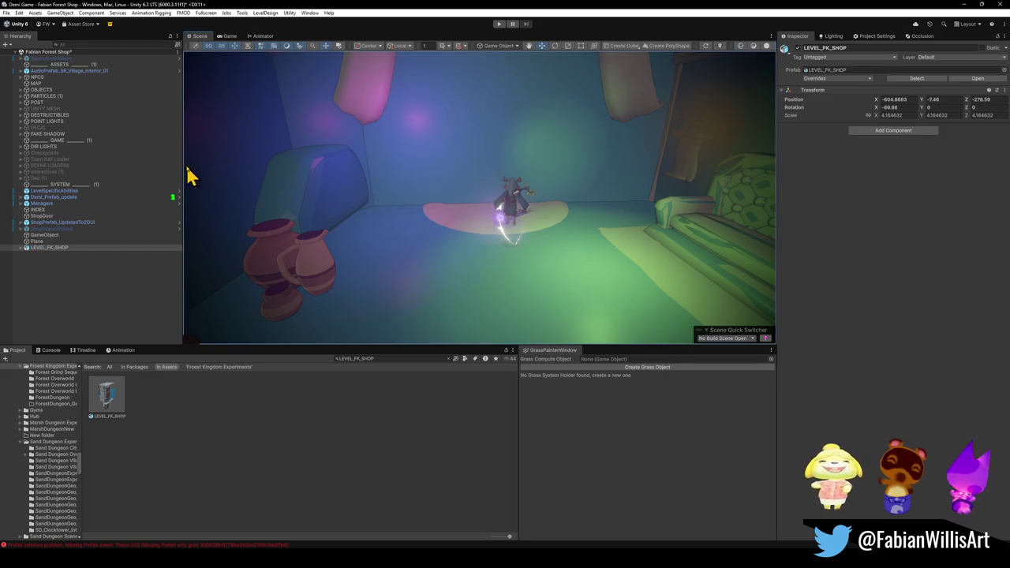
mouse_move(52, 250)
left_mouse_down()
mouse_move(45, 84)
mouse_move(79, 181)
mouse_move(36, 84)
mouse_move(43, 91)
left_mouse_up()
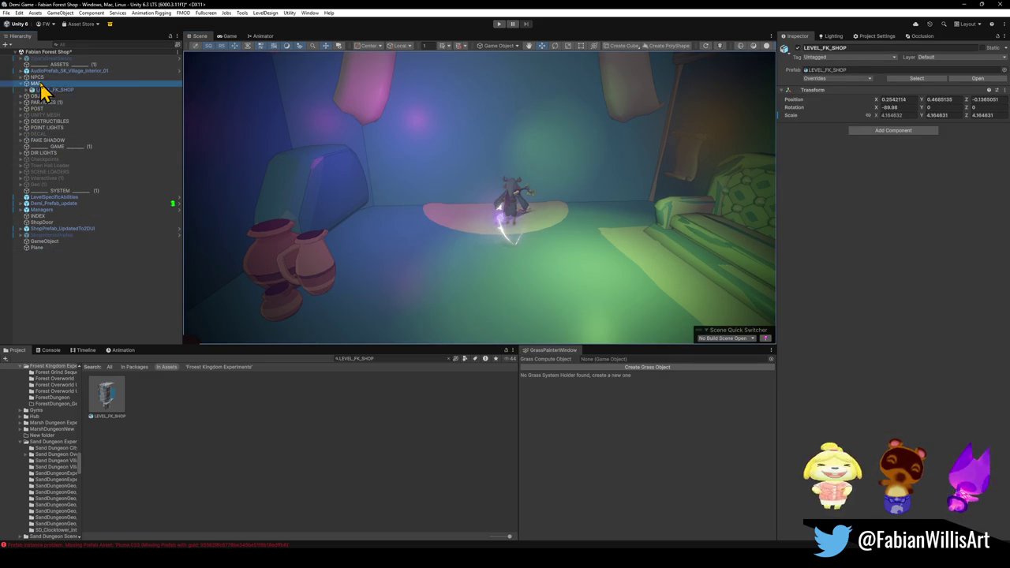
left_click(41, 85)
type("L")
key("Return")
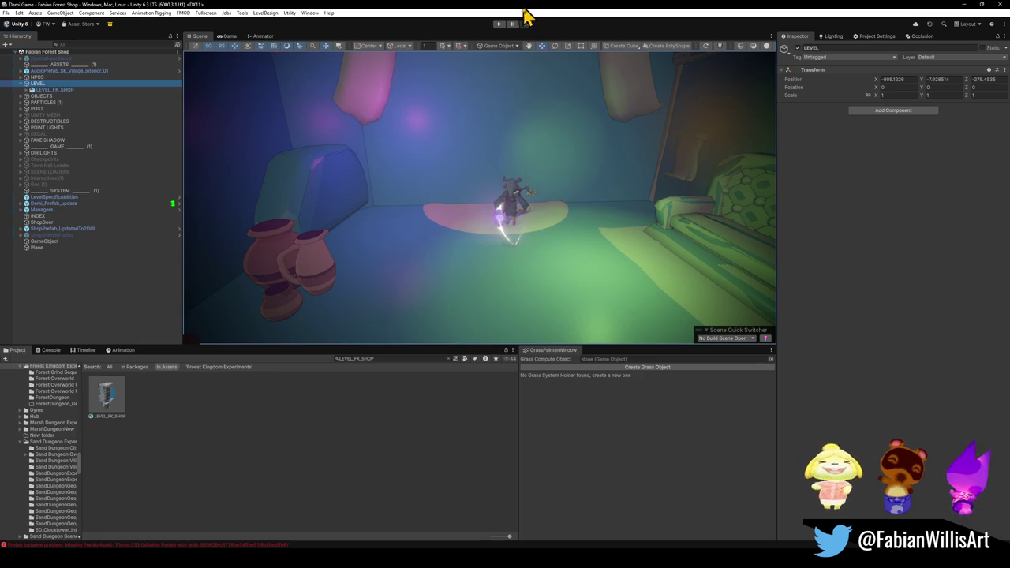
left_click_drag(497, 154, 548, 153)
left_click(486, 180)
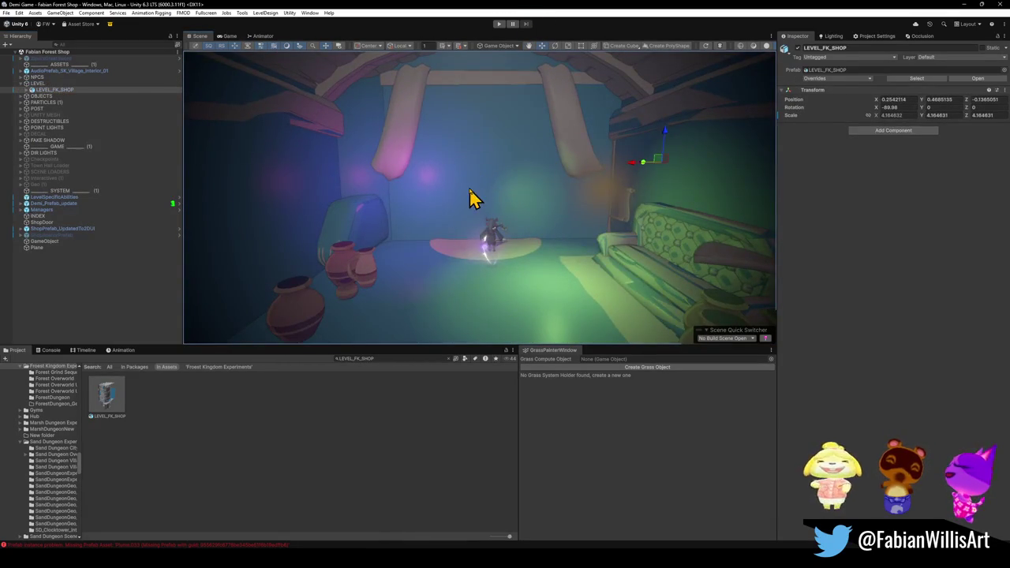
Step: Give the COL collision pieces from Circle.028 down Mesh Colliders and disable their Mesh Renderer
left_click(445, 134)
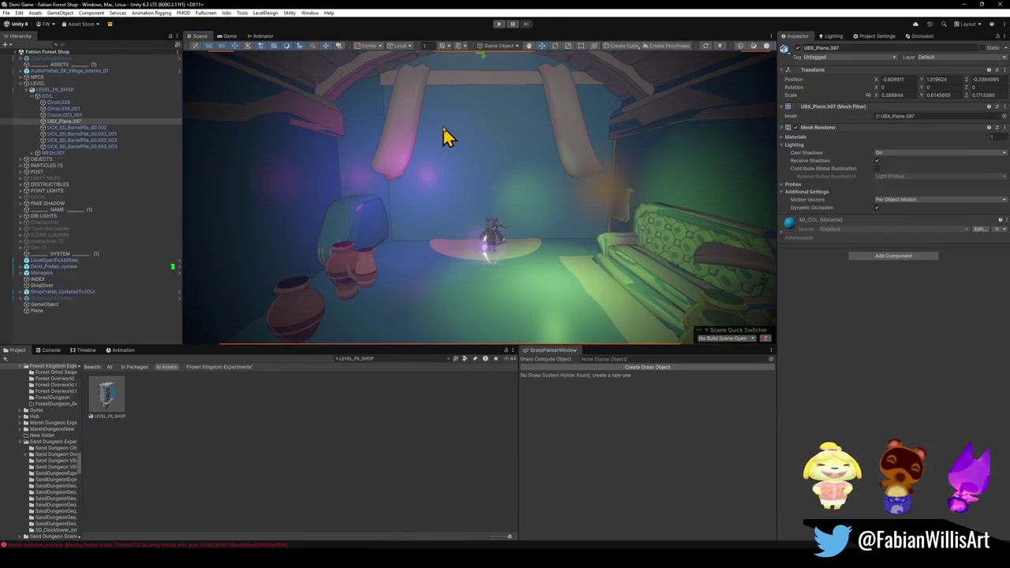
left_click(71, 102)
left_click(83, 146, "shift")
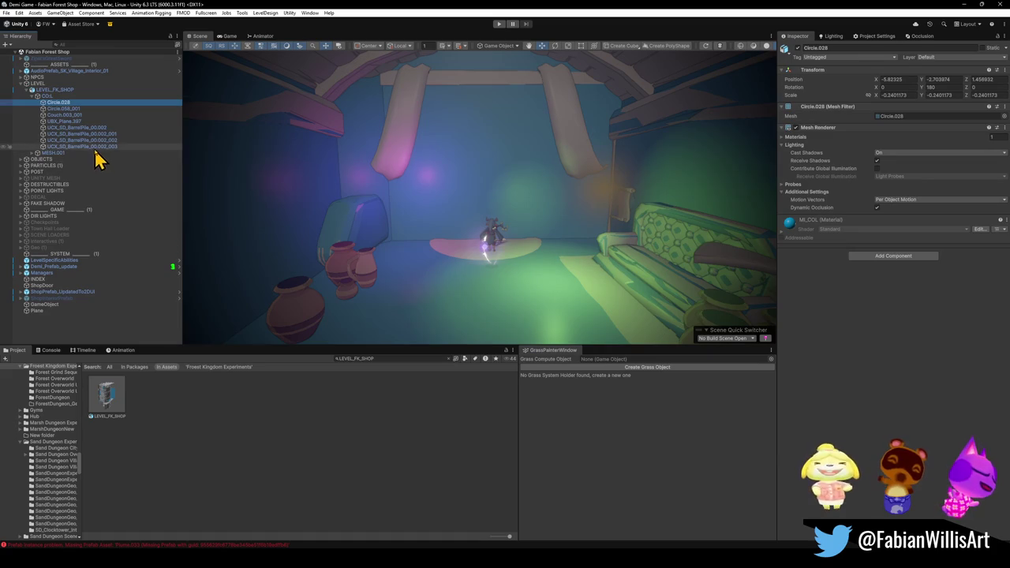
left_click(898, 257)
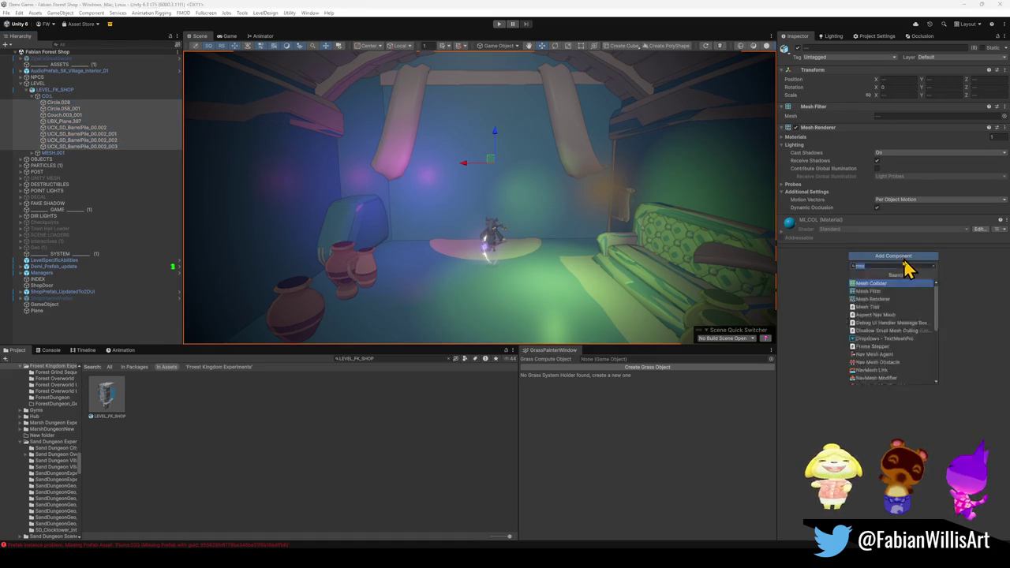
left_click(891, 291)
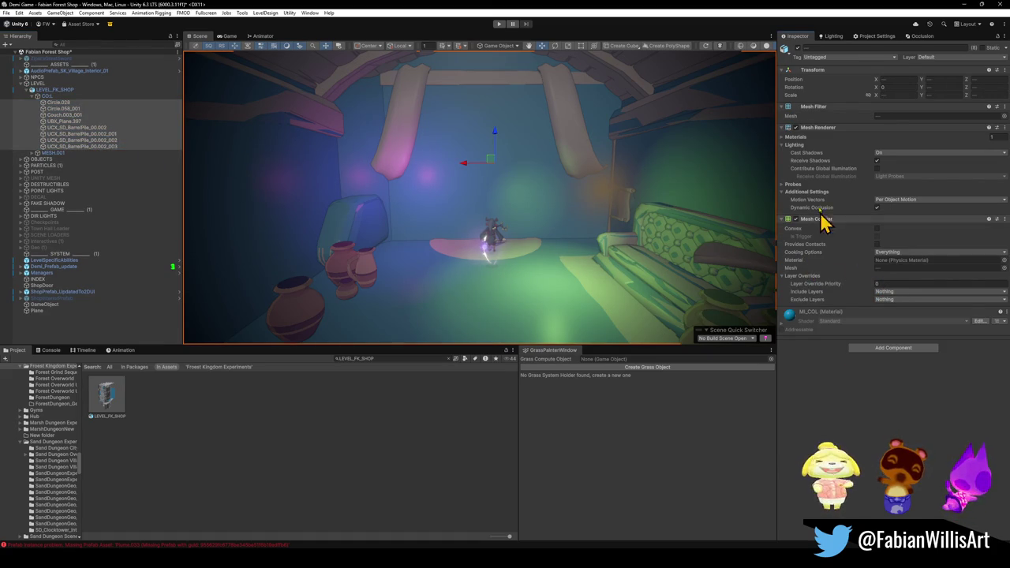
left_click(796, 128)
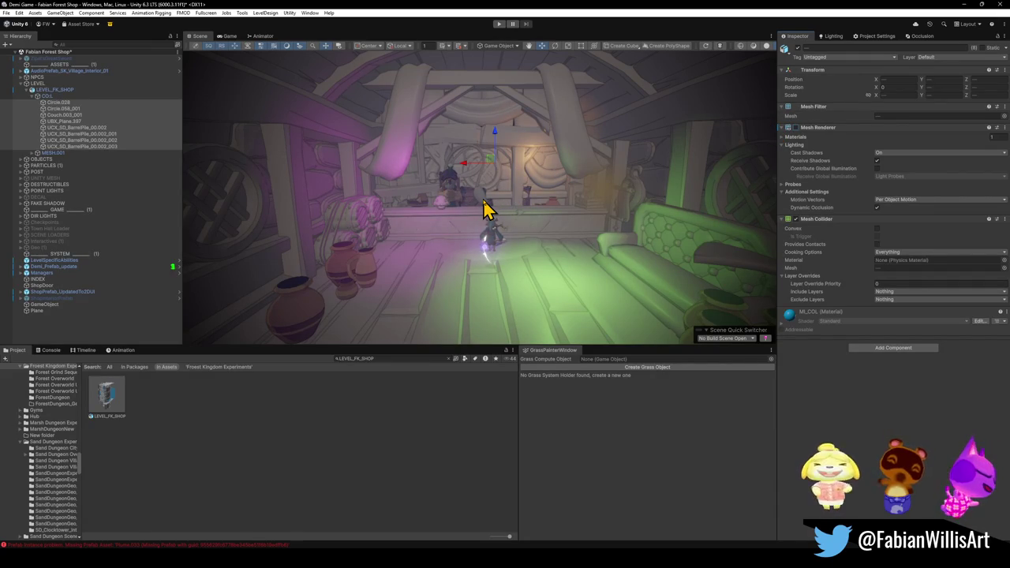
mouse_move(526, 210)
left_mouse_down()
mouse_move(510, 208)
mouse_move(686, 211)
left_mouse_up()
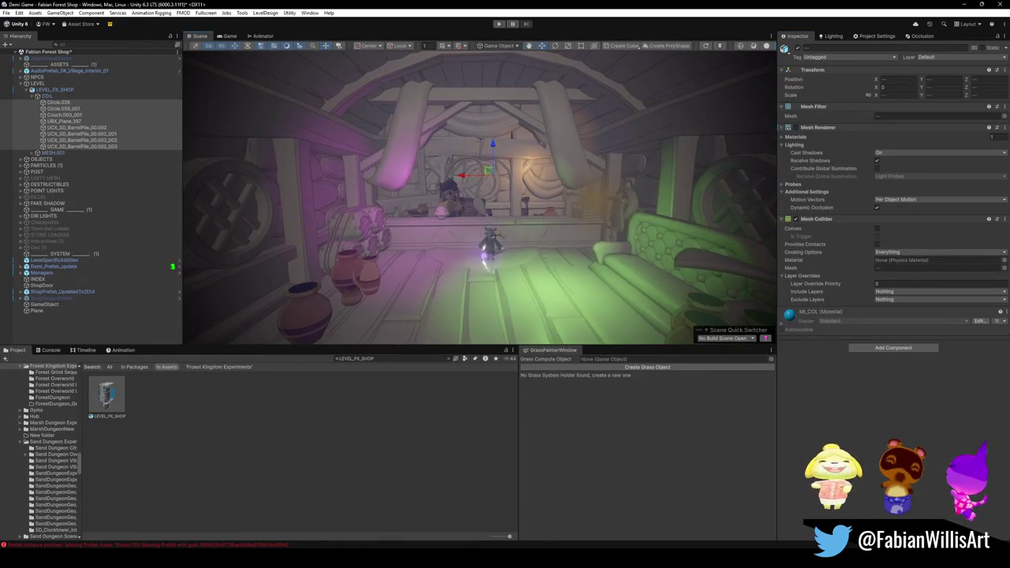
left_click_drag(484, 263, 458, 203)
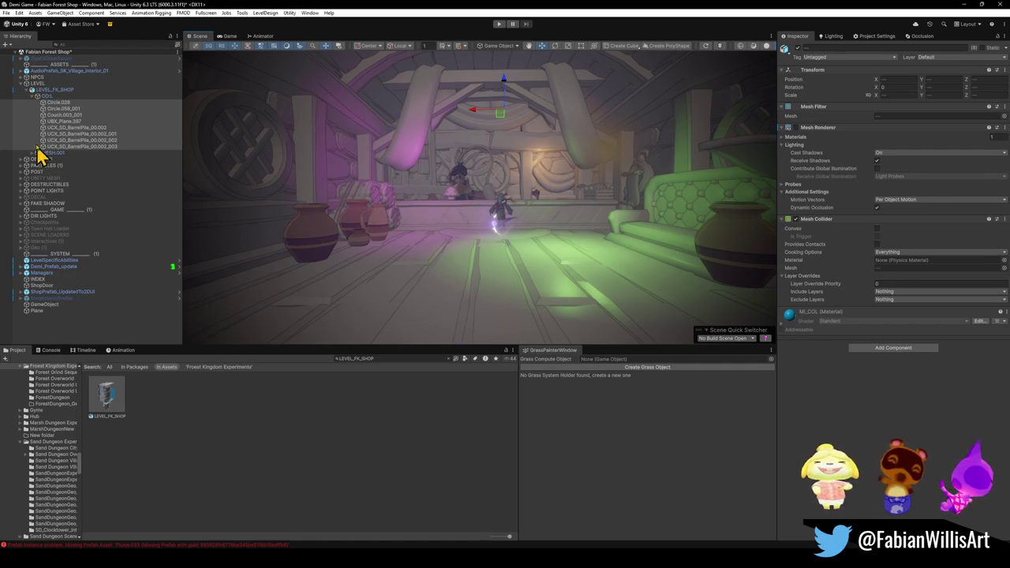
Step: Set LEVEL_FK_SHOP's X and Z position to 0 and raise it to Y 1.12
left_click(21, 84)
left_click(22, 85)
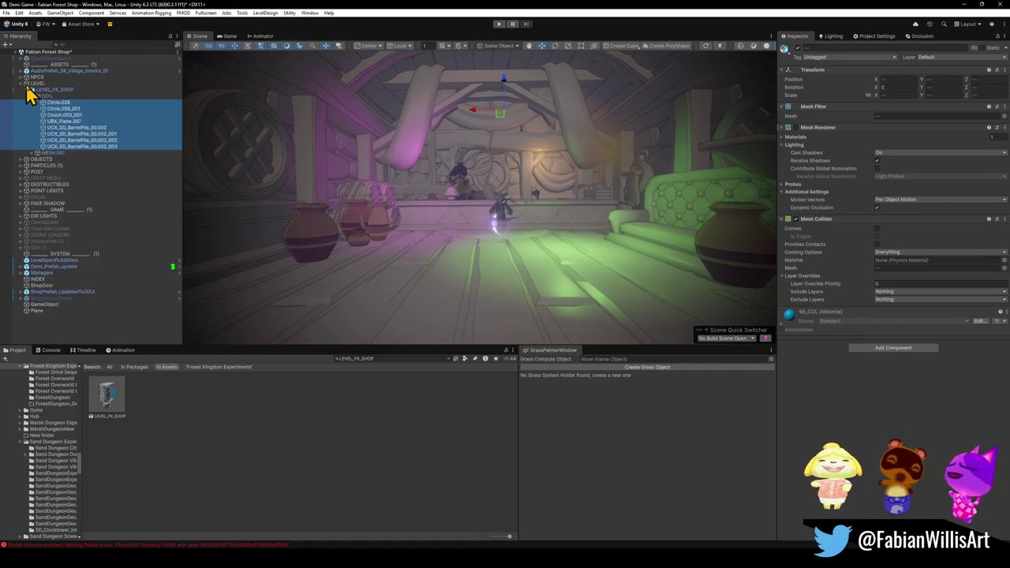
left_click(38, 90)
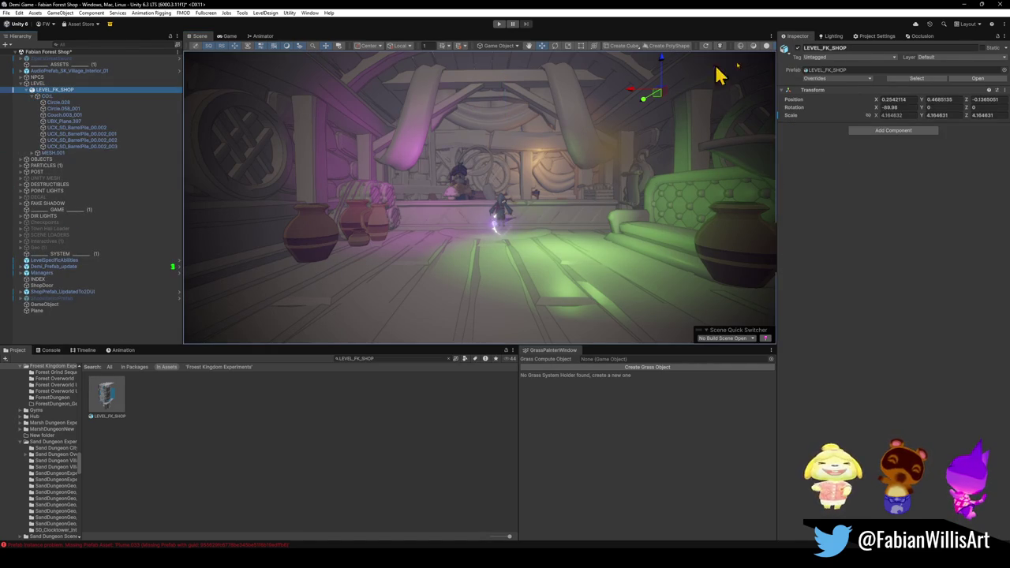
double_click(900, 99)
type("0")
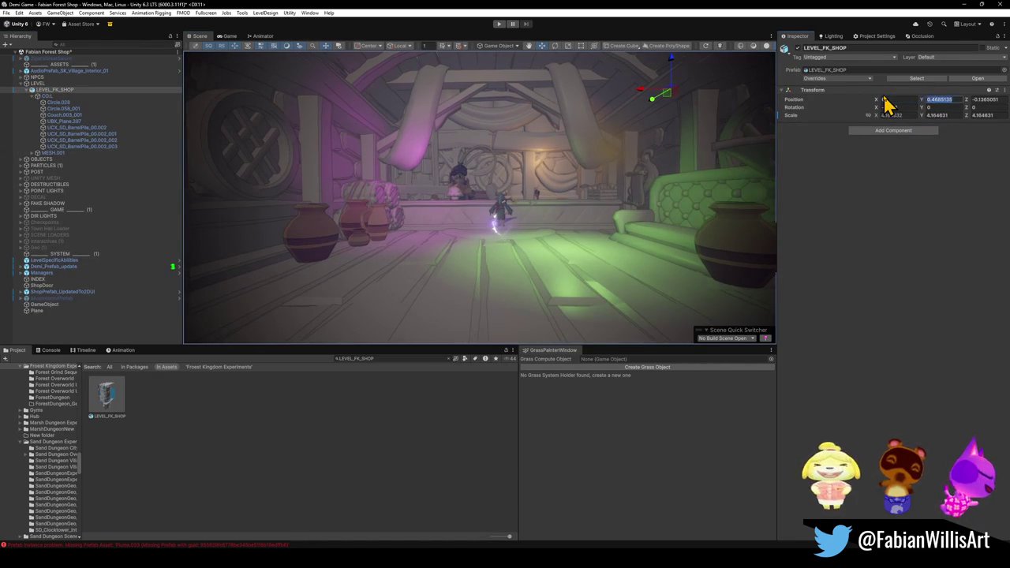
type("0")
key("Tab")
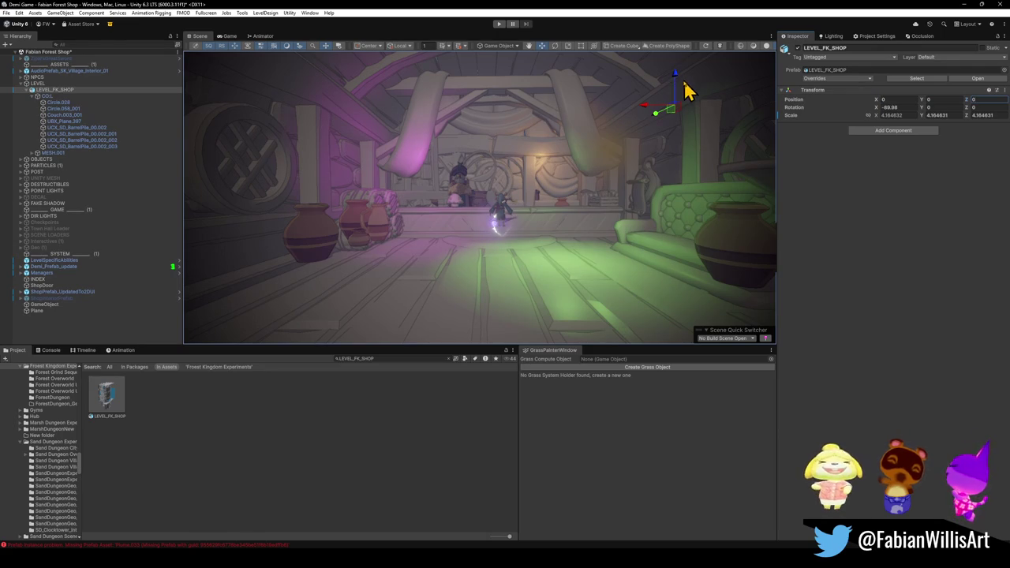
left_click_drag(677, 79, 679, 38)
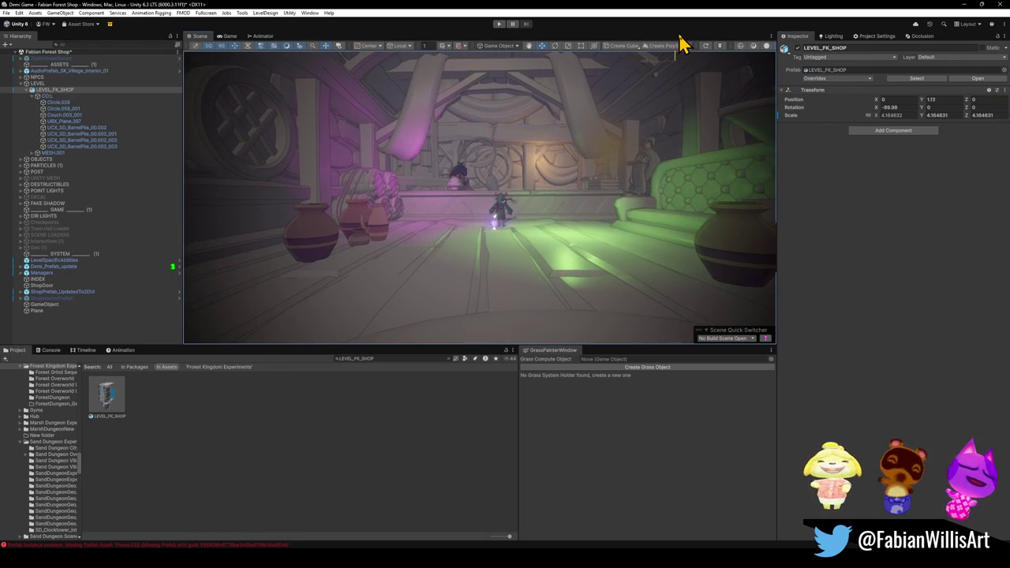
mouse_move(568, 126)
left_mouse_down()
mouse_move(542, 198)
mouse_move(553, 219)
mouse_move(623, 137)
mouse_move(724, 149)
mouse_move(545, 119)
mouse_move(634, 169)
mouse_move(521, 156)
left_mouse_up()
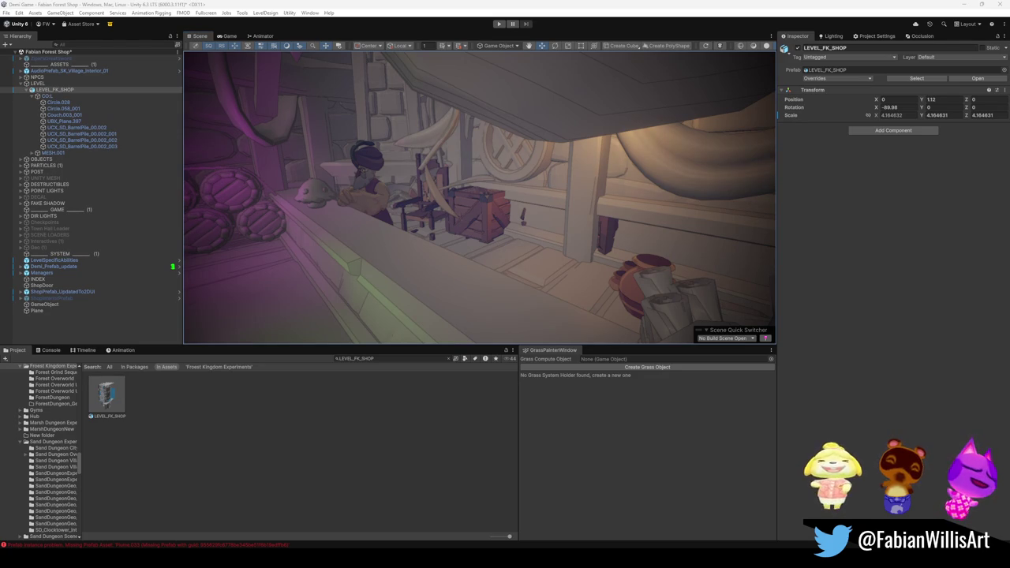
mouse_move(586, 210)
left_mouse_down()
mouse_move(529, 190)
mouse_move(604, 218)
mouse_move(666, 226)
mouse_move(631, 229)
mouse_move(516, 203)
mouse_move(483, 212)
left_mouse_up()
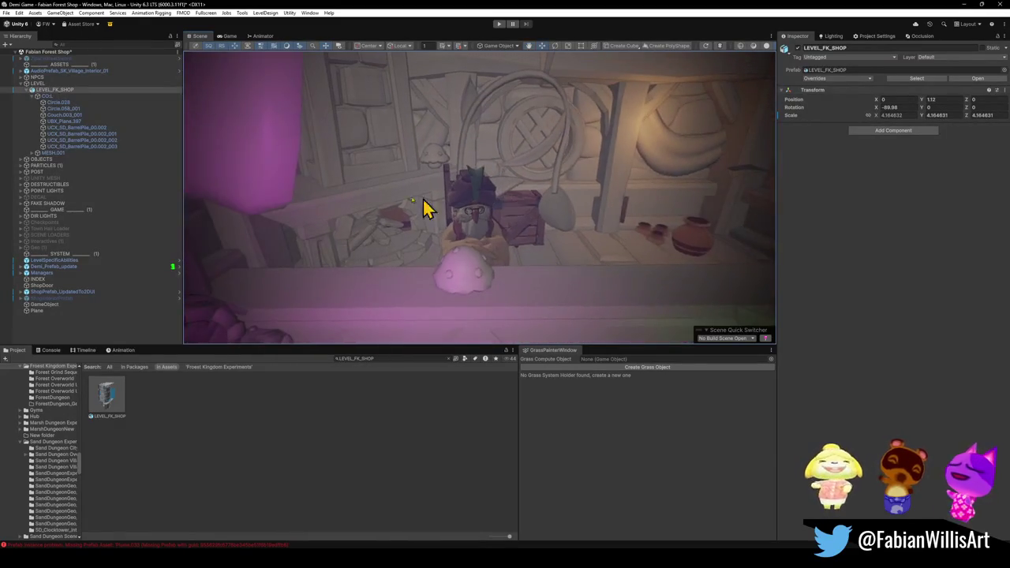
Step: Delete the old ShopPrefab_UpdatedTo2DUI with its merchant and placeholder NPC
left_click(21, 83)
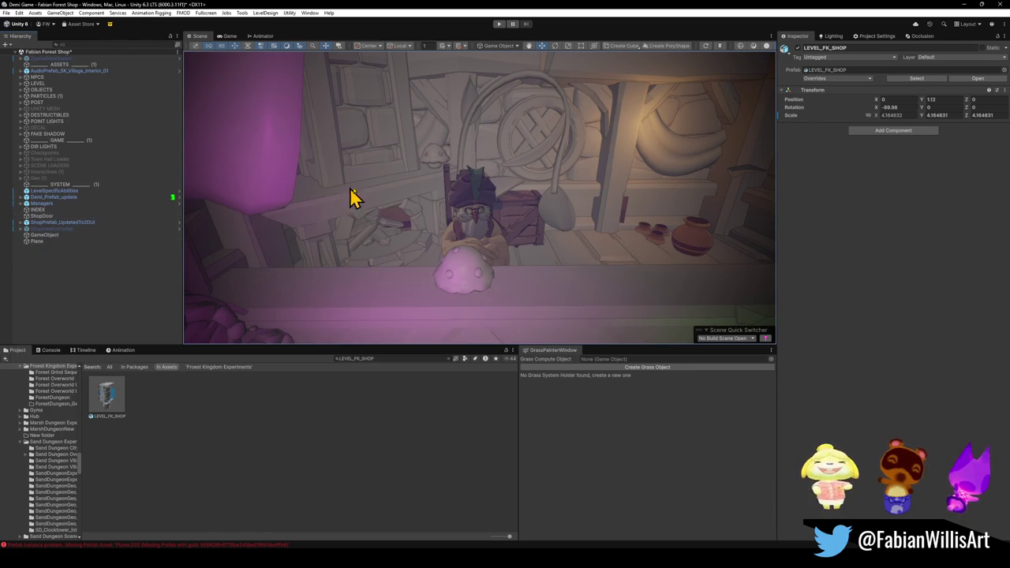
left_click(486, 224)
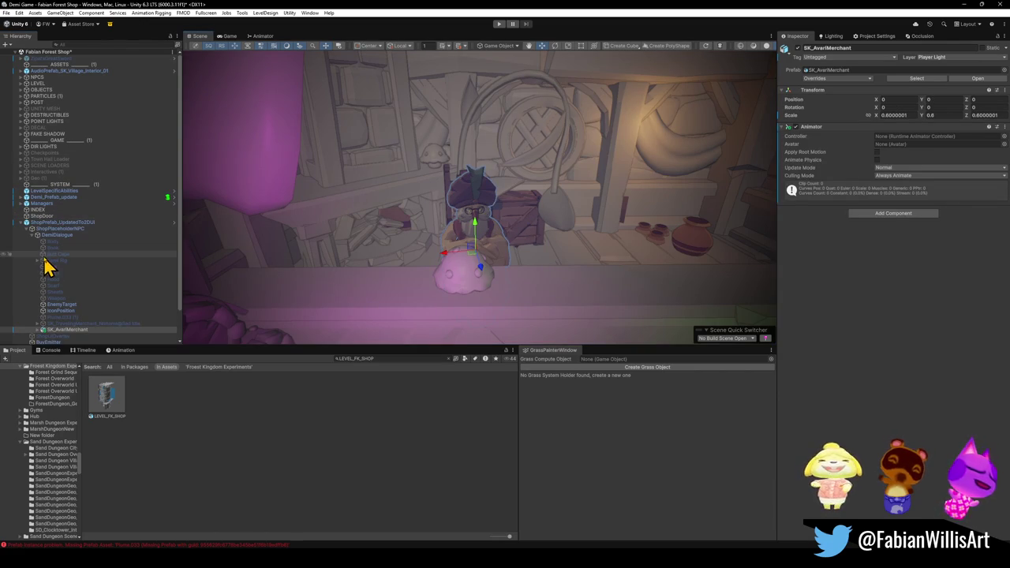
left_click(24, 228)
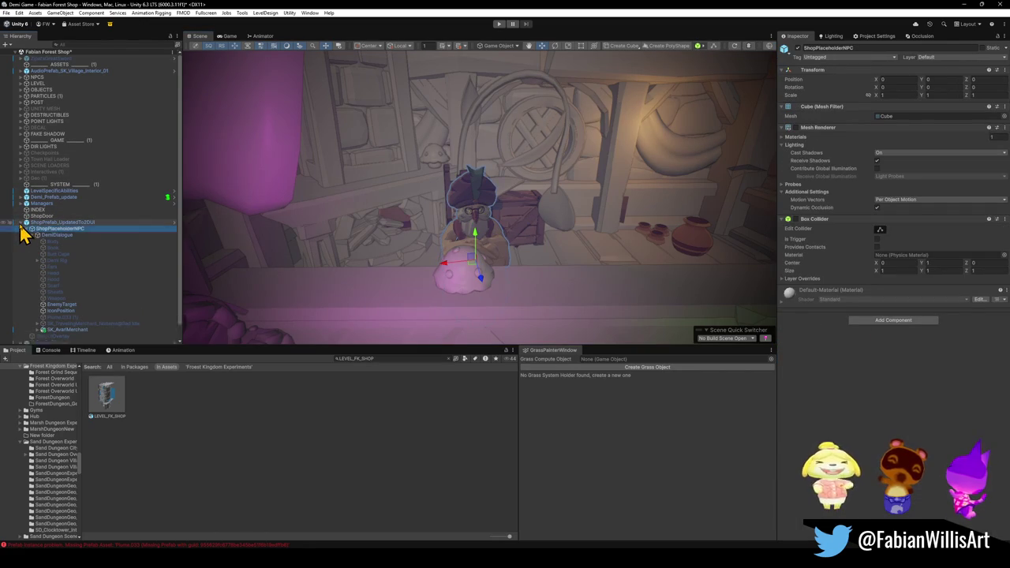
left_click(31, 229)
left_click(57, 221)
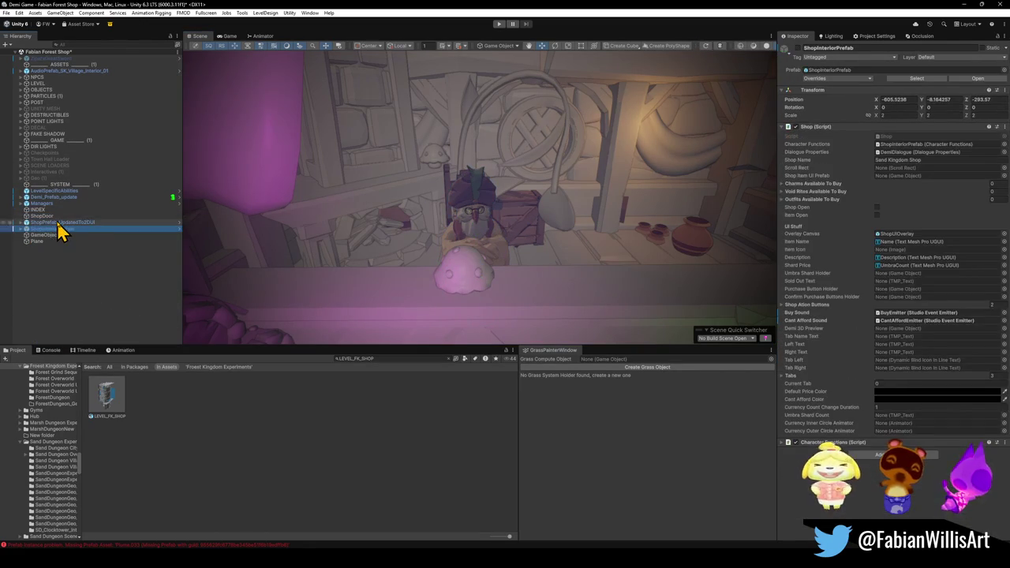
key("Delete")
Step: Delete the stray GameObject, the Plane and ShopInteriorPrefab from the hierarchy
left_click(47, 229)
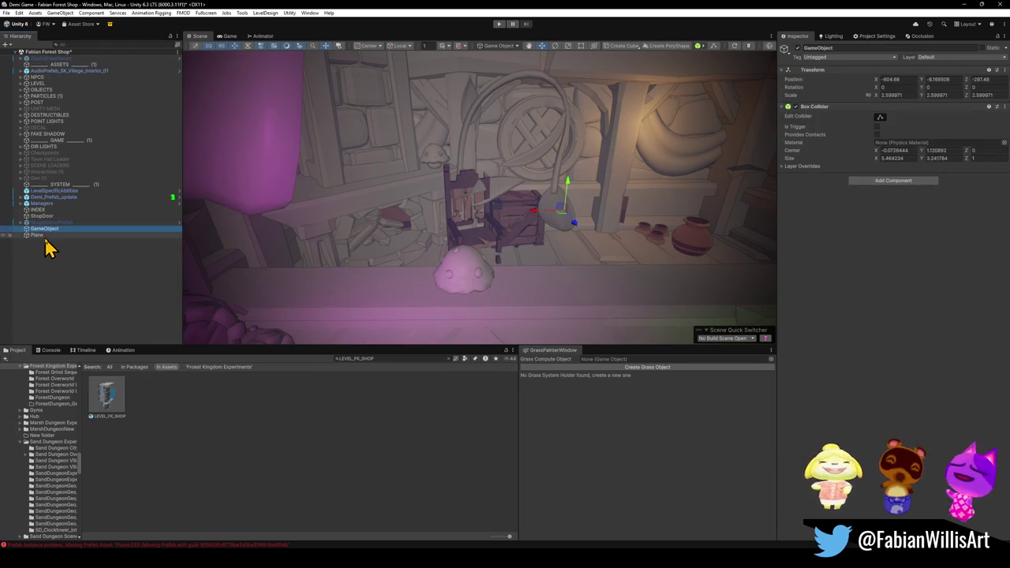
key("Delete")
left_click(46, 230)
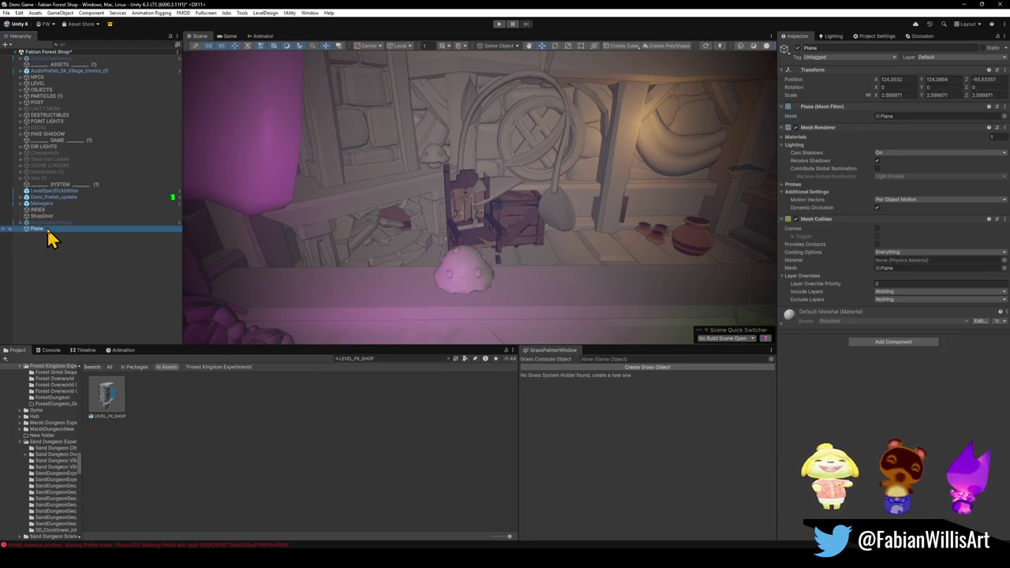
key("ctrl+z")
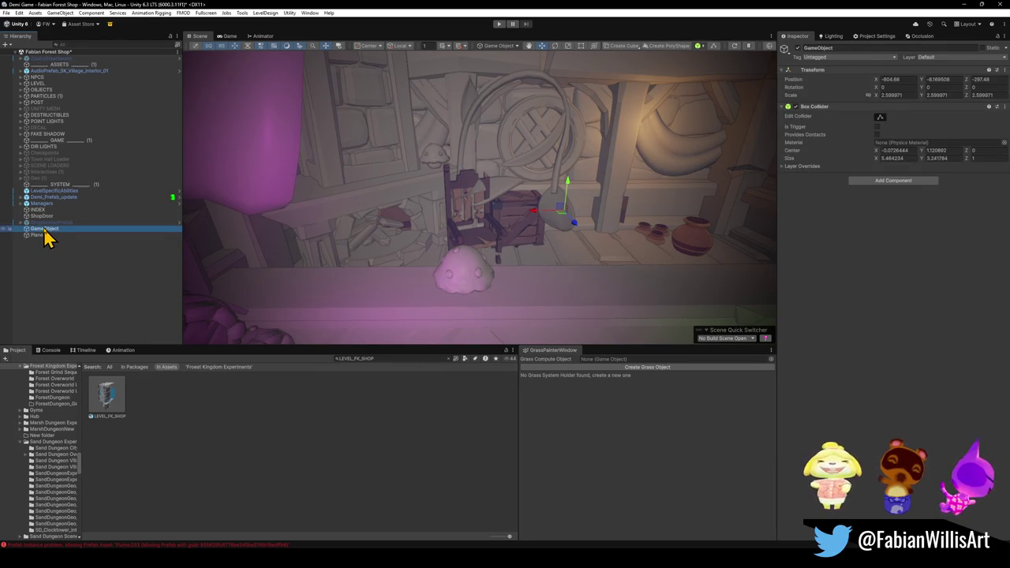
key("Delete")
left_click(45, 230)
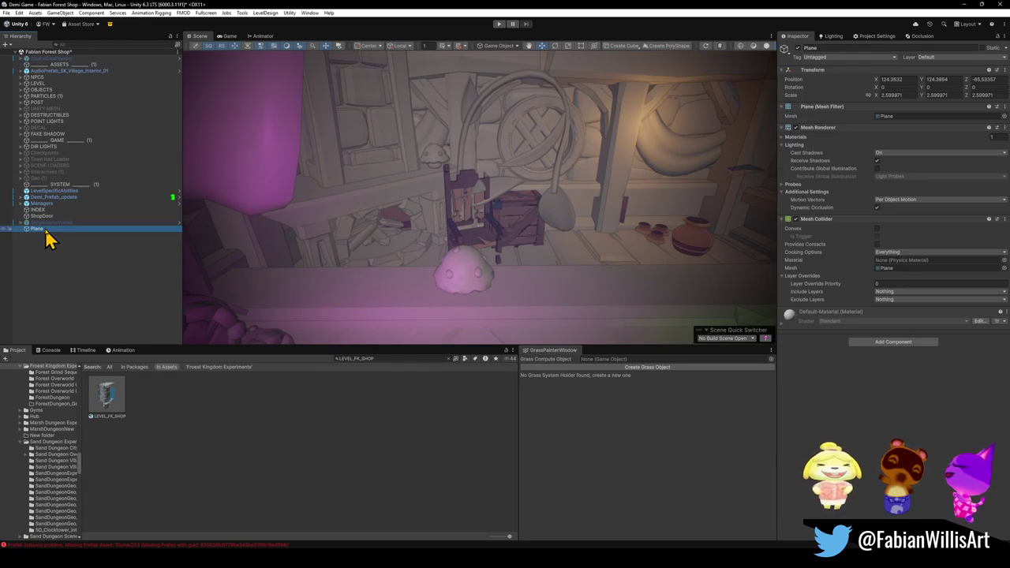
key("Delete")
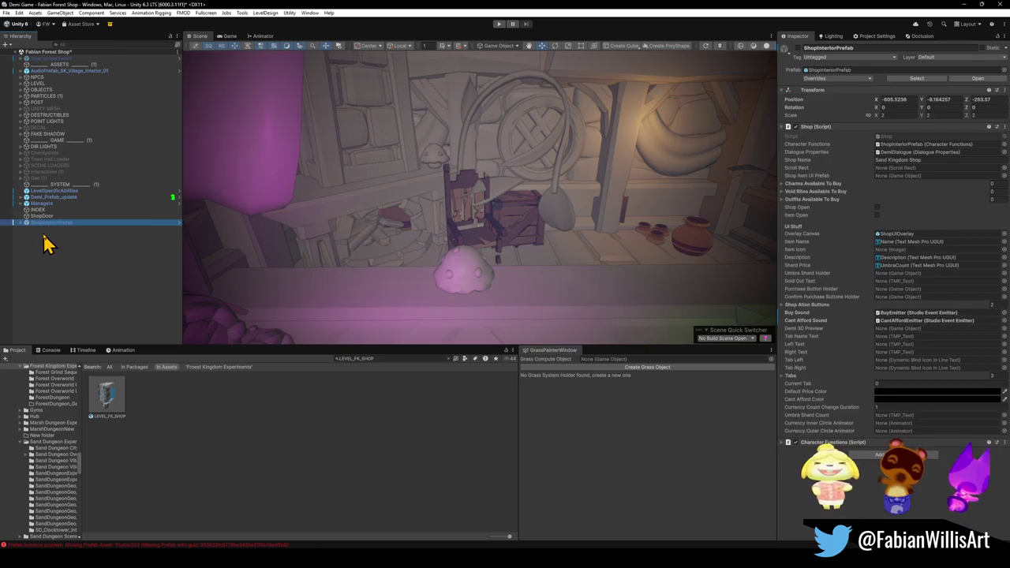
key("Delete")
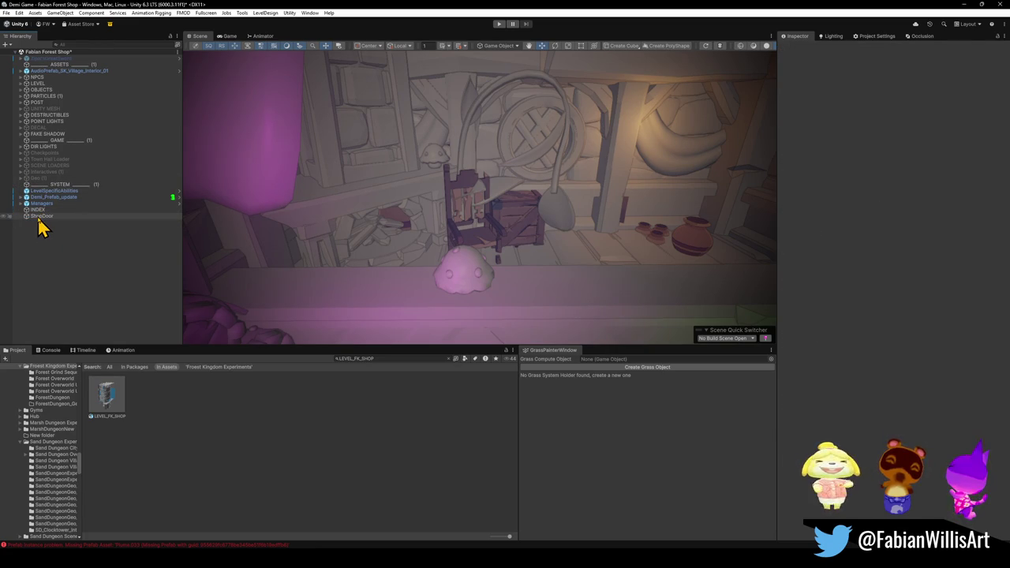
left_click(42, 216)
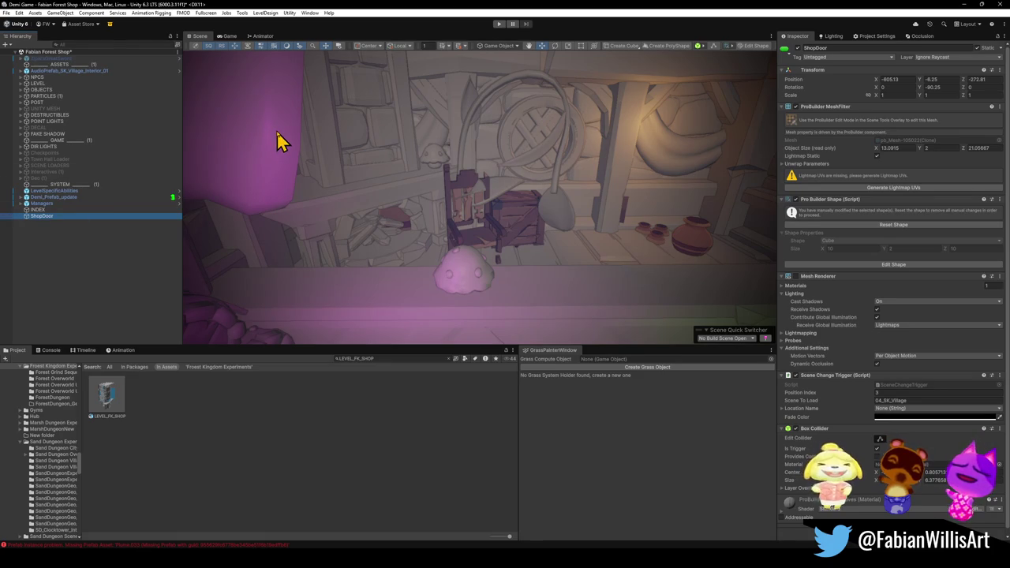
Step: Delete the five objects from Checkpoints through Geo (1), then Zipal'sGreatSword
left_click(37, 210)
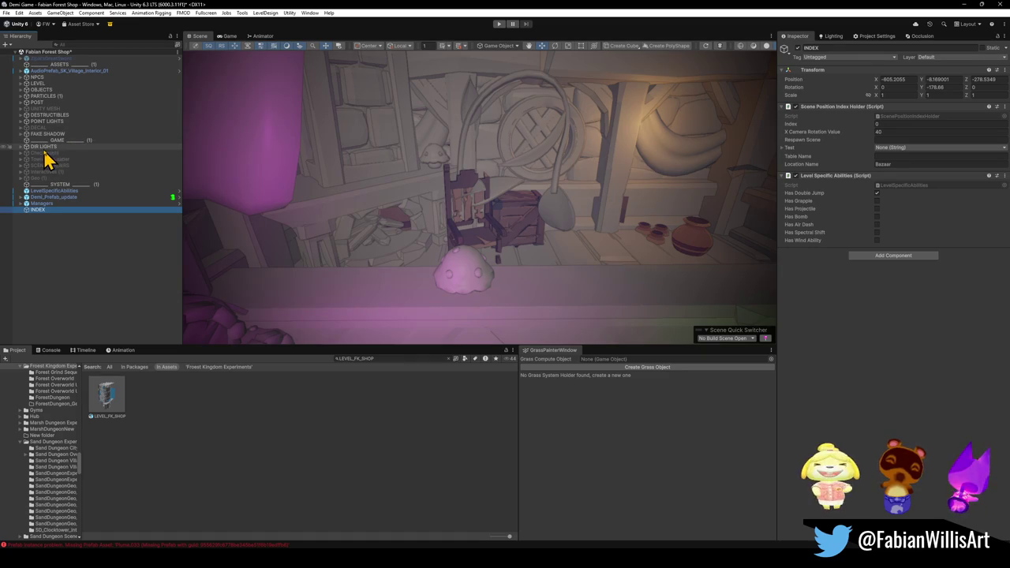
left_click(56, 178)
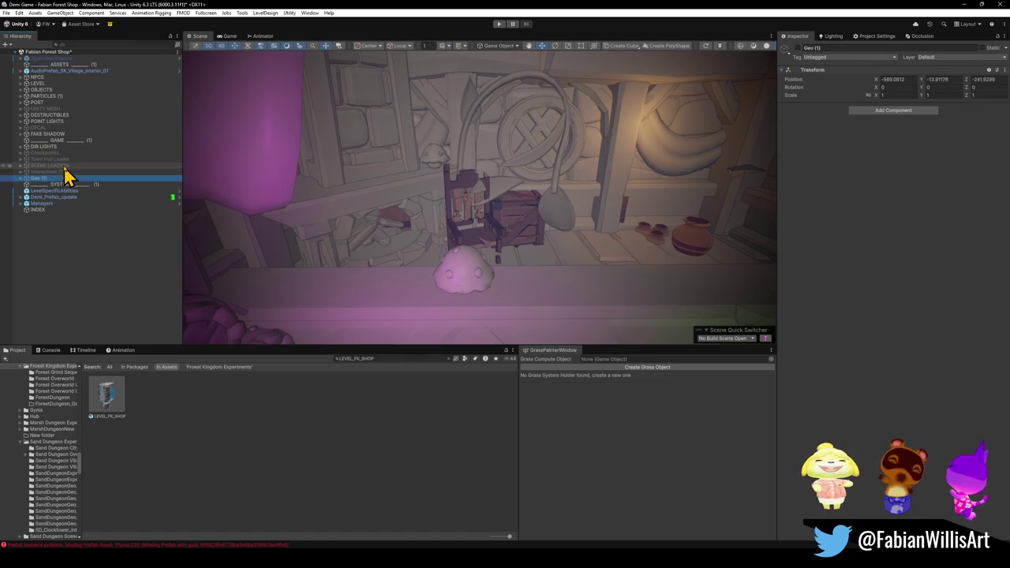
left_click(60, 154, "shift")
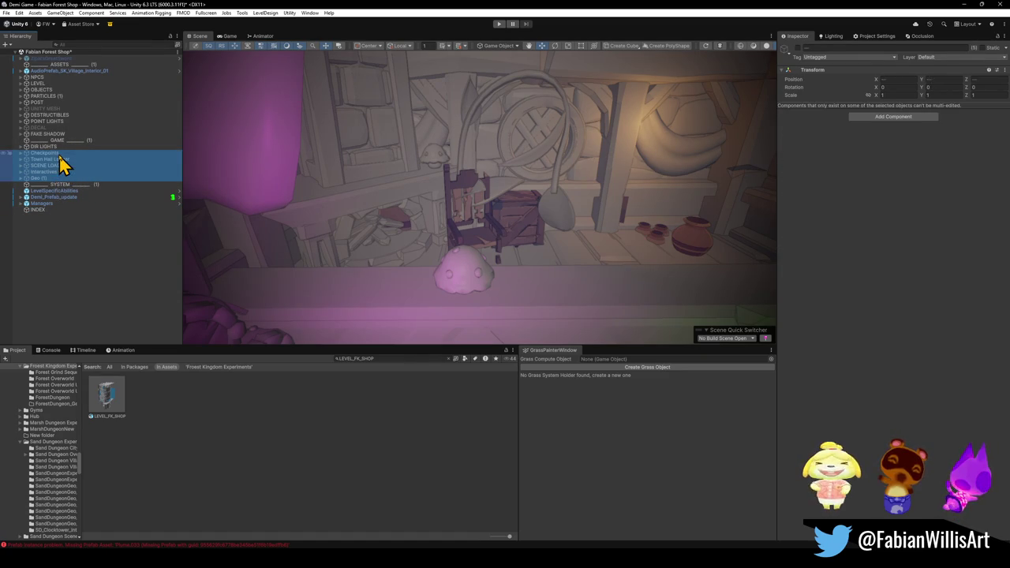
key("Delete")
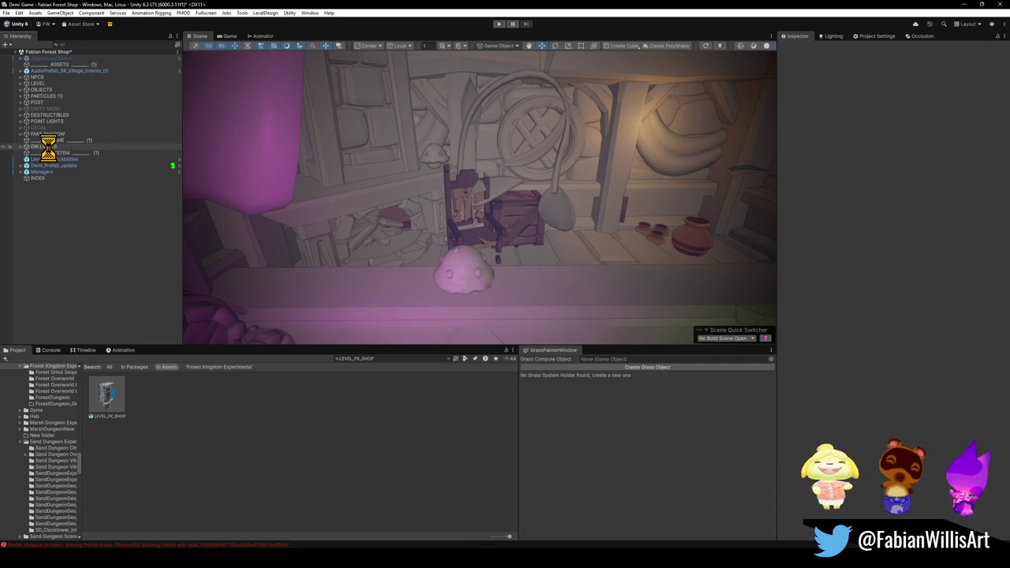
left_click(47, 136)
left_click(51, 58)
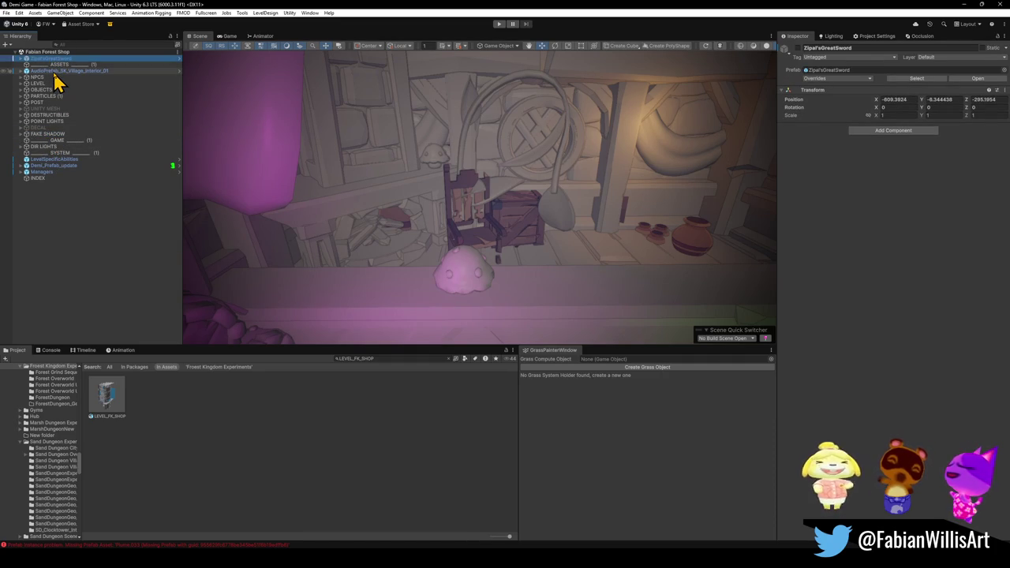
key("Delete")
left_click(368, 358)
type("nobans")
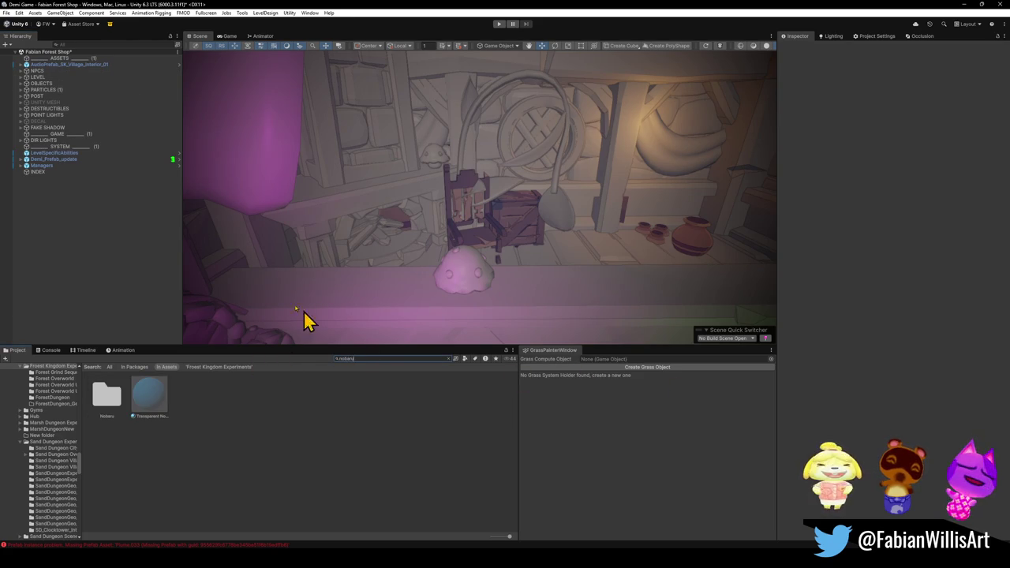
Step: Drag P_Merchant from the Nobaru prefabs into the scene and lower it behind the counter
double_click(108, 397)
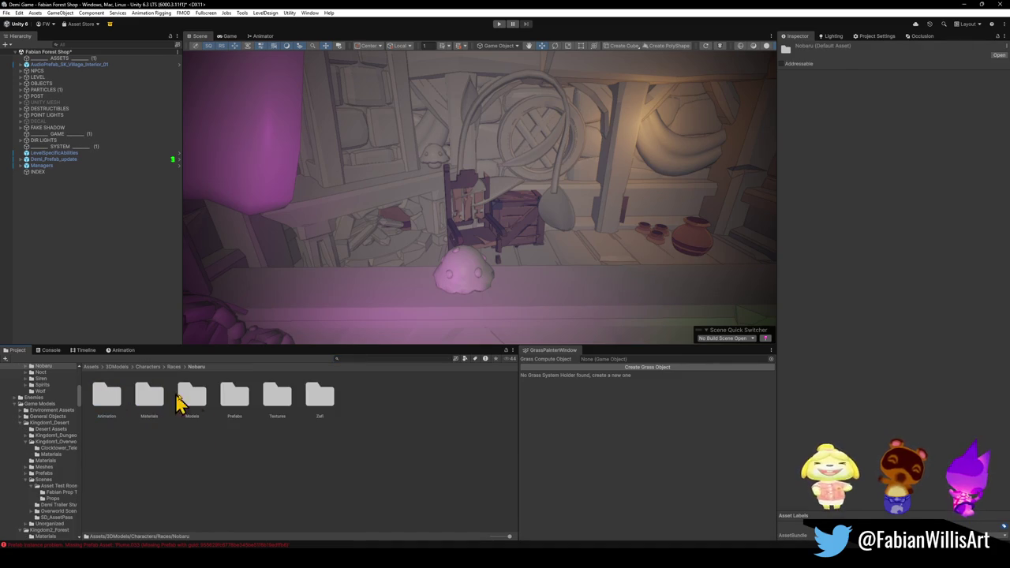
double_click(234, 396)
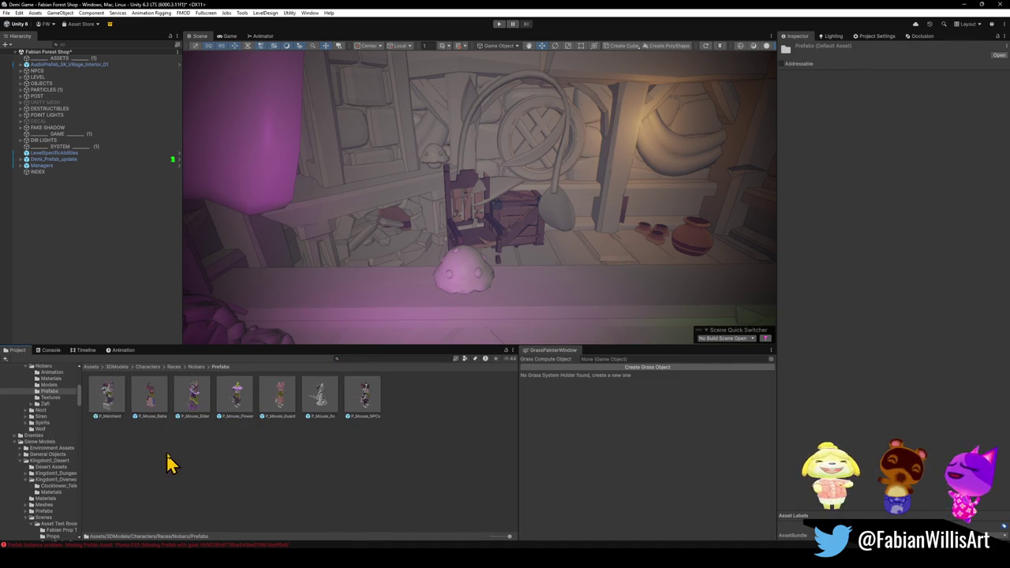
left_click_drag(116, 407, 543, 311)
mouse_move(543, 312)
left_mouse_down()
mouse_move(575, 289)
mouse_move(474, 300)
mouse_move(440, 282)
mouse_move(508, 284)
mouse_move(466, 300)
mouse_move(536, 273)
mouse_move(365, 300)
mouse_move(472, 287)
mouse_move(476, 273)
left_mouse_up()
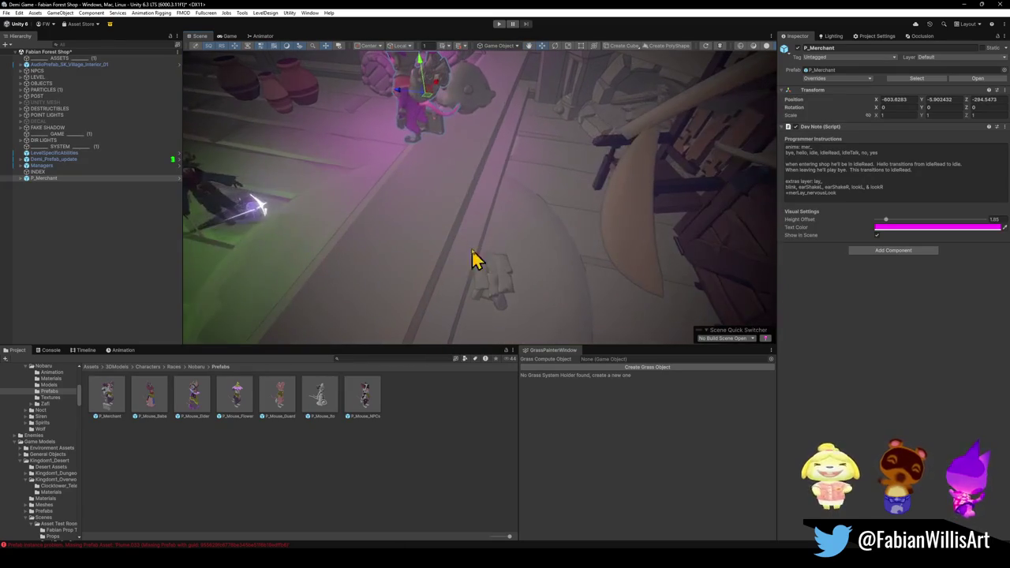
key("z")
mouse_move(408, 151)
left_mouse_down()
mouse_move(474, 210)
mouse_move(478, 264)
mouse_move(491, 187)
left_mouse_up()
mouse_move(469, 150)
left_mouse_down()
mouse_move(465, 235)
mouse_move(587, 228)
mouse_move(690, 257)
mouse_move(534, 224)
mouse_move(538, 212)
mouse_move(485, 242)
mouse_move(463, 234)
mouse_move(445, 205)
mouse_move(418, 213)
mouse_move(418, 236)
mouse_move(483, 233)
mouse_move(386, 210)
left_mouse_up()
Step: Rotate P_Merchant about 10° on Y, to a Y rotation of 10.229
key("e")
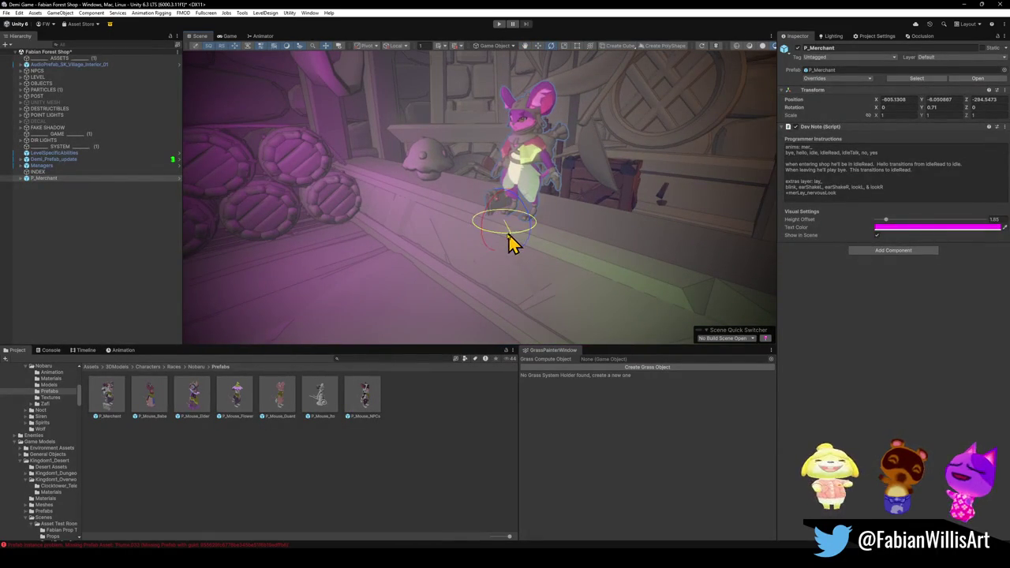
mouse_move(506, 248)
left_mouse_down()
mouse_move(505, 234)
mouse_move(524, 239)
mouse_move(681, 54)
left_mouse_up()
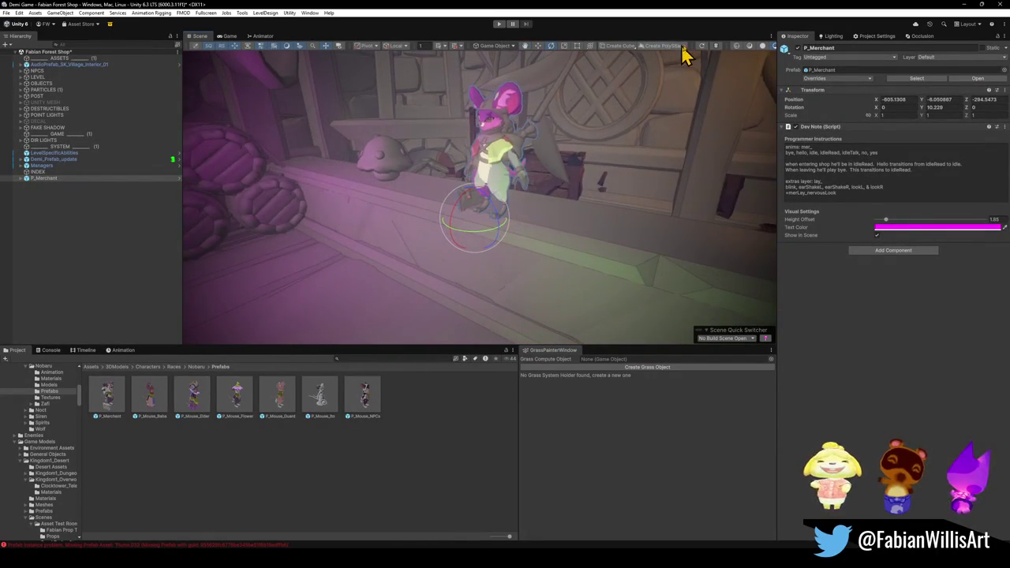
left_click(750, 49)
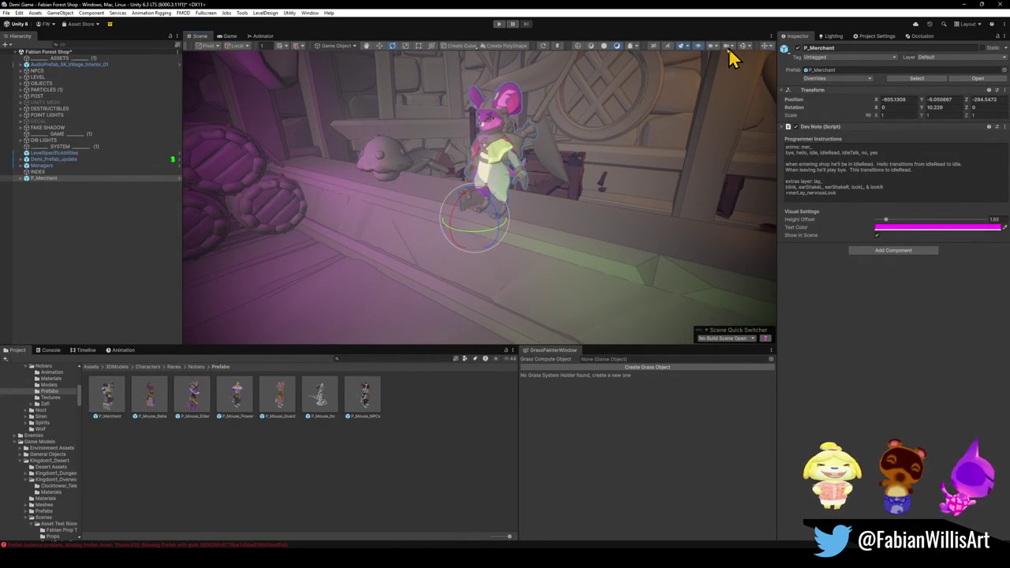
Step: Toggle the scene gizmos and the lighting preview on and back off
left_click(743, 47)
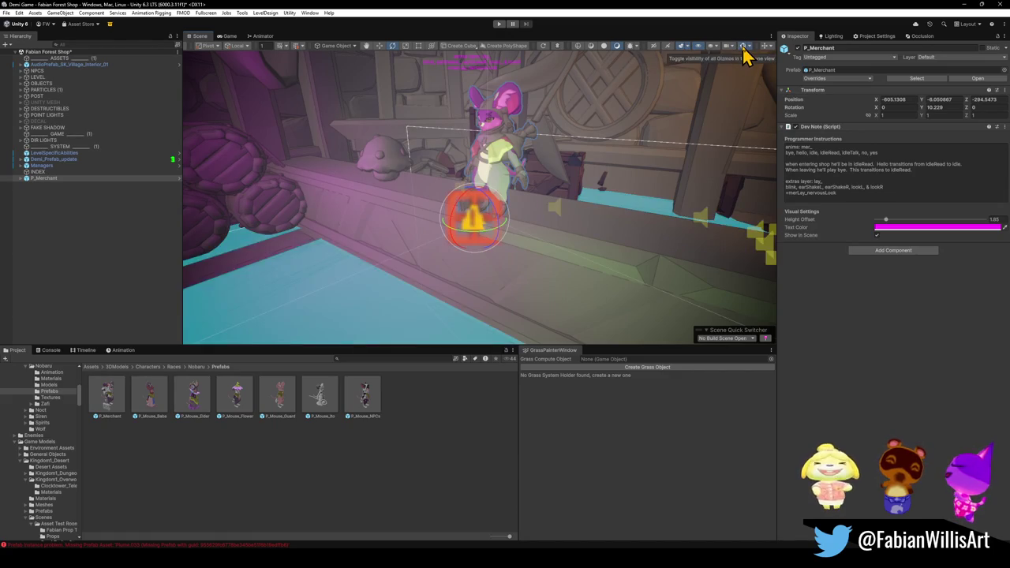
left_click(743, 47)
left_click(683, 47)
left_click(684, 47)
Step: Fly the Scene camera through the round opening into the shop
mouse_move(490, 170)
left_mouse_down()
mouse_move(477, 164)
mouse_move(506, 172)
mouse_move(509, 192)
left_mouse_up()
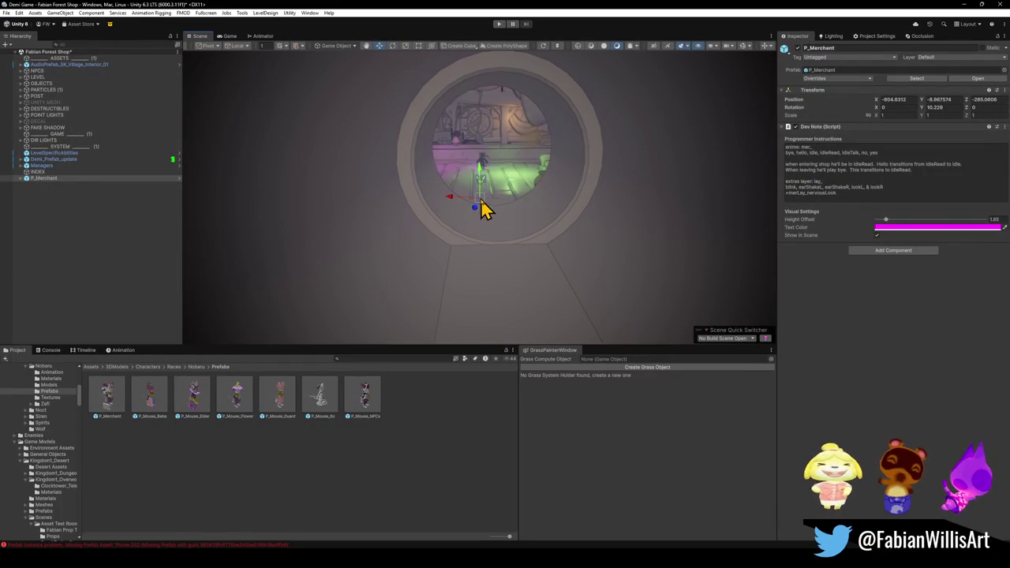
mouse_move(499, 234)
left_mouse_down()
mouse_move(510, 205)
mouse_move(528, 208)
mouse_move(513, 217)
mouse_move(507, 203)
left_mouse_up()
scroll(514, 214, "down", 3)
Step: Select P_Merchant among the overlapping objects in the scene
scroll(507, 204, "down", 1)
left_click(490, 187)
left_click(492, 181)
left_click(451, 176)
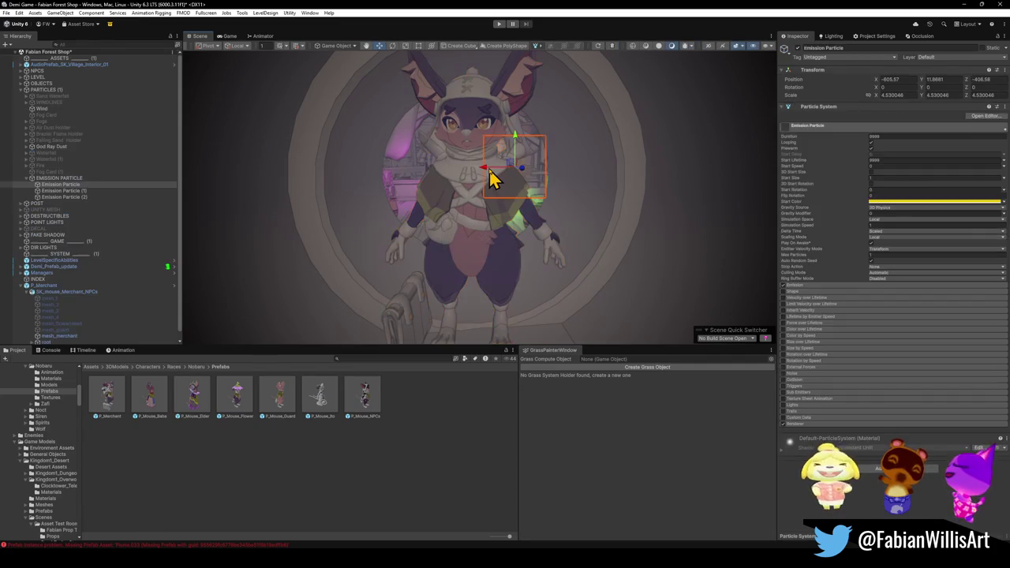
left_click(442, 193)
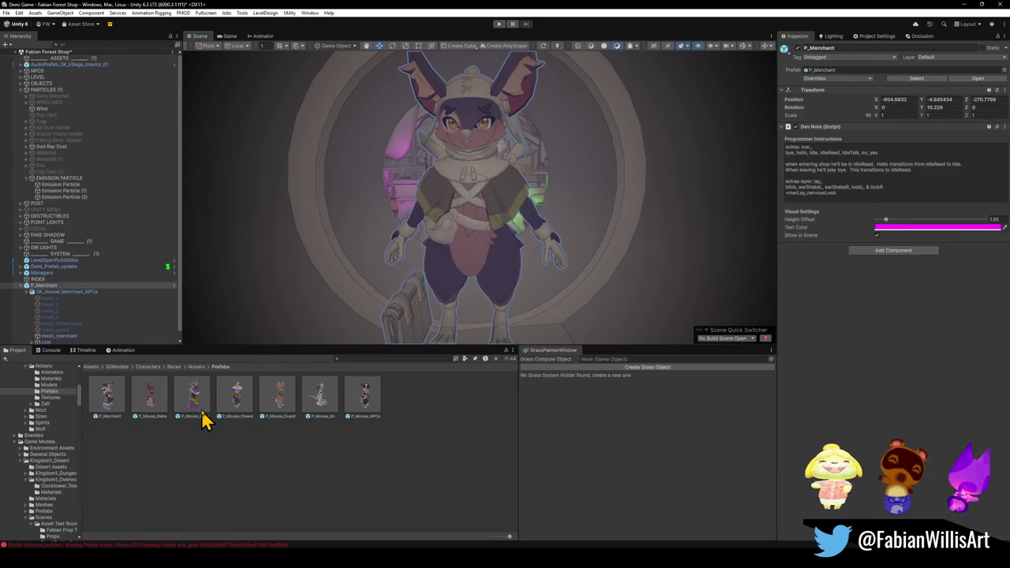
Step: Place a P_Mouse_Baba character in the shop and preview a different material on its mesh
mouse_move(164, 406)
left_mouse_down()
mouse_move(155, 413)
mouse_move(280, 253)
mouse_move(345, 244)
mouse_move(377, 209)
mouse_move(450, 229)
left_mouse_up()
left_click(375, 231)
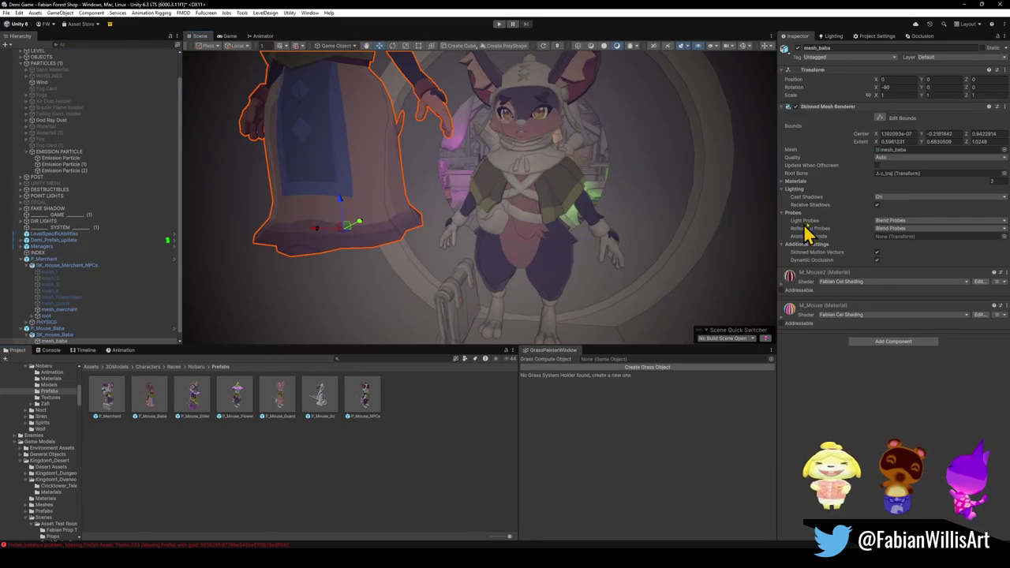
mouse_move(794, 289)
left_mouse_down()
mouse_move(482, 219)
mouse_move(515, 209)
left_mouse_up()
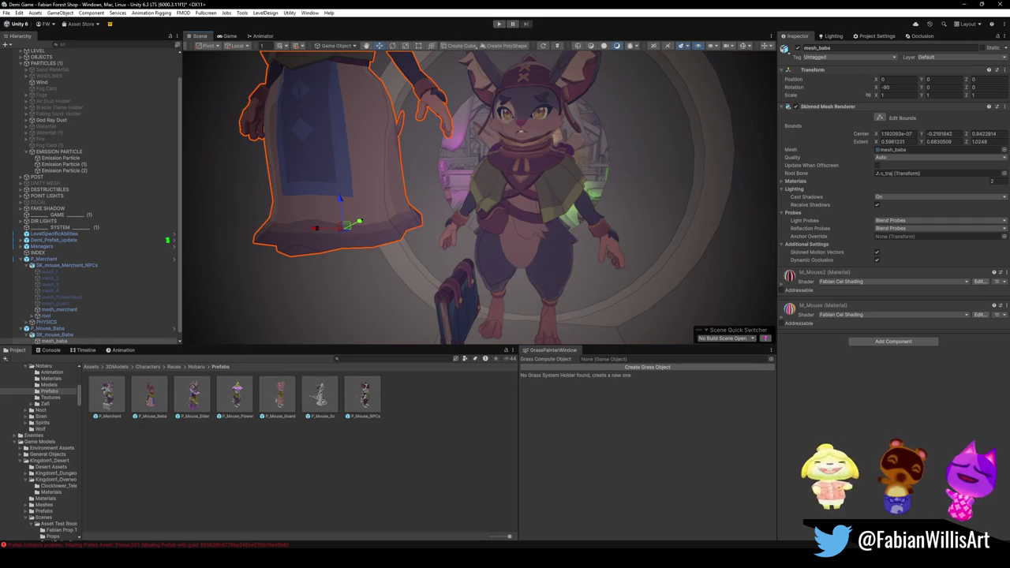
mouse_move(450, 289)
left_mouse_down()
mouse_move(451, 243)
mouse_move(456, 258)
left_mouse_up()
left_click(393, 186)
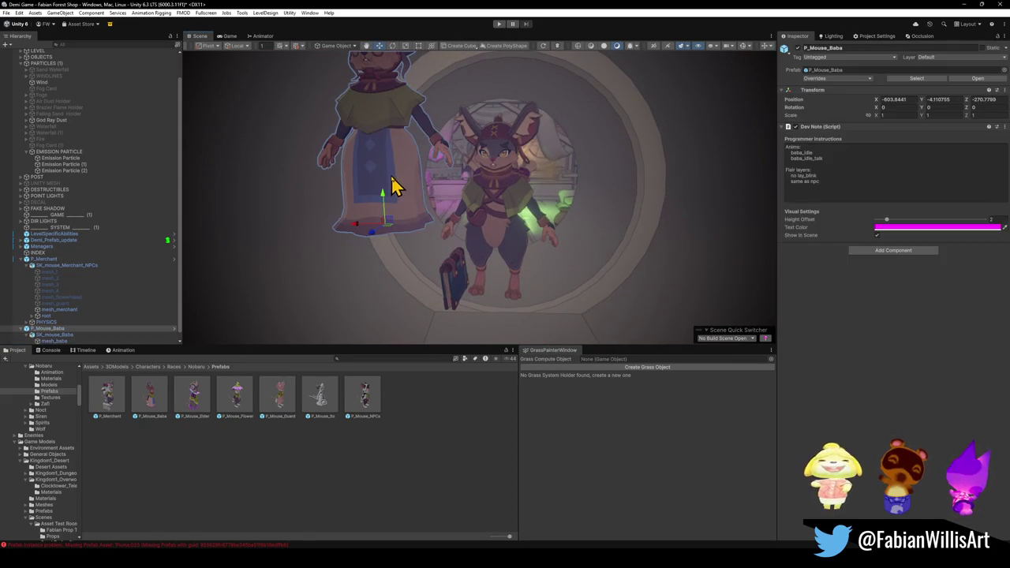
Step: Reselect P_Merchant and move it up behind the counter
left_click(521, 226)
mouse_move(510, 228)
left_mouse_down()
mouse_move(500, 226)
mouse_move(687, 228)
mouse_move(511, 217)
left_mouse_up()
scroll(511, 219, "up", 10)
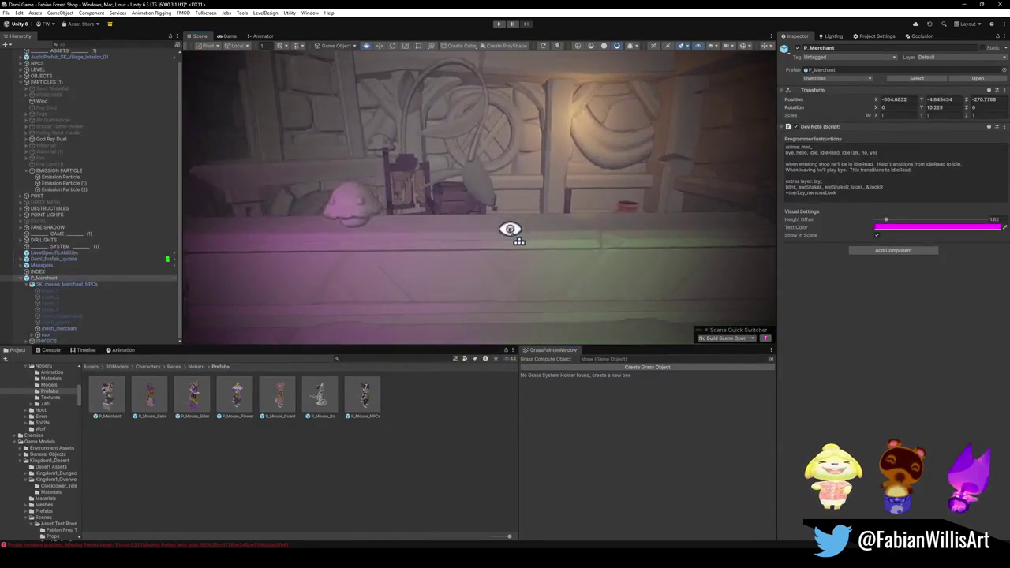
mouse_move(487, 213)
left_mouse_down()
mouse_move(476, 234)
mouse_move(384, 248)
mouse_move(446, 213)
mouse_move(483, 221)
mouse_move(469, 207)
mouse_move(488, 207)
mouse_move(488, 181)
left_mouse_up()
Step: Turn the merchant slightly around Y and pull back to view the whole counter
key("e")
left_click(435, 318)
mouse_move(435, 318)
left_mouse_down()
mouse_move(548, 217)
mouse_move(600, 221)
left_mouse_up()
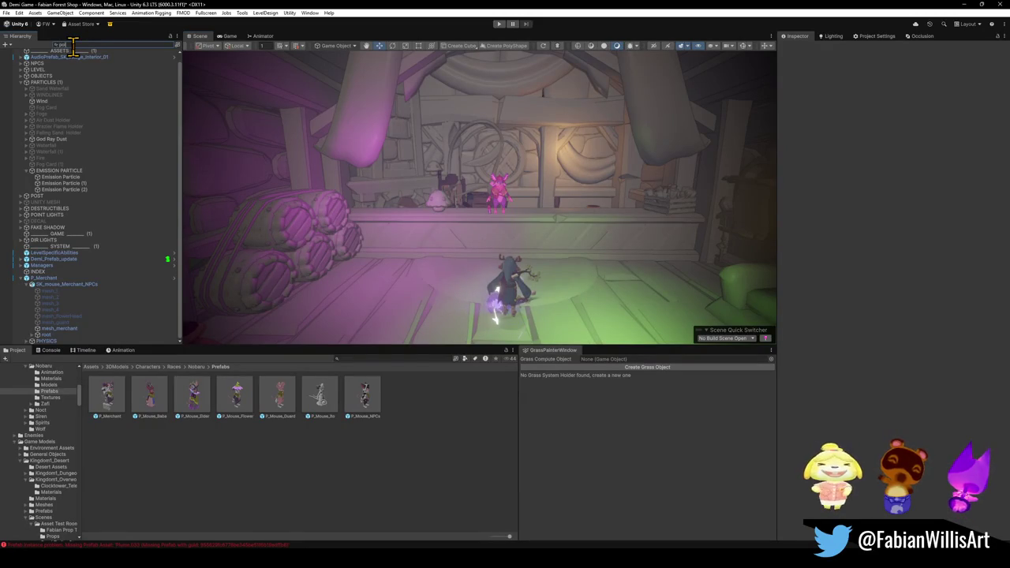
Step: Delete the POINT LIGHTS group to remove the pink lighting
left_click(60, 190)
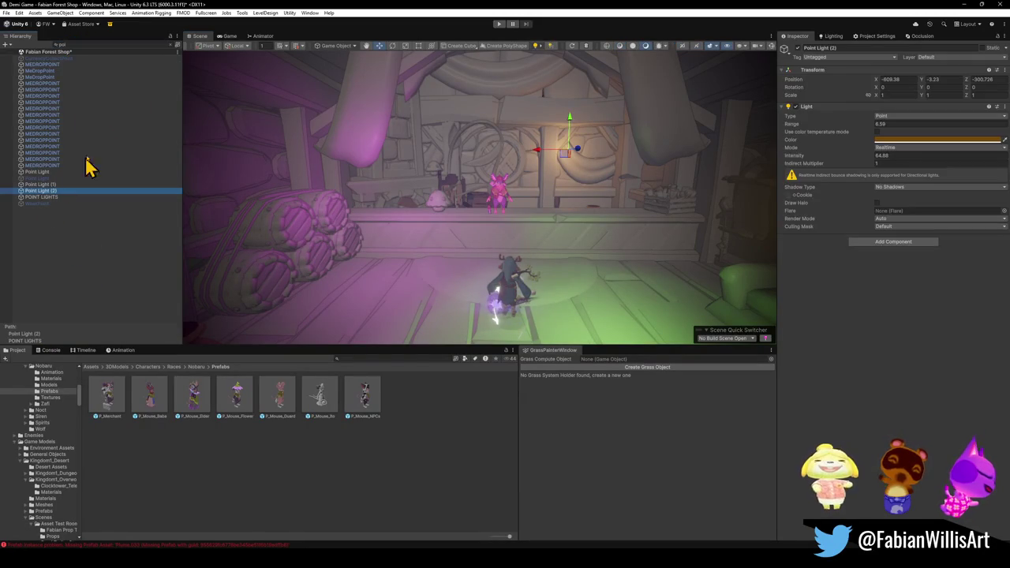
left_click(171, 45)
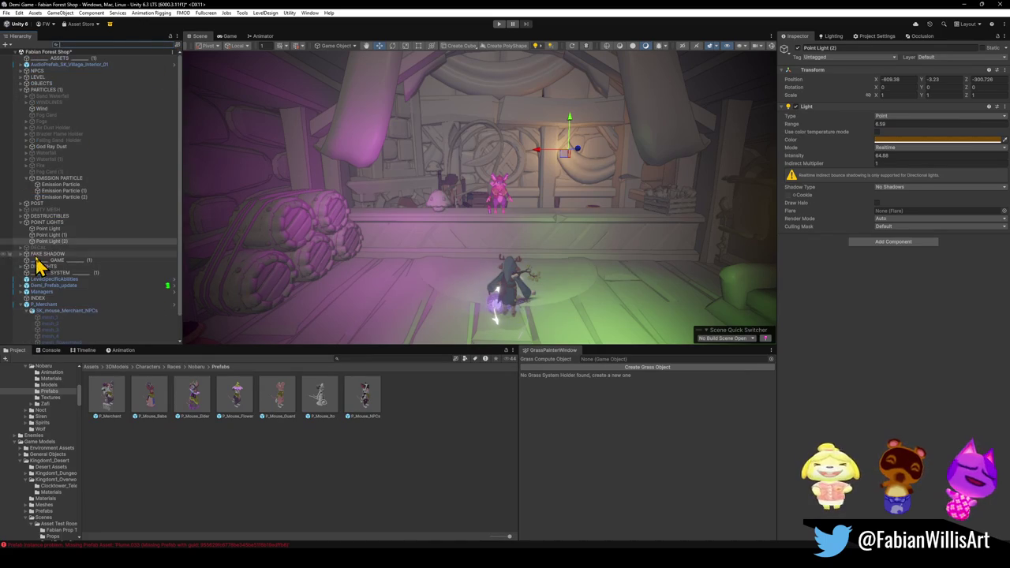
left_click(54, 223)
key("Delete")
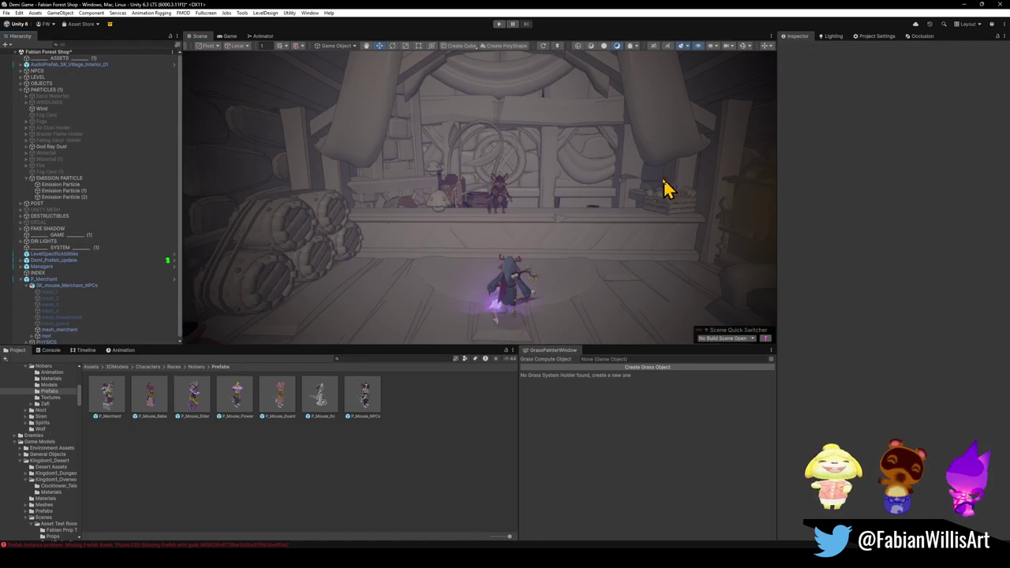
Step: Delete a stray Emission Particle object and then the whole EMISSION PARTICLE group
mouse_move(551, 217)
left_mouse_down()
mouse_move(523, 198)
mouse_move(534, 199)
left_mouse_up()
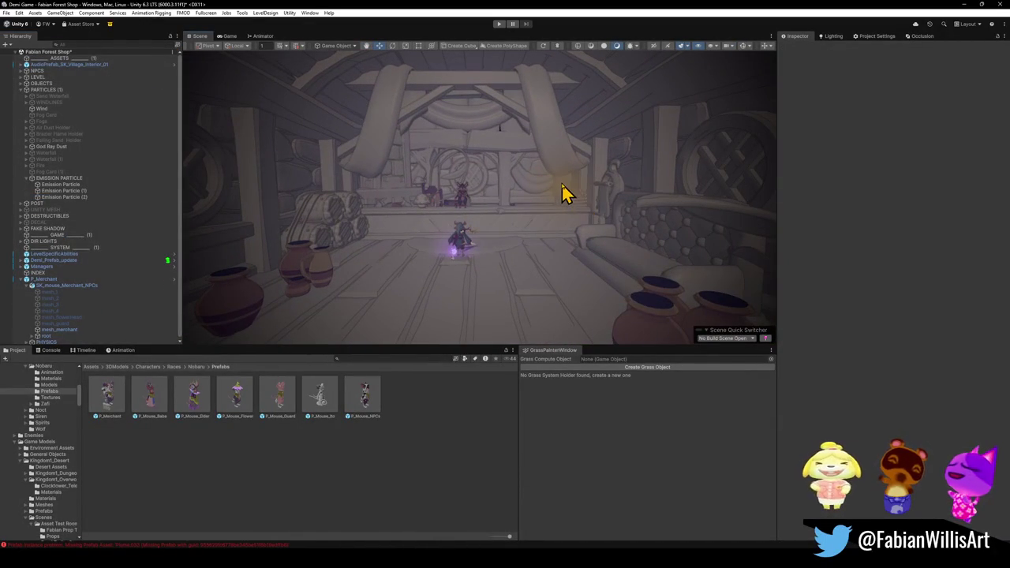
left_click(557, 197)
key("Delete")
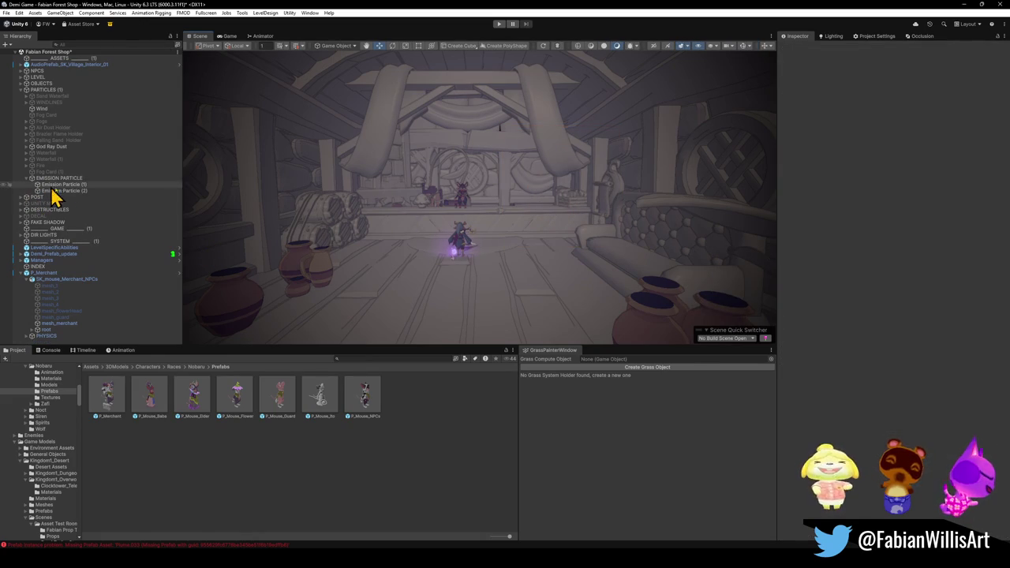
left_click(76, 178)
key("Delete")
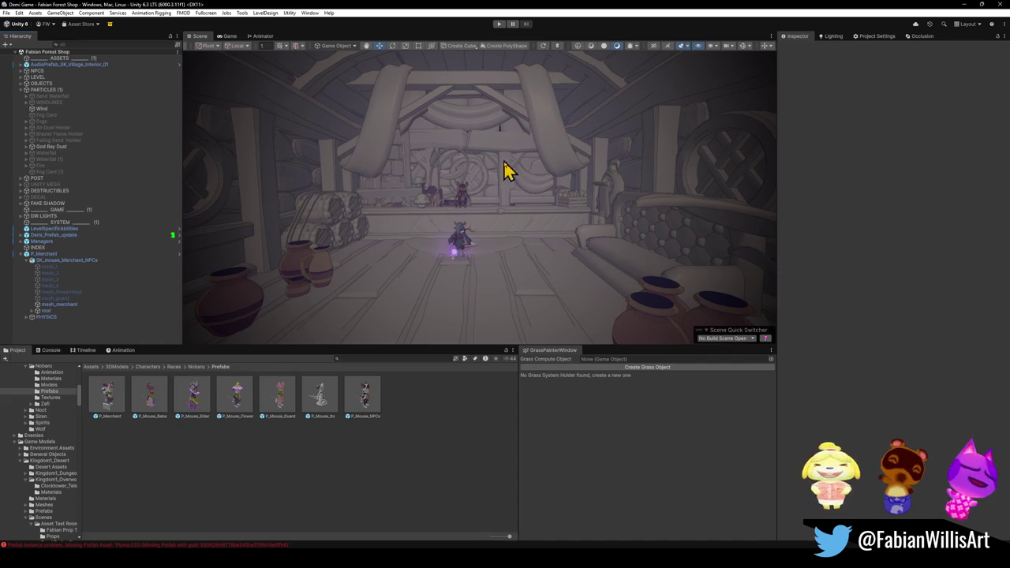
mouse_move(570, 219)
left_mouse_down()
mouse_move(523, 210)
mouse_move(553, 208)
mouse_move(544, 206)
left_mouse_up()
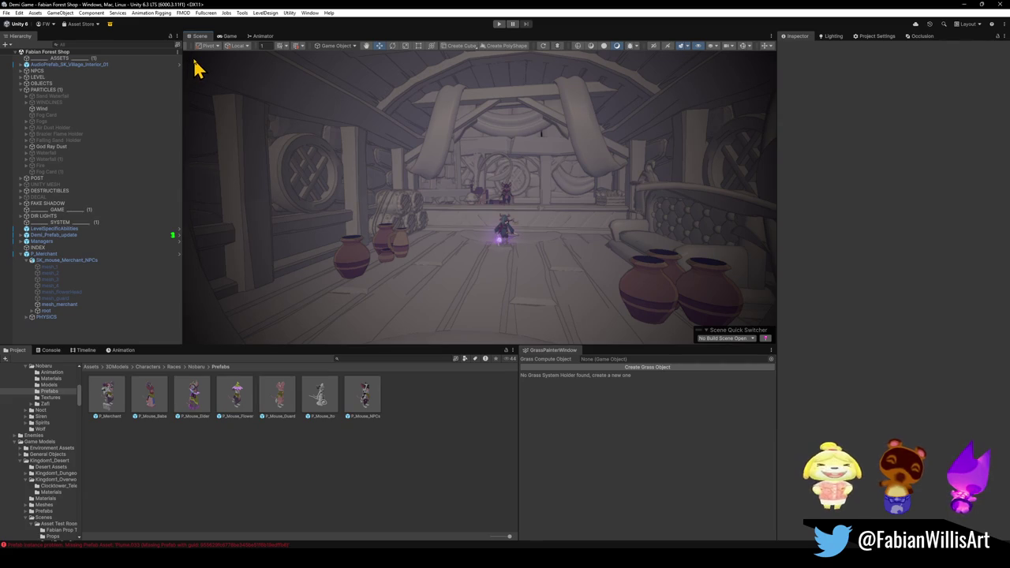
key("super+shift+s")
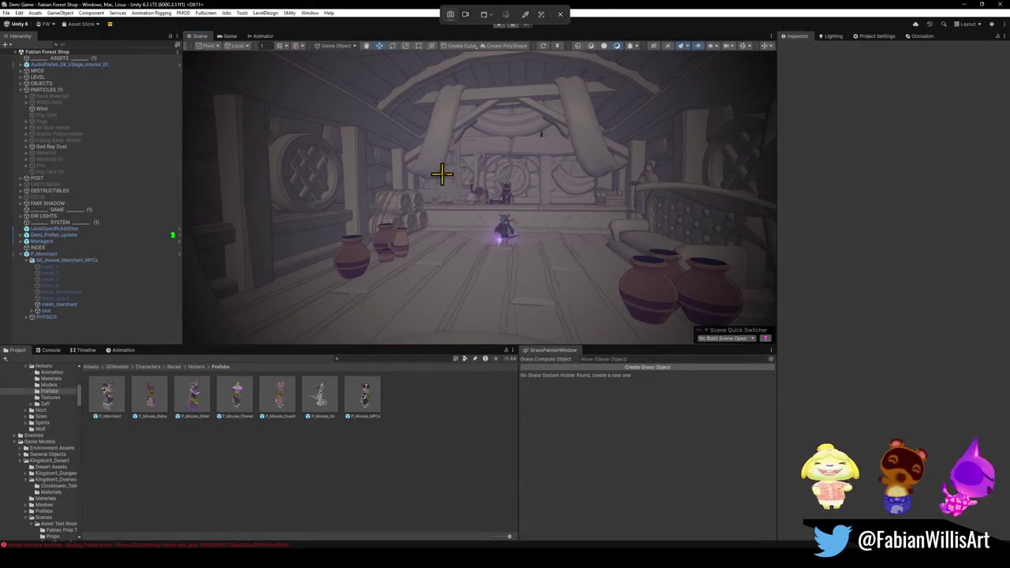
Step: Maximise the Scene view, screenshot the shop interior, and enter Play mode
key("Escape")
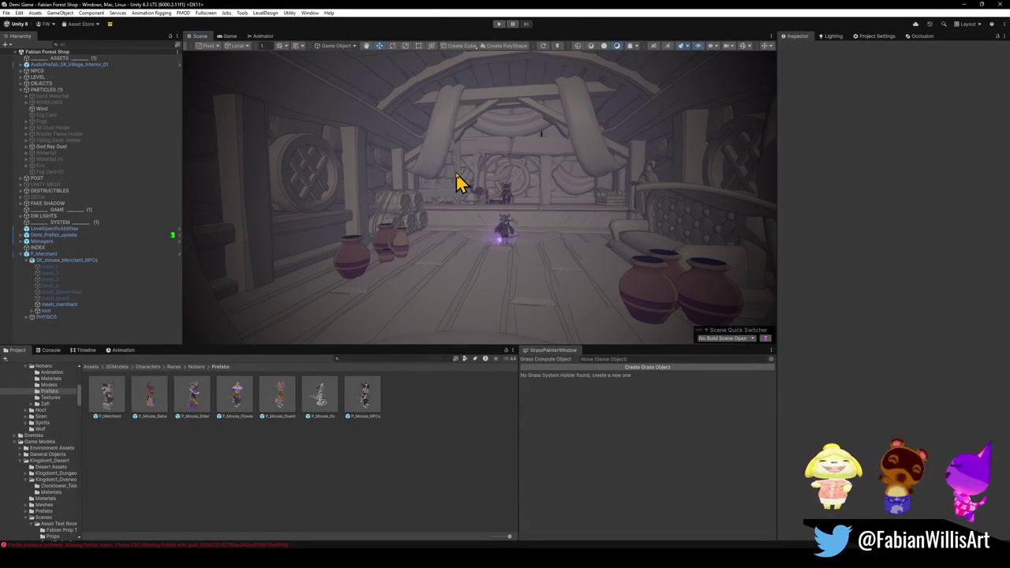
key("F10")
key("F10")
key("F10")
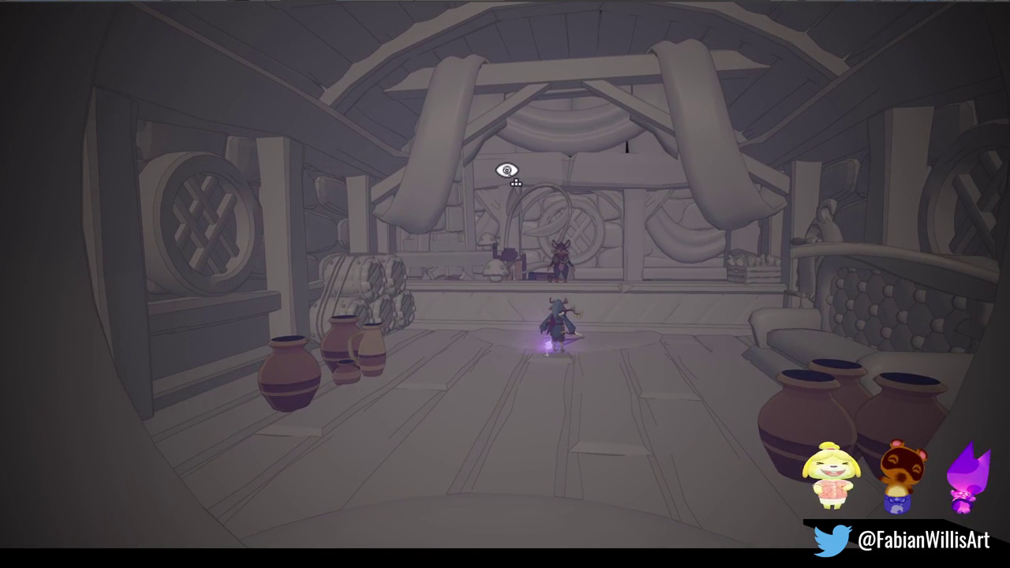
key("super+shift+s")
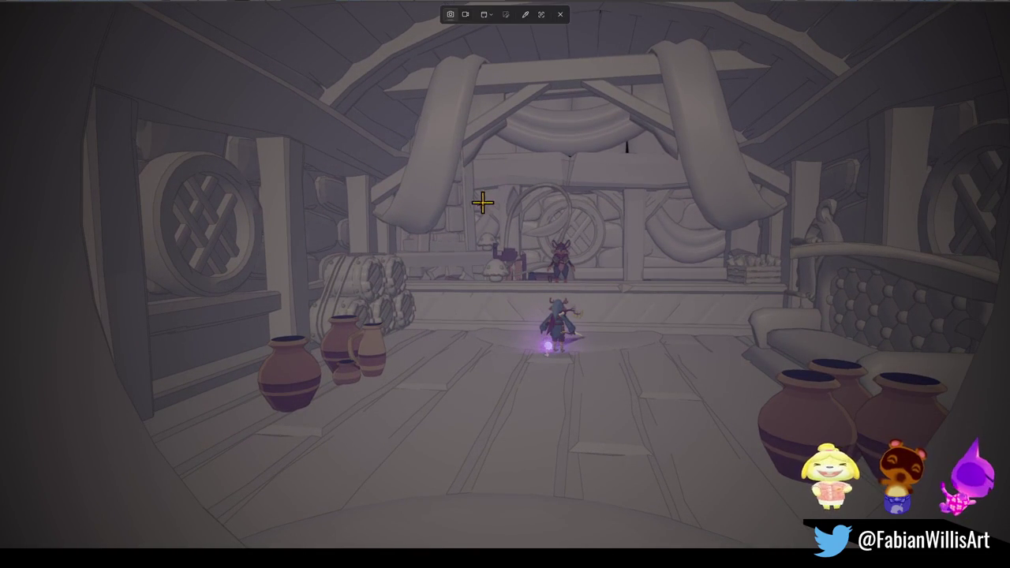
left_click_drag(463, 229, 466, 229)
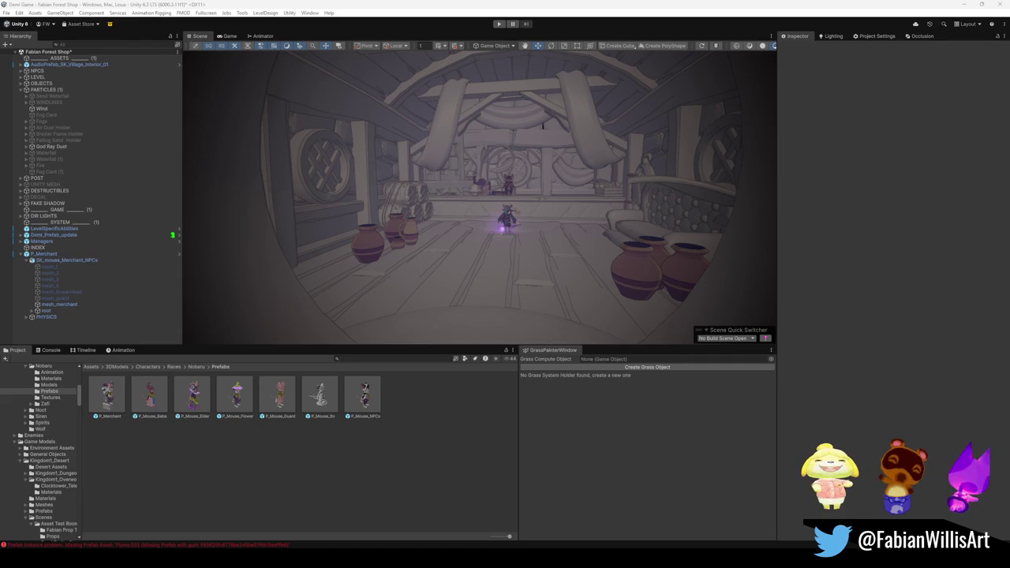
left_click(497, 25)
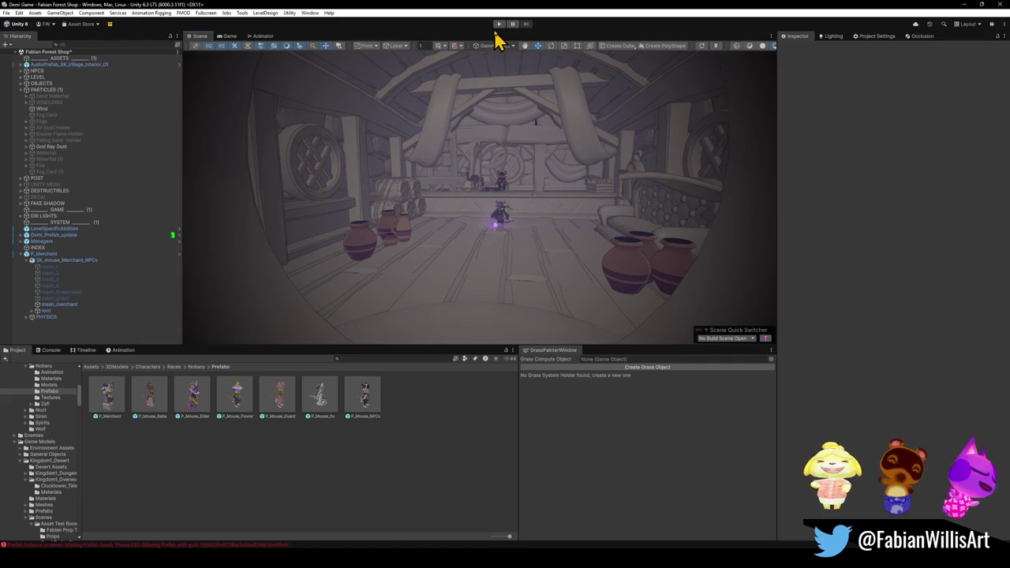
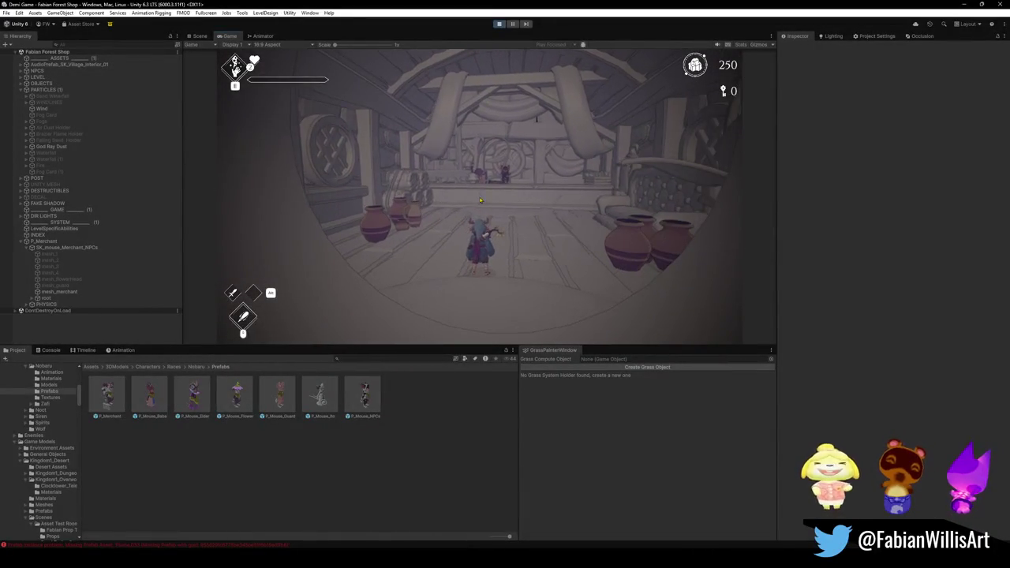
Step: Run the game fullscreen and walk up to the shopkeeper to cast the magic circle
key("F10")
key("w")
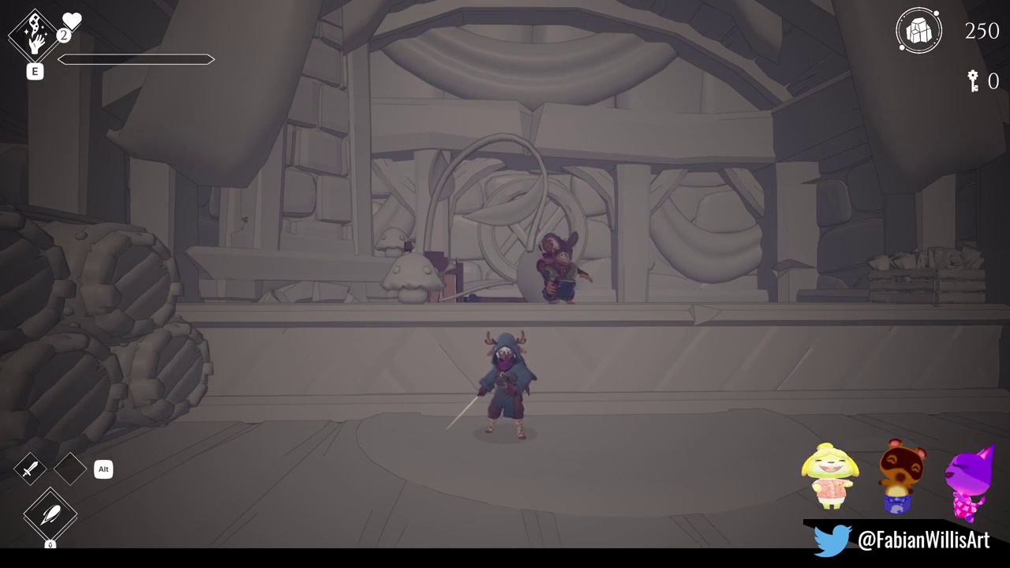
key("w")
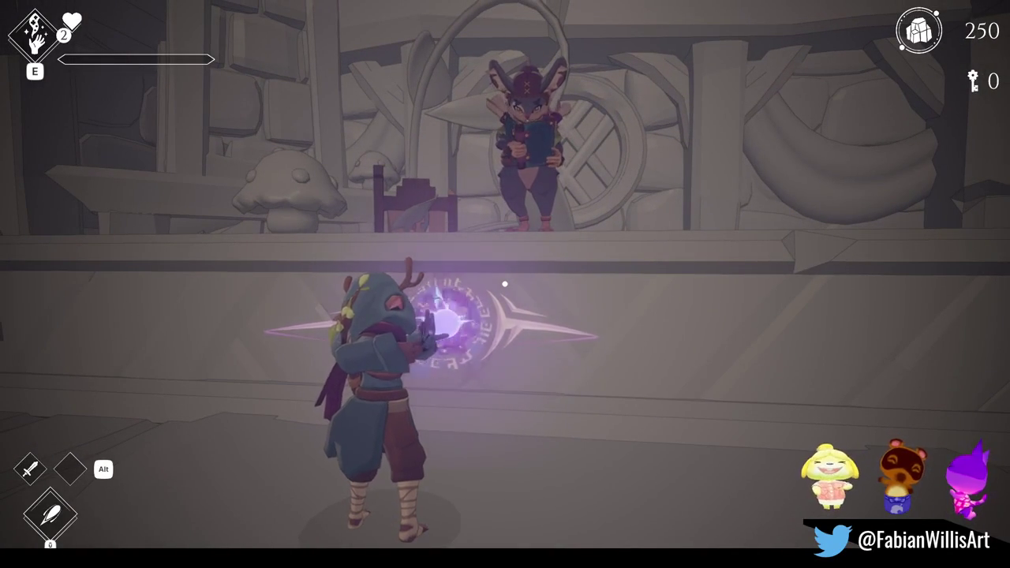
key("s")
key("space")
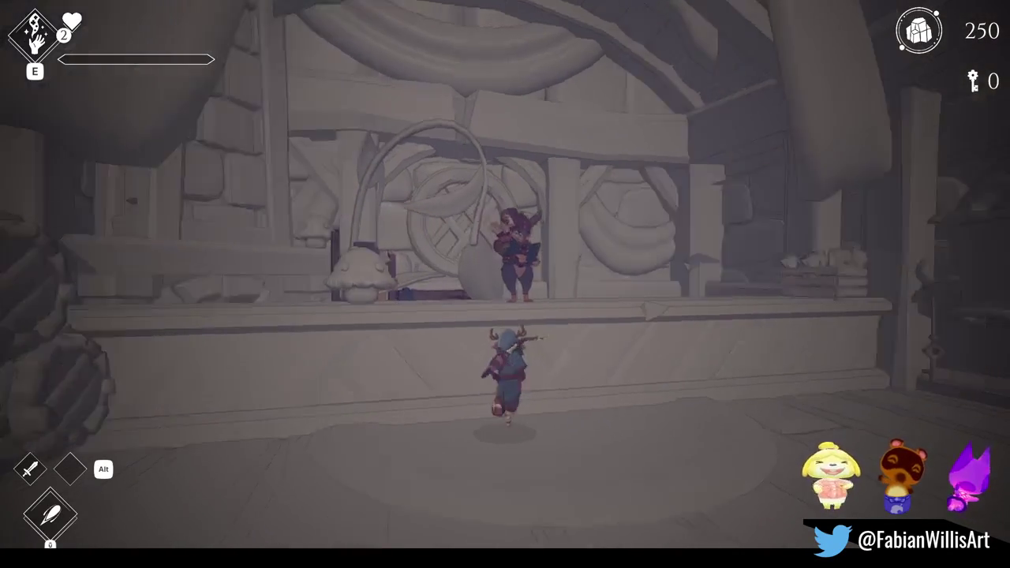
key("w")
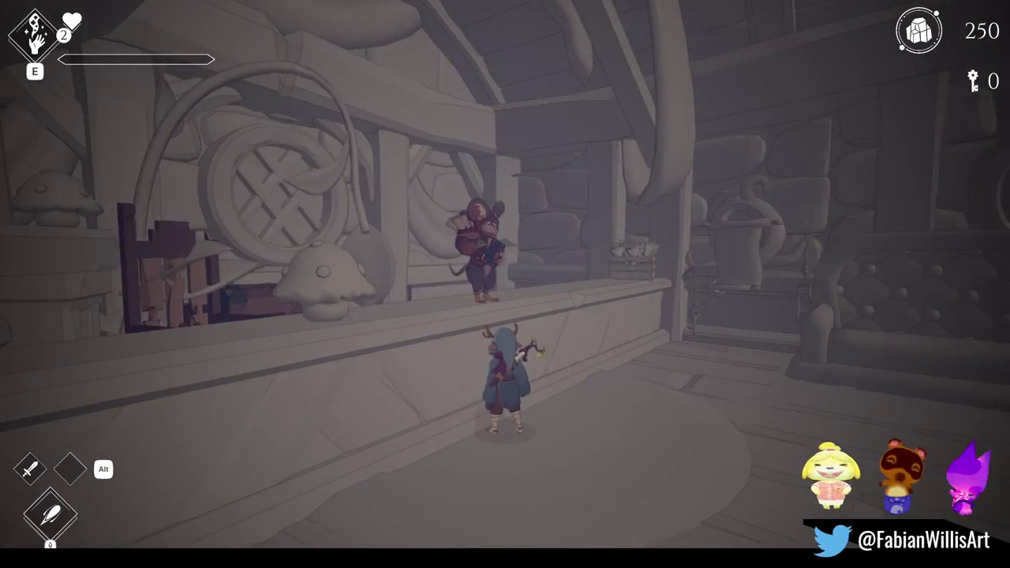
Step: Run across the shop floor to the pots and barrels and smash the pots with the sword
key("s")
key("space")
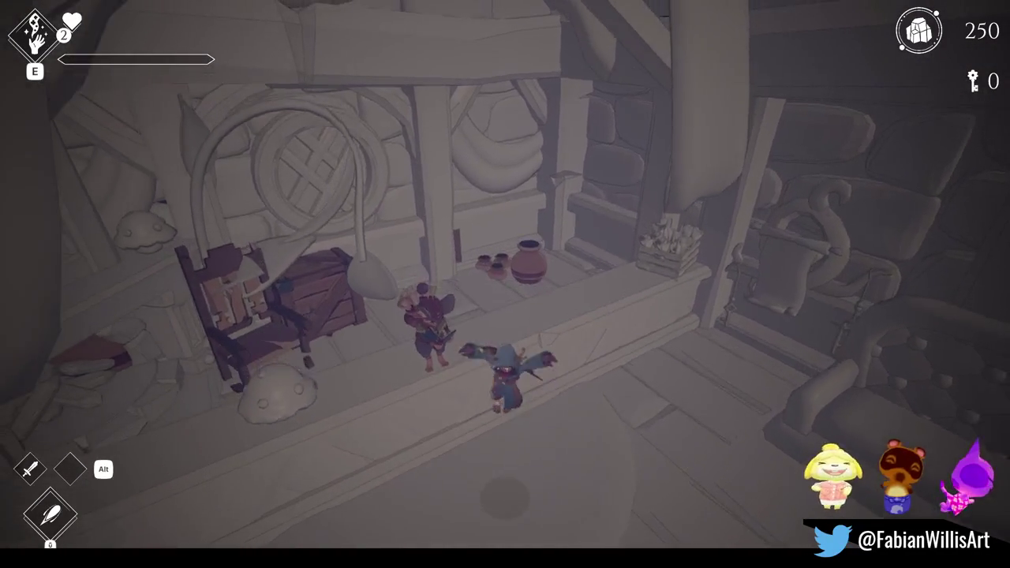
key("a")
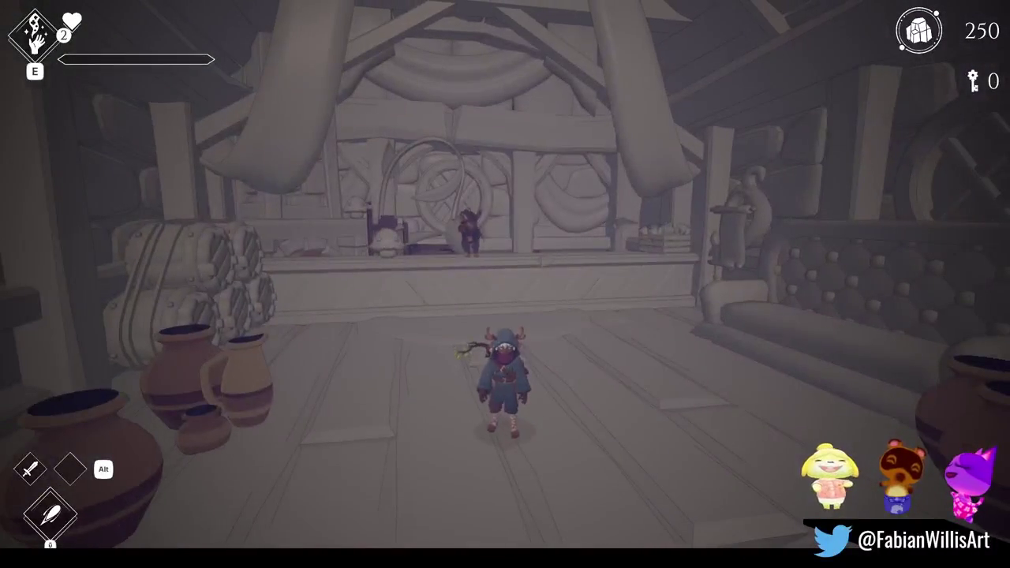
key("j")
key("space")
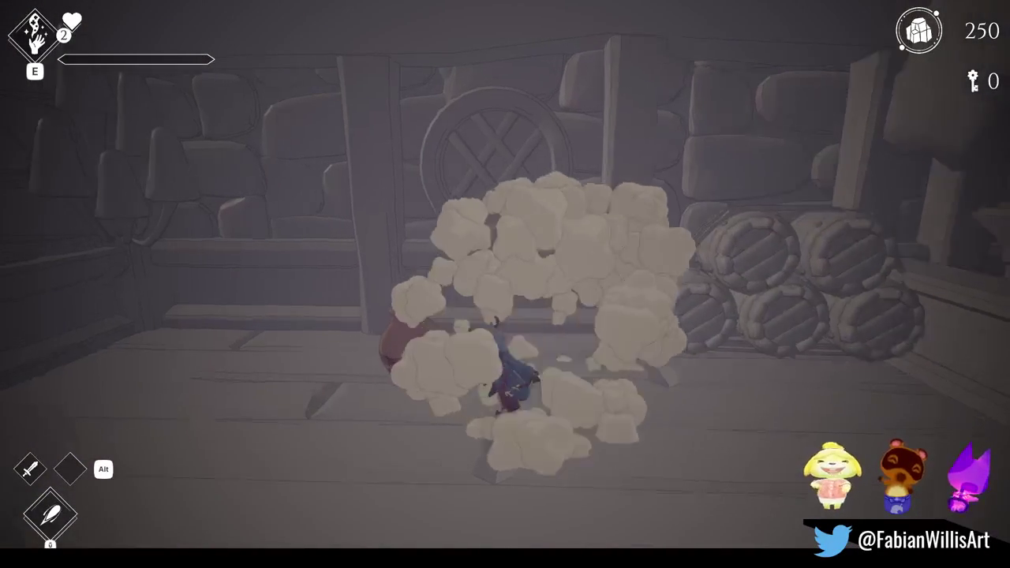
key("w")
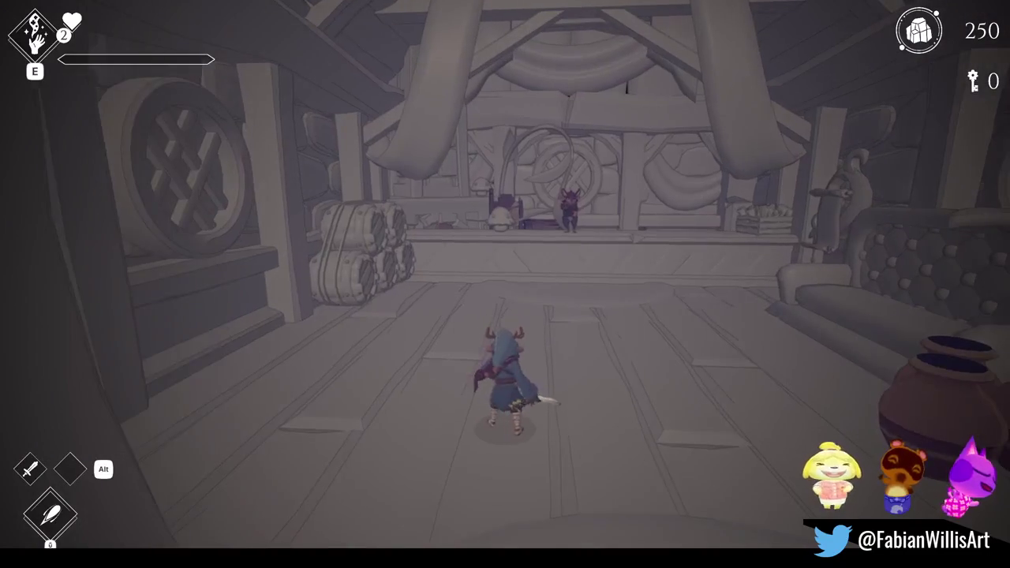
key("w")
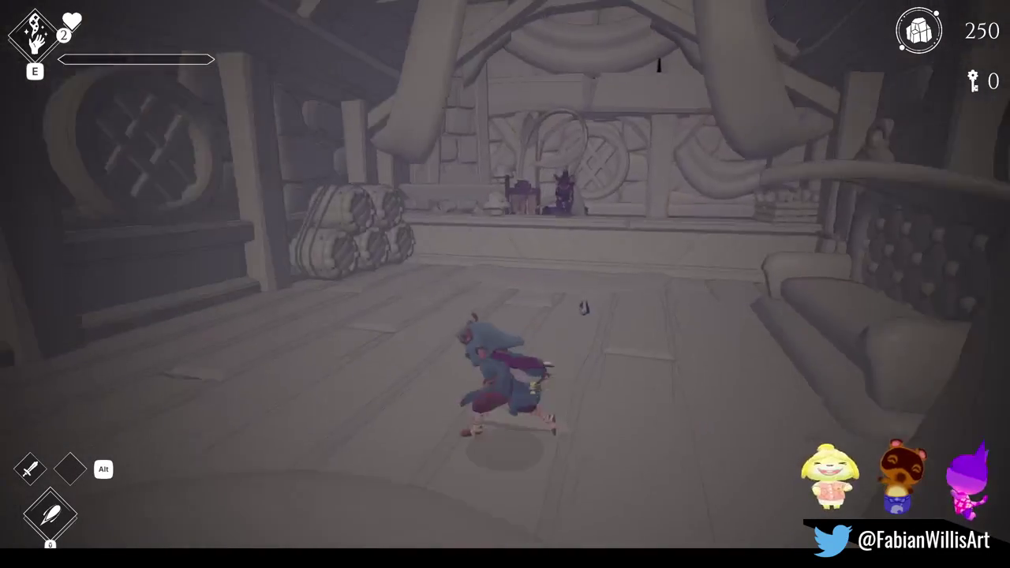
Step: Run back toward the shop counter and jump up onto the sofa
key("w")
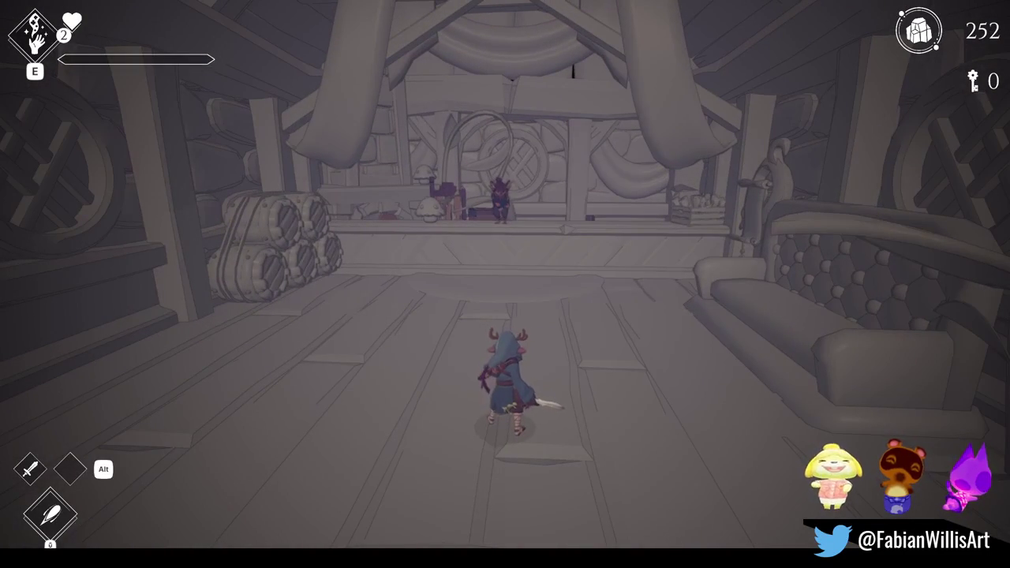
key("w")
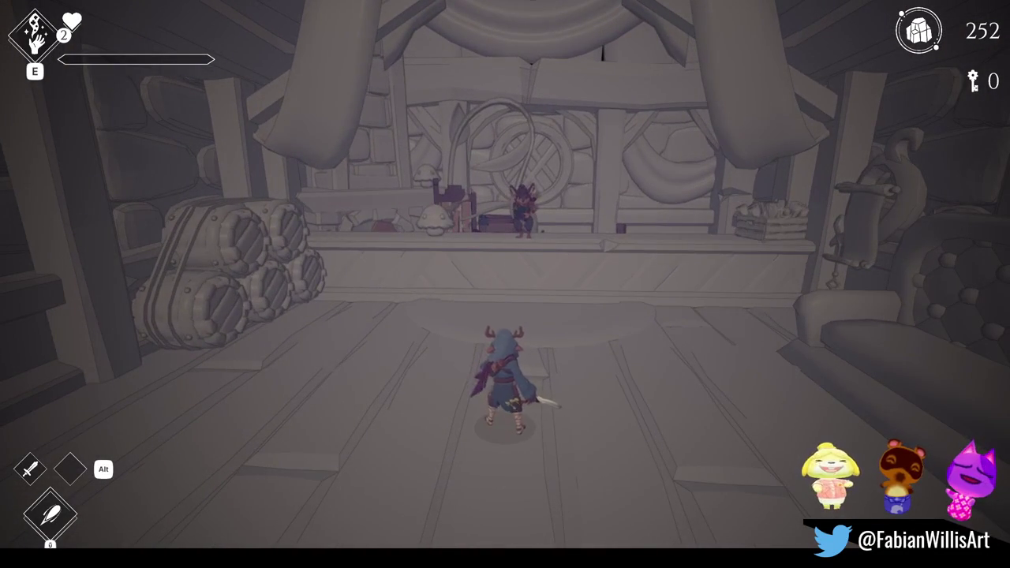
key("d")
key("w")
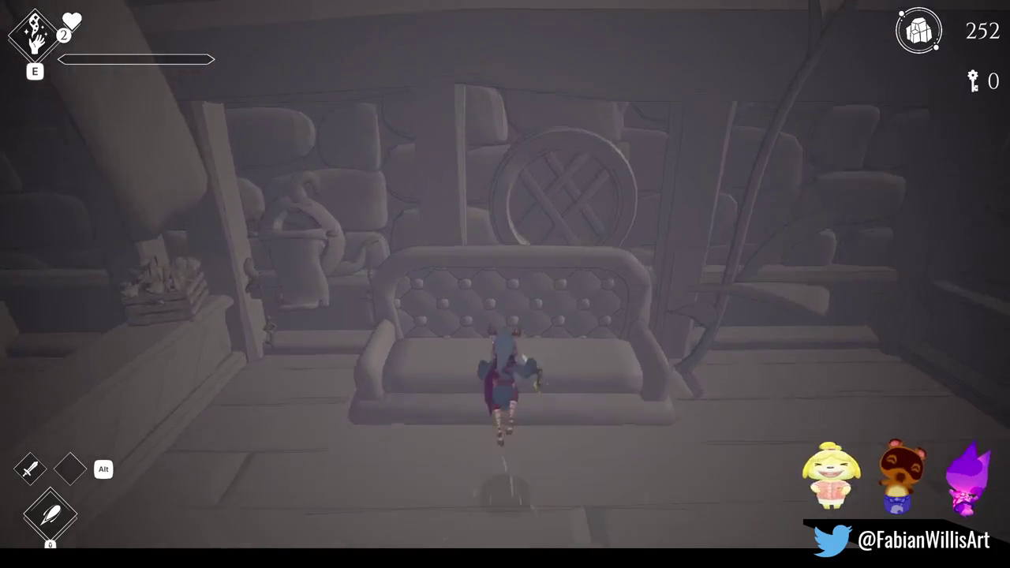
key("space")
Step: Drop off the counter, explore the back wall and run into the round tunnel's chamber
key("a")
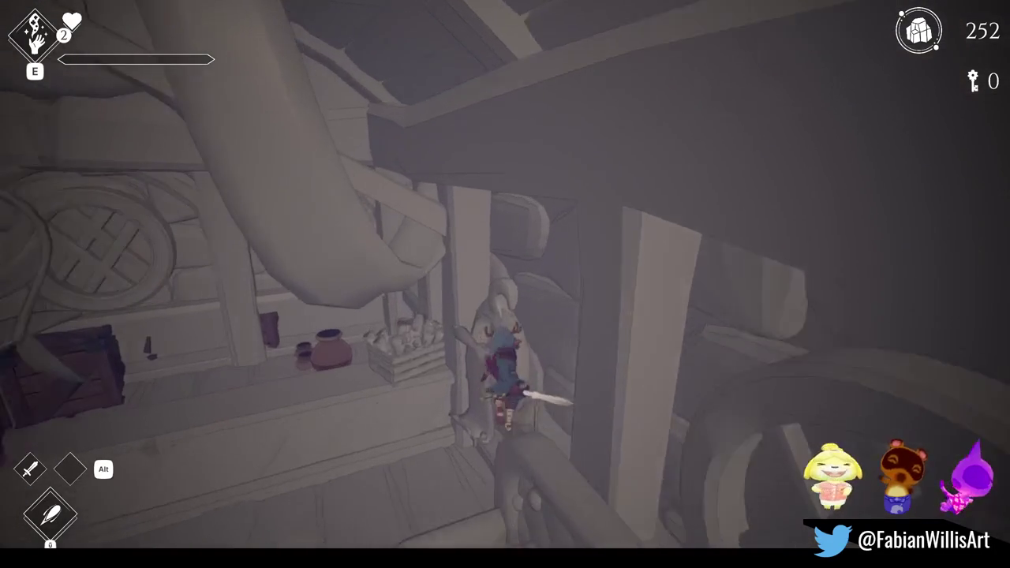
key("w")
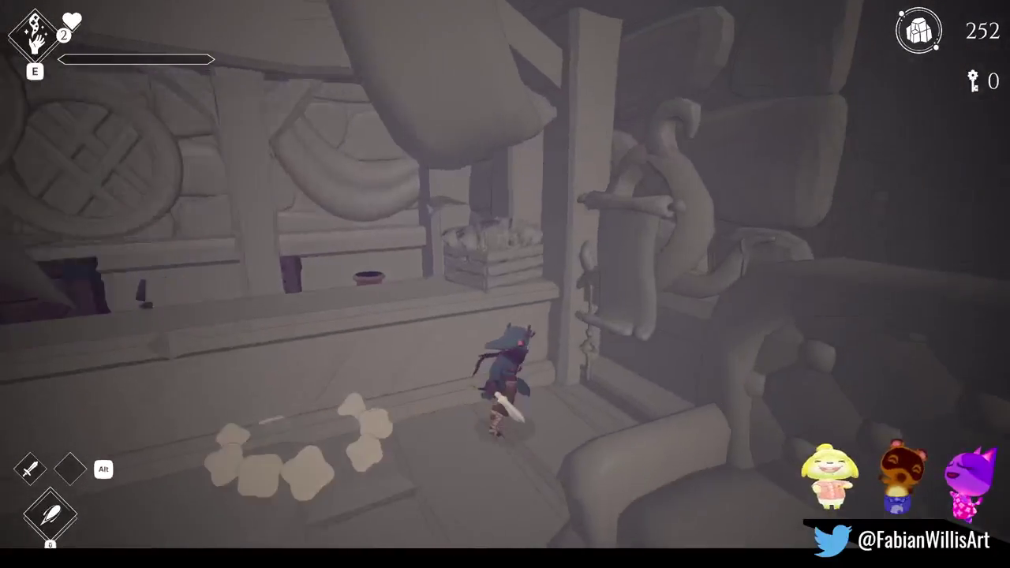
key("w")
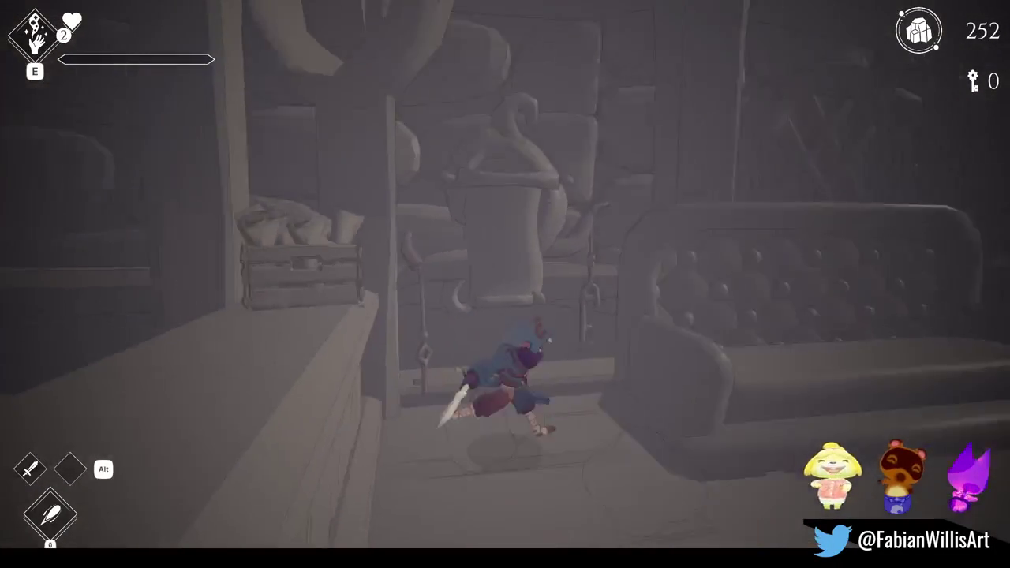
key("s")
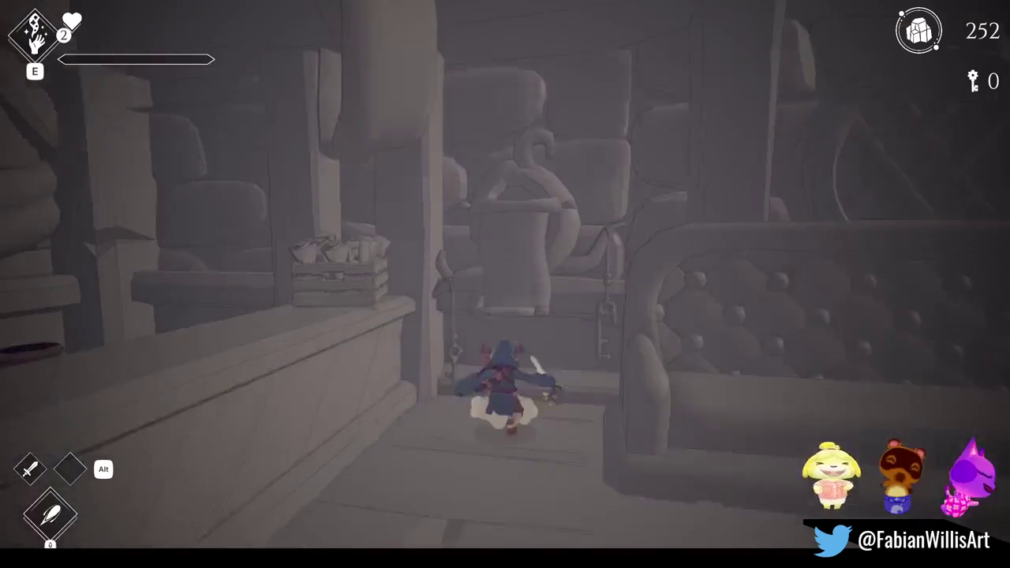
key("w")
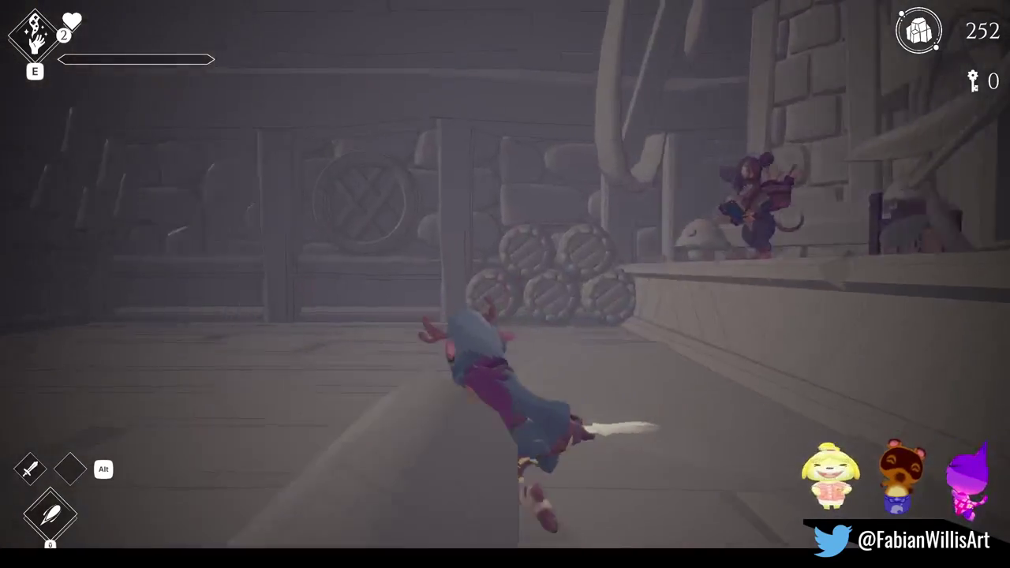
key("w")
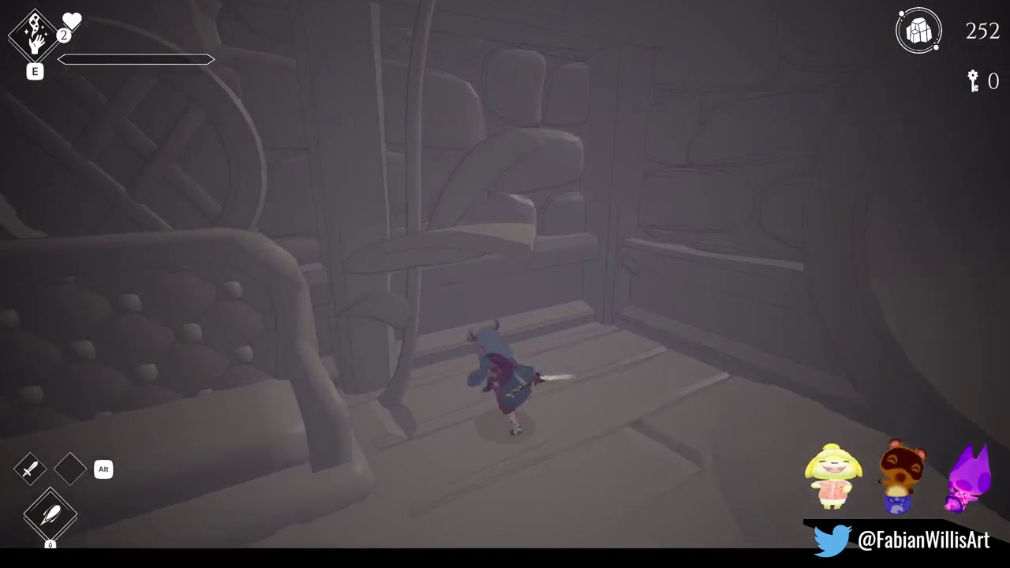
key("w")
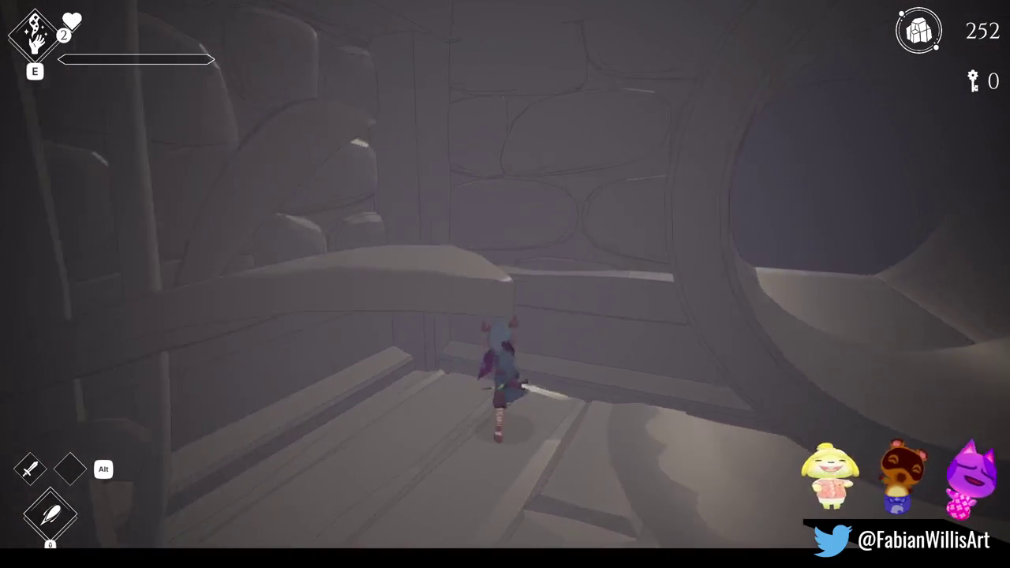
Step: Run down the round tunnel, then jump and walk back out of it
key("w")
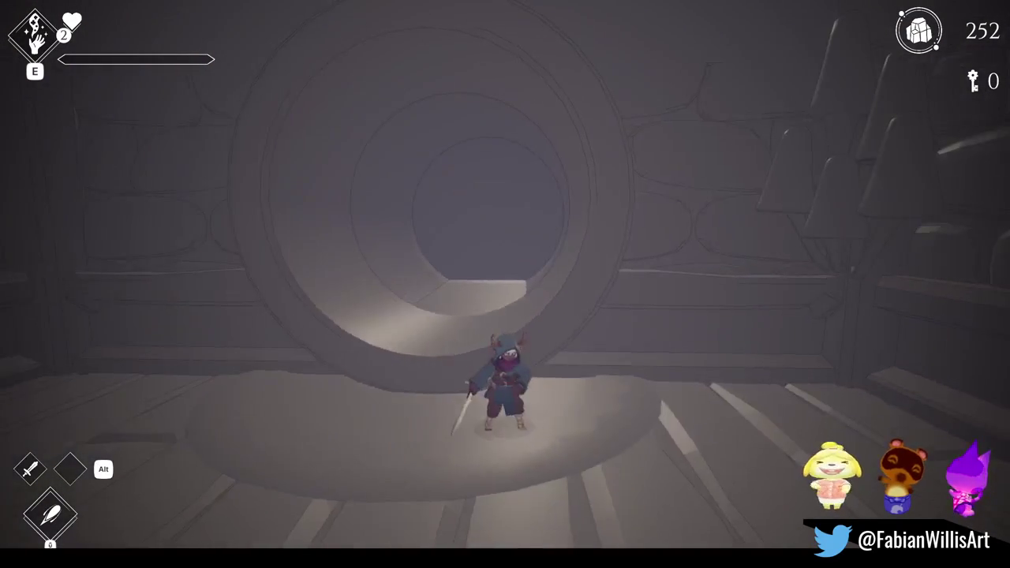
key("w")
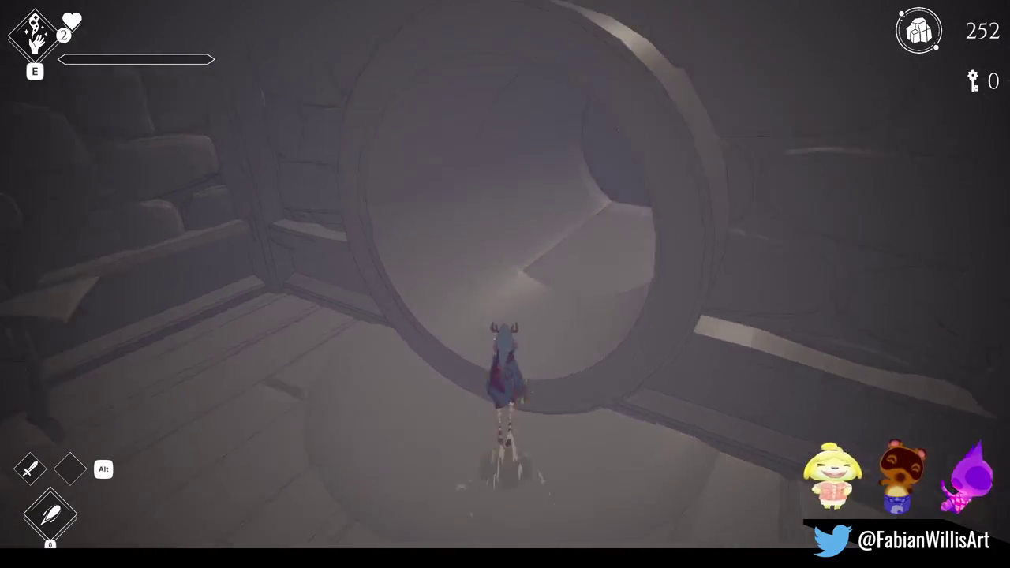
key("w")
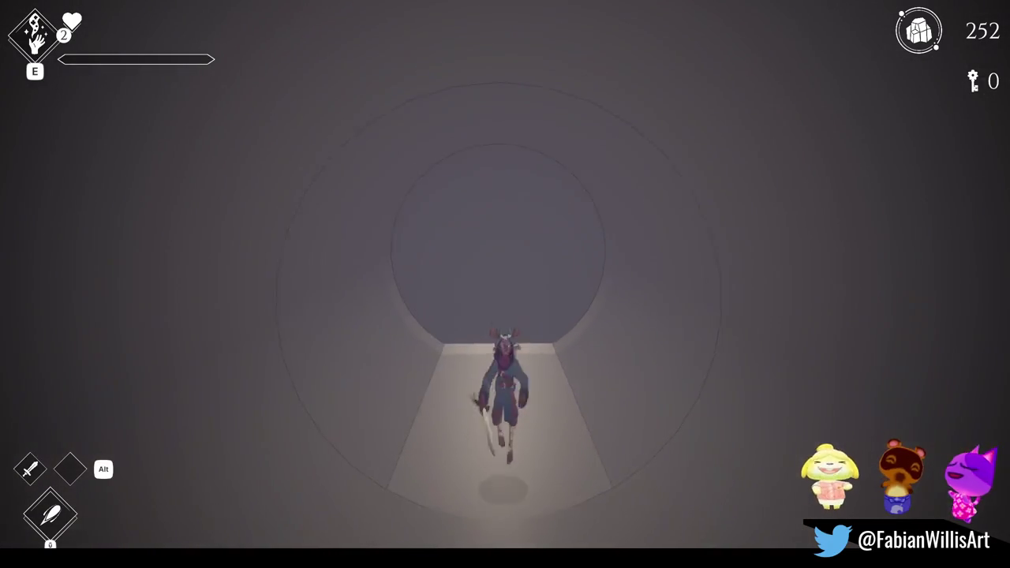
key("s")
key("w")
key("w")
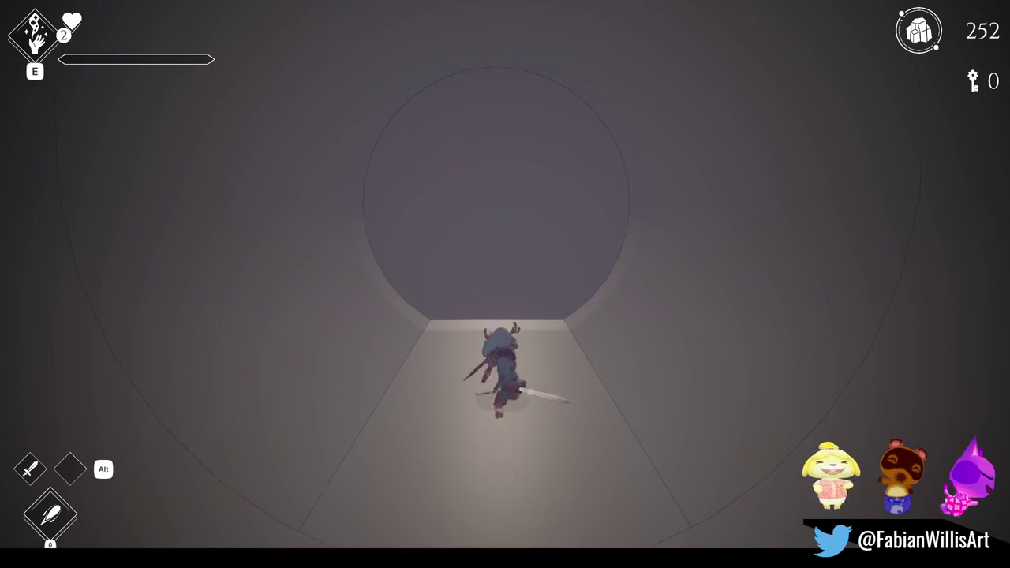
key("s")
key("space")
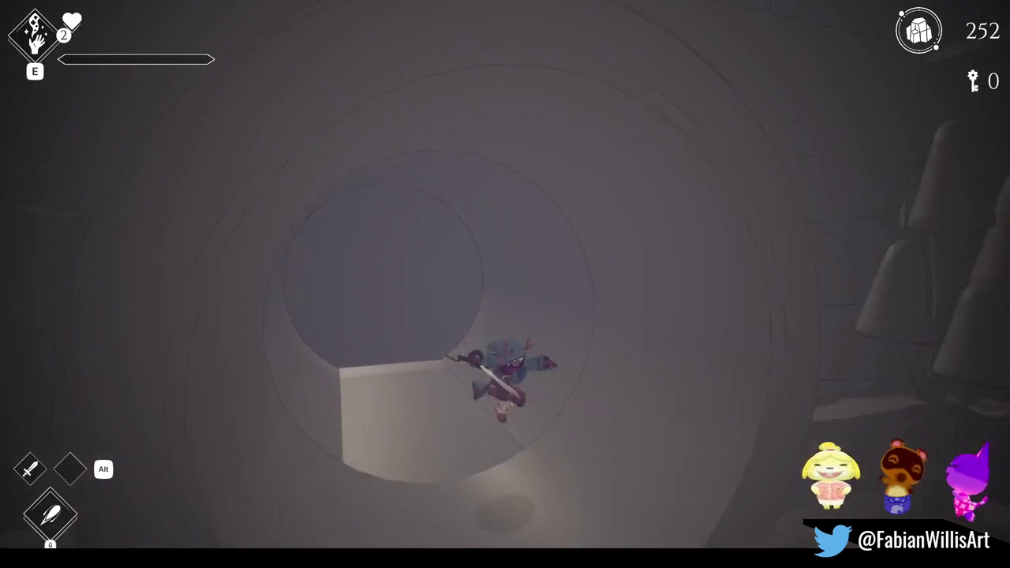
key("s")
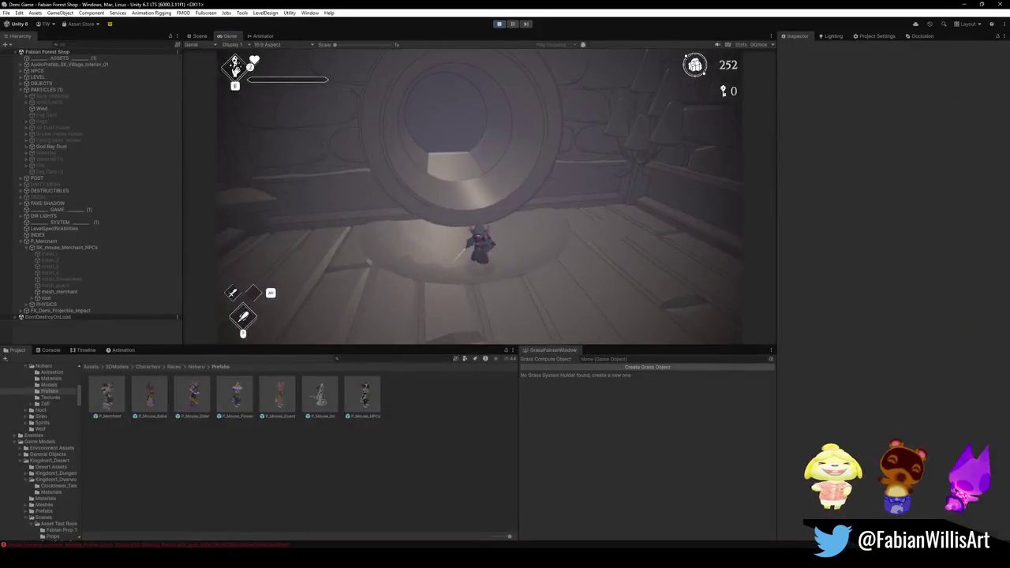
Step: Exit play mode from the pause menu and switch over to Blender
key("Escape")
left_click(499, 24)
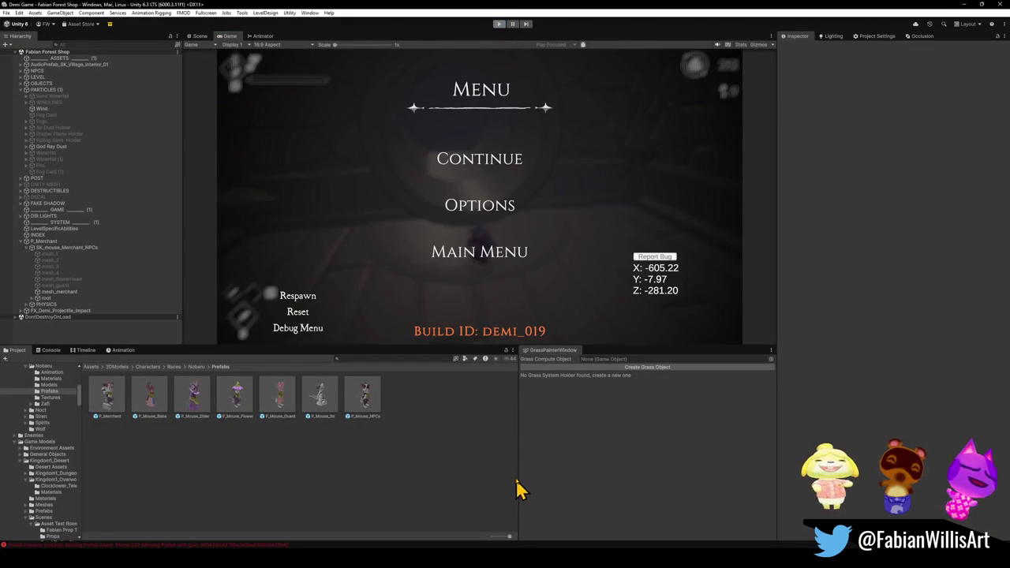
mouse_move(521, 562)
left_click(460, 527)
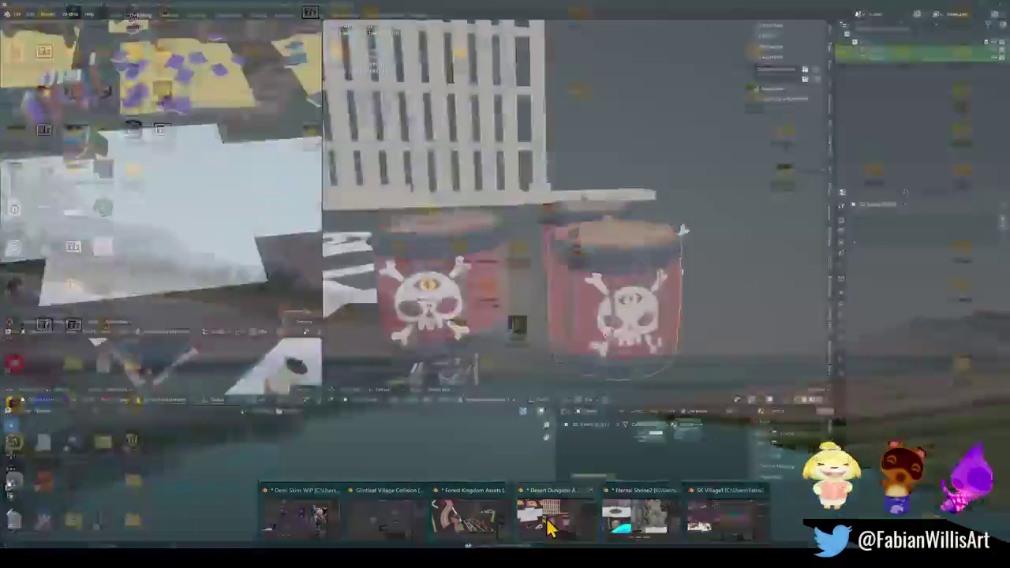
Step: Bring up Glintleaf Village Collision and fly through the red collision mesh into the ring tunnel
left_click(376, 526)
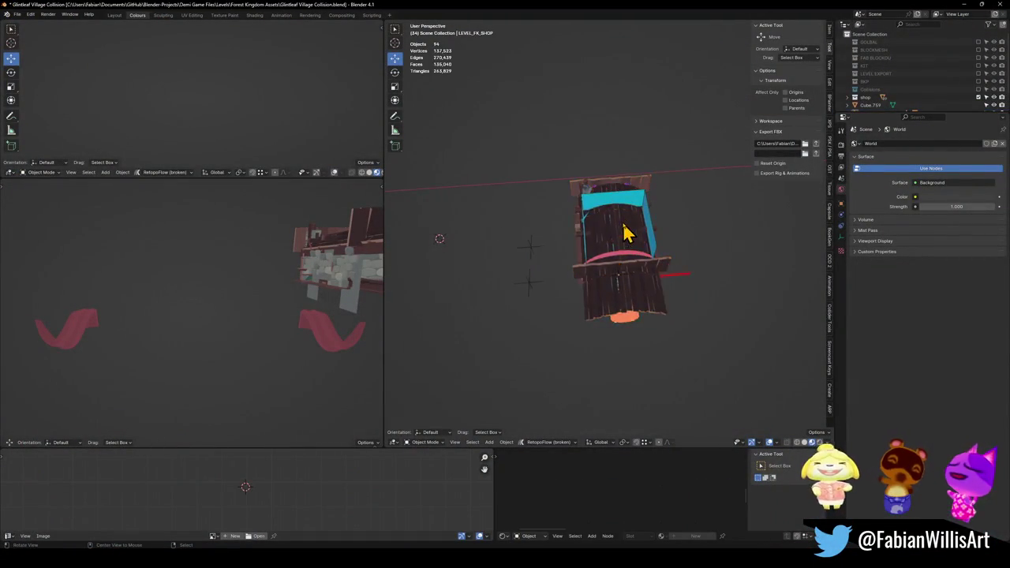
scroll(619, 237, "up", 5)
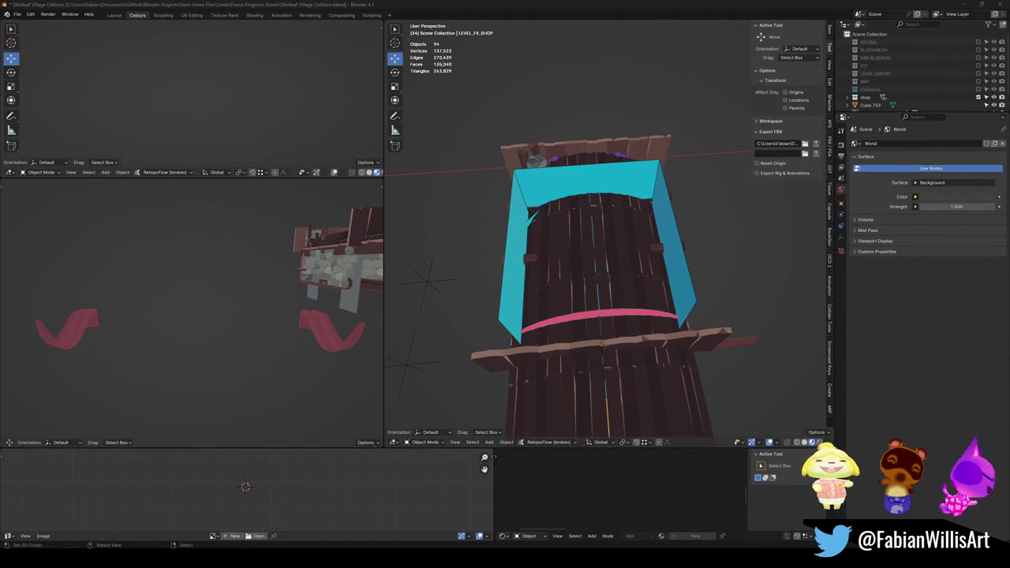
key("shift+grave")
key("w")
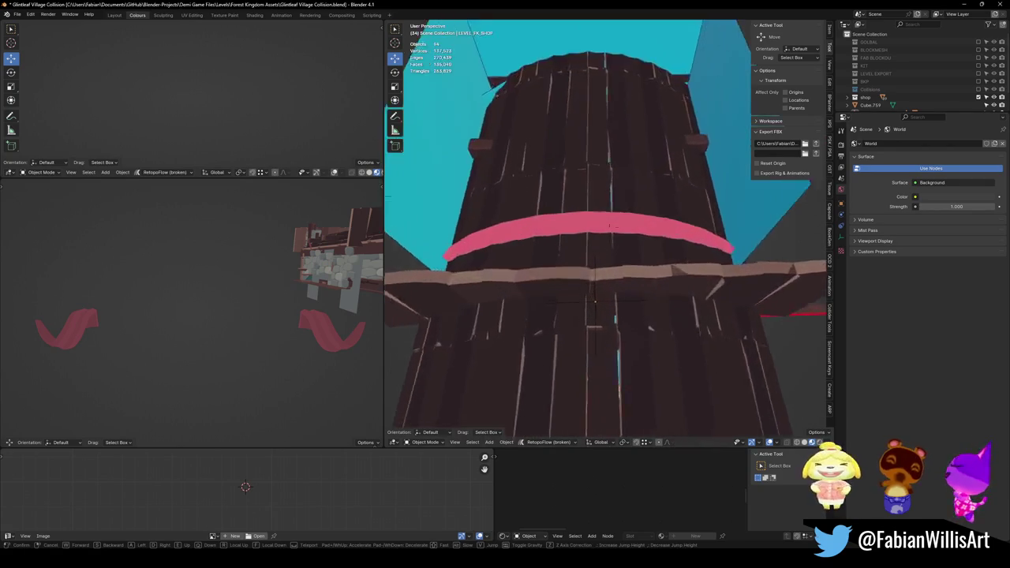
key("w")
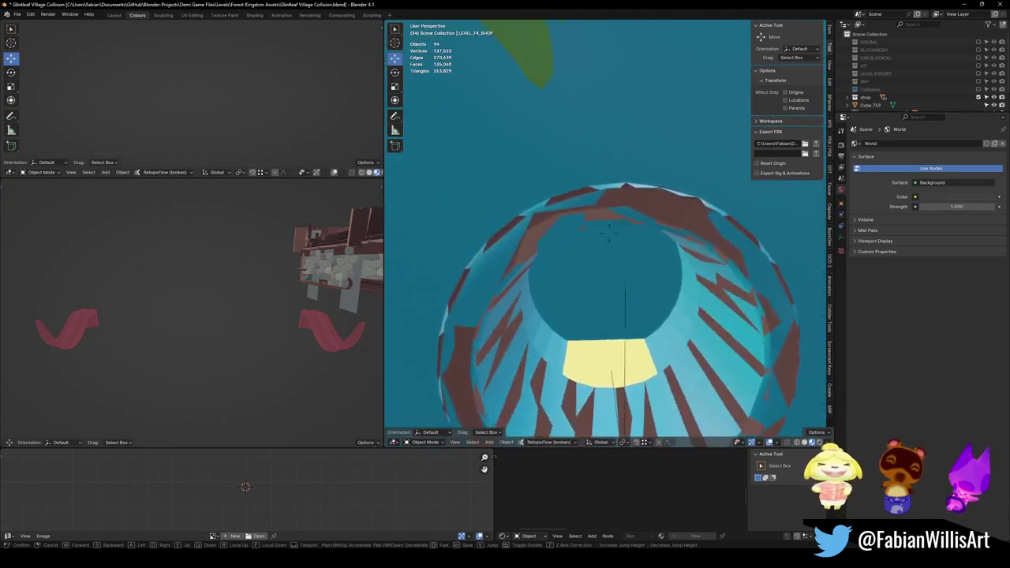
Step: Push the ring's selected face back along the Y axis and save the file
left_click(609, 231)
left_click(553, 297)
key("Tab")
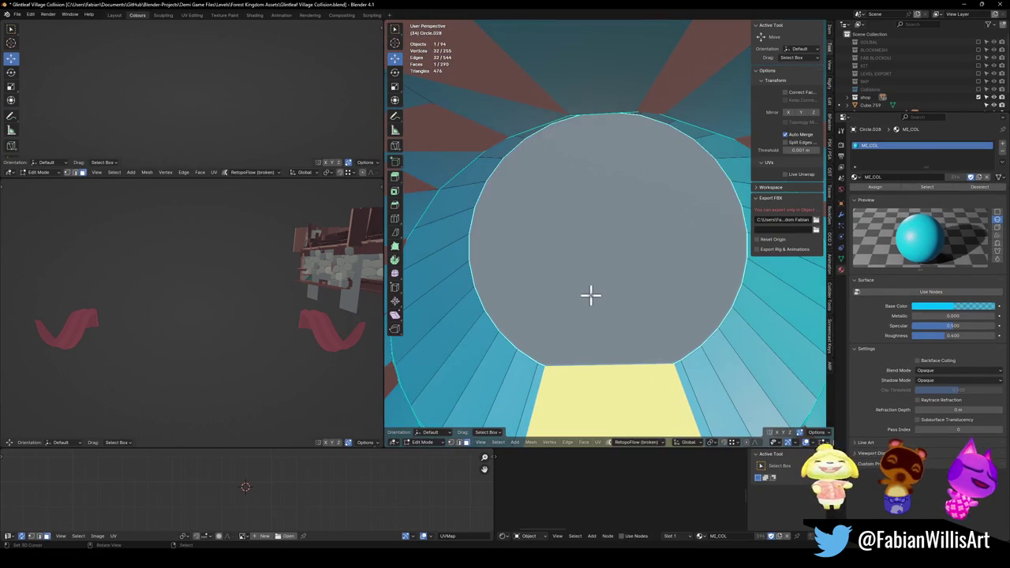
key("g")
key("y")
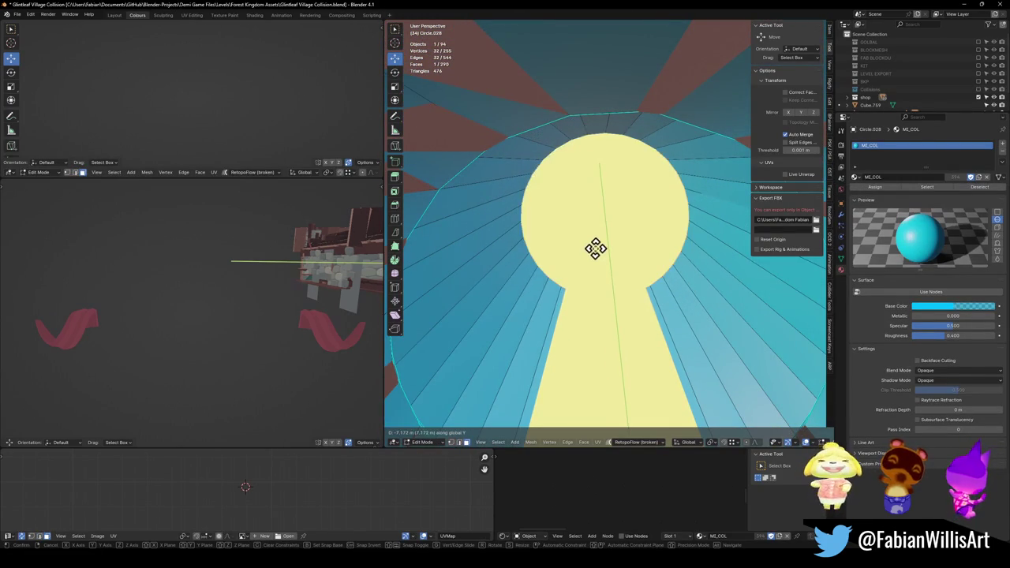
left_click(595, 261)
key("alt+a")
key("ctrl+s")
Step: Select Circle.058's seam-bounded floor strip and bring up the Simple Collider options
key("ctrl+Tab")
left_click(611, 309)
left_click(616, 341)
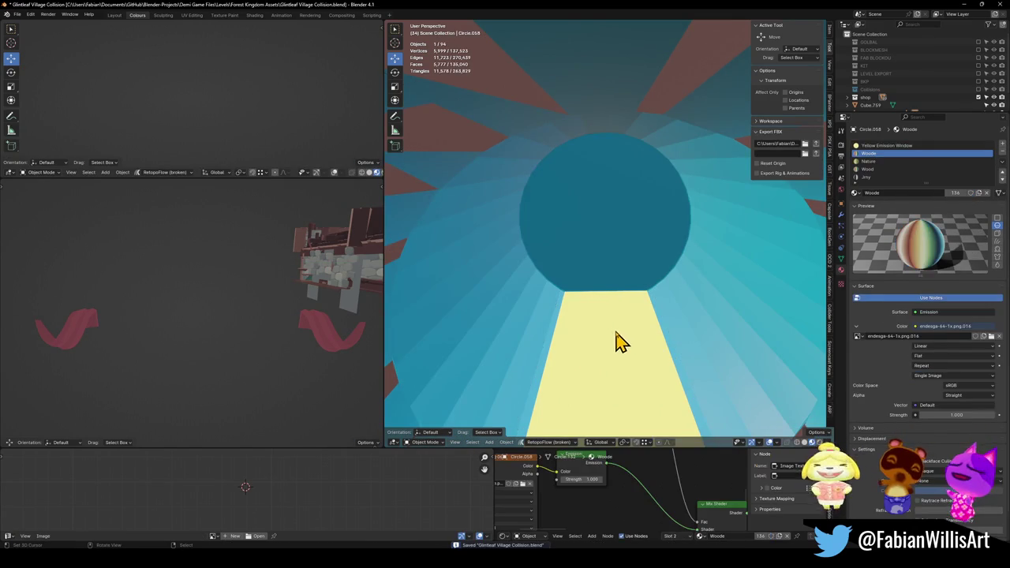
key("Tab")
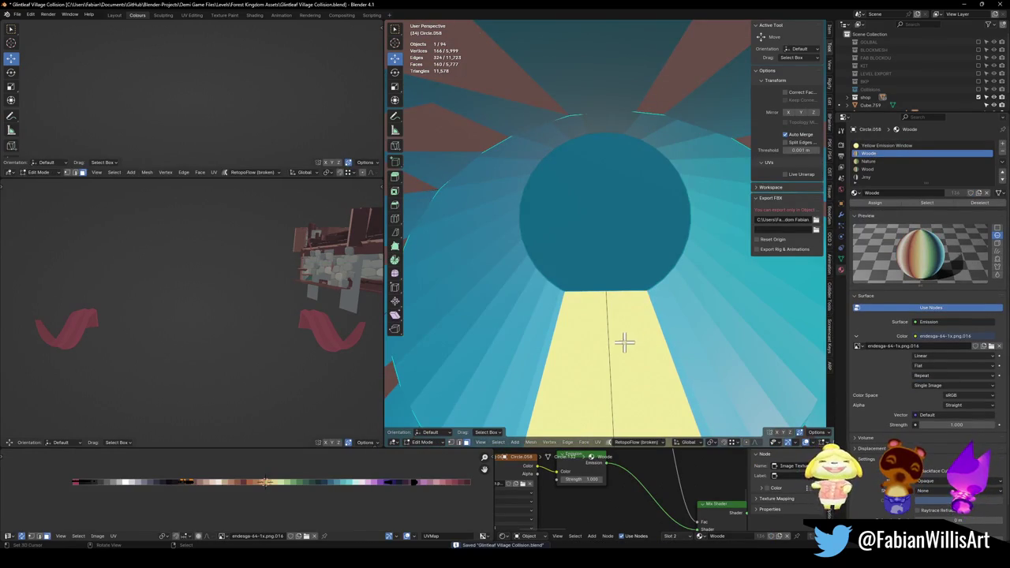
key("ctrl+l")
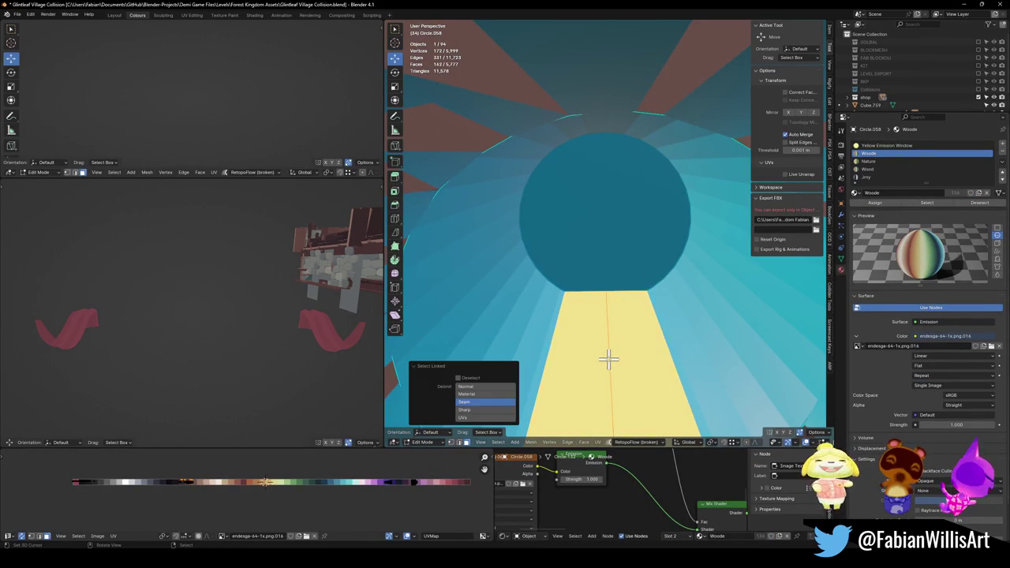
key("shift+alt+c")
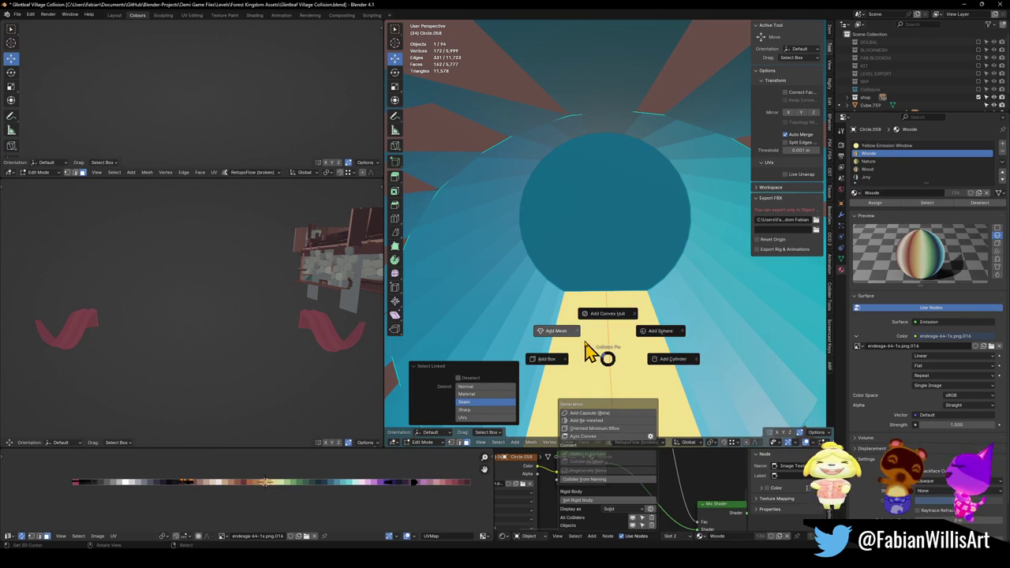
Step: Add a test mesh collider from the floor strip selection and save
left_click(579, 355)
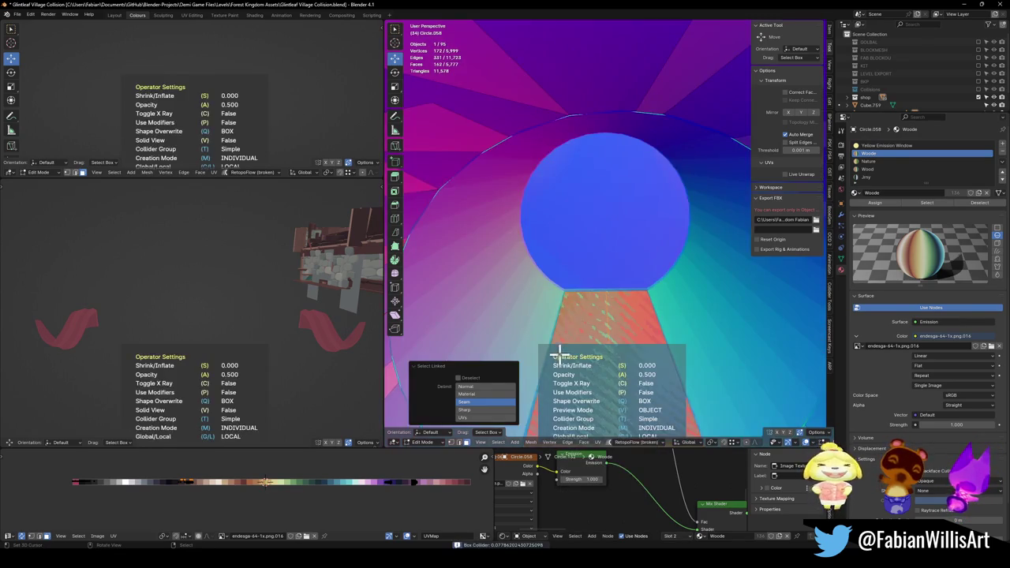
key("shift+alt+c")
key("Escape")
key("ctrl+s")
scroll(581, 348, "up", 5)
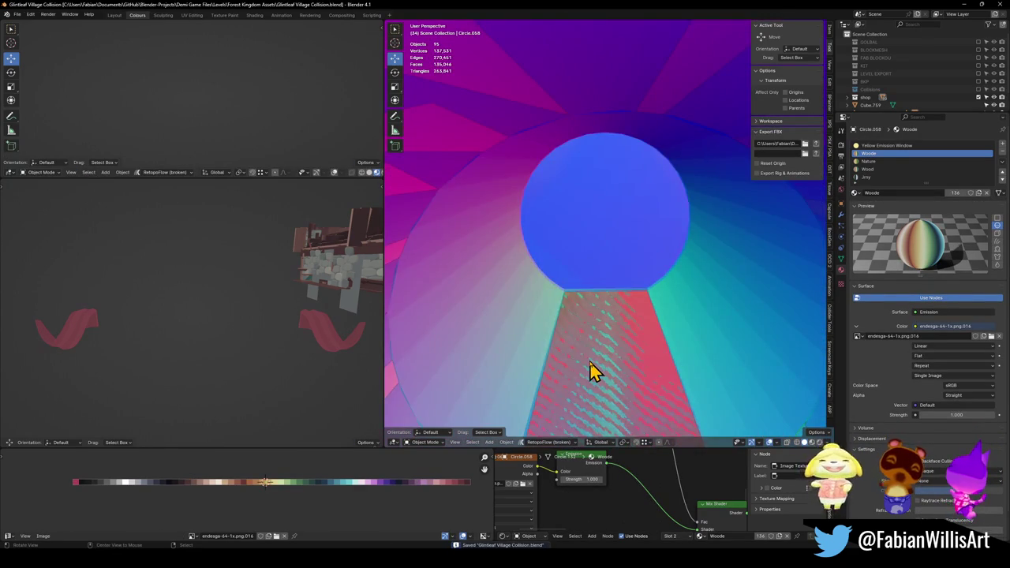
scroll(590, 361, "up", 2)
scroll(600, 352, "down", 3)
scroll(600, 352, "up", 3)
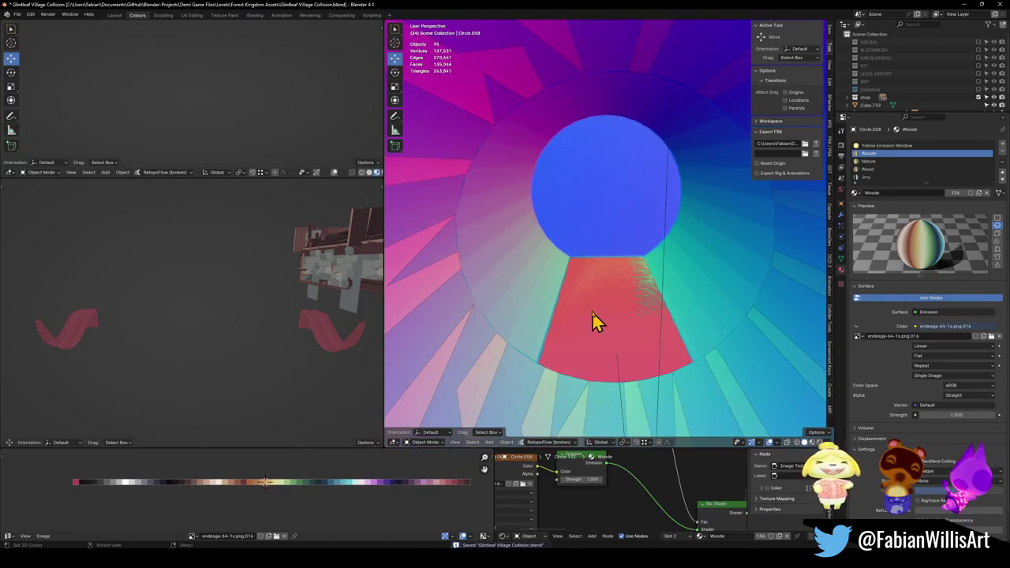
Step: Inspect the ring and window objects, then delete the trapezoid collider
left_click(598, 323)
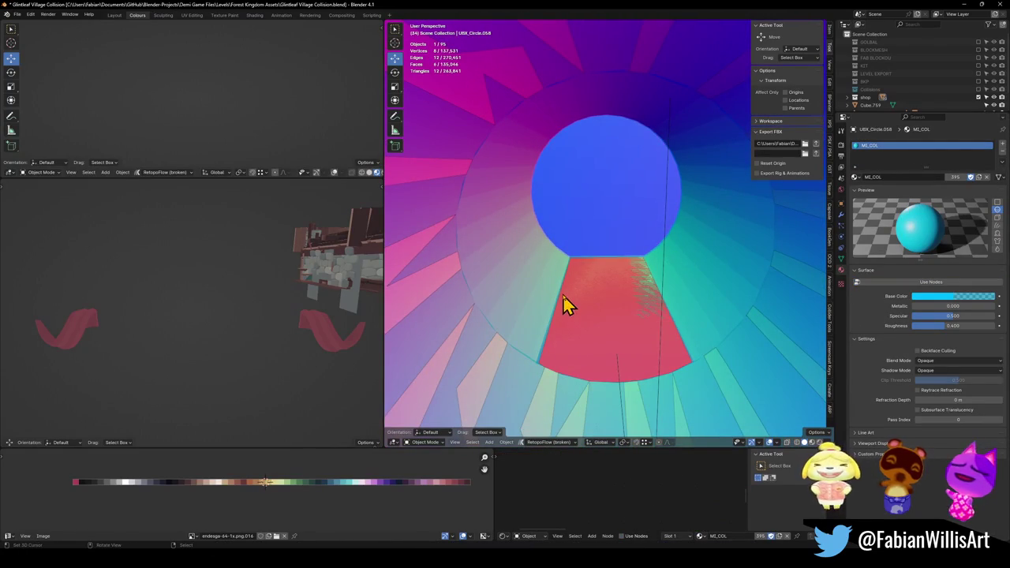
left_click(615, 358)
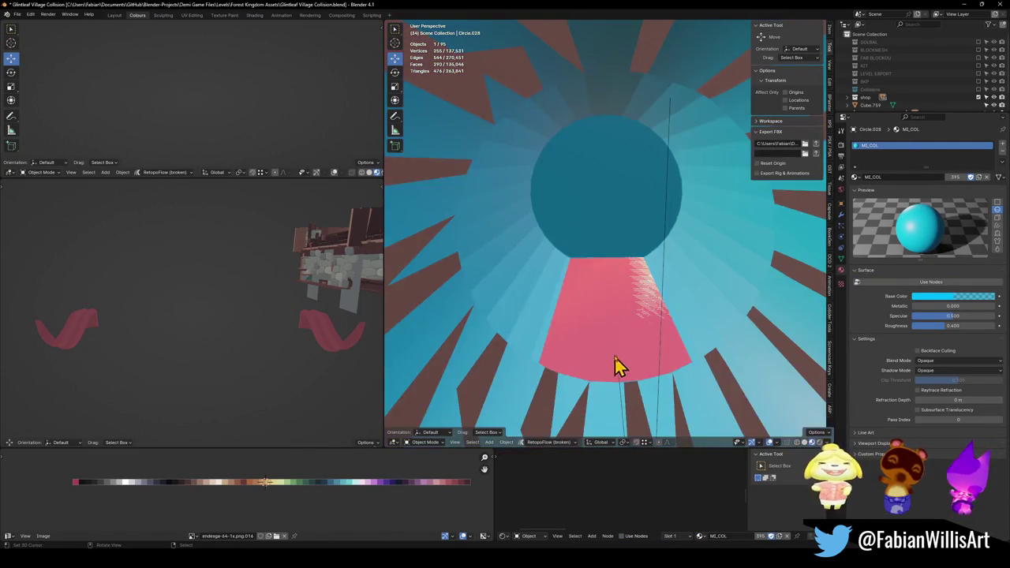
left_click(553, 332)
key("g")
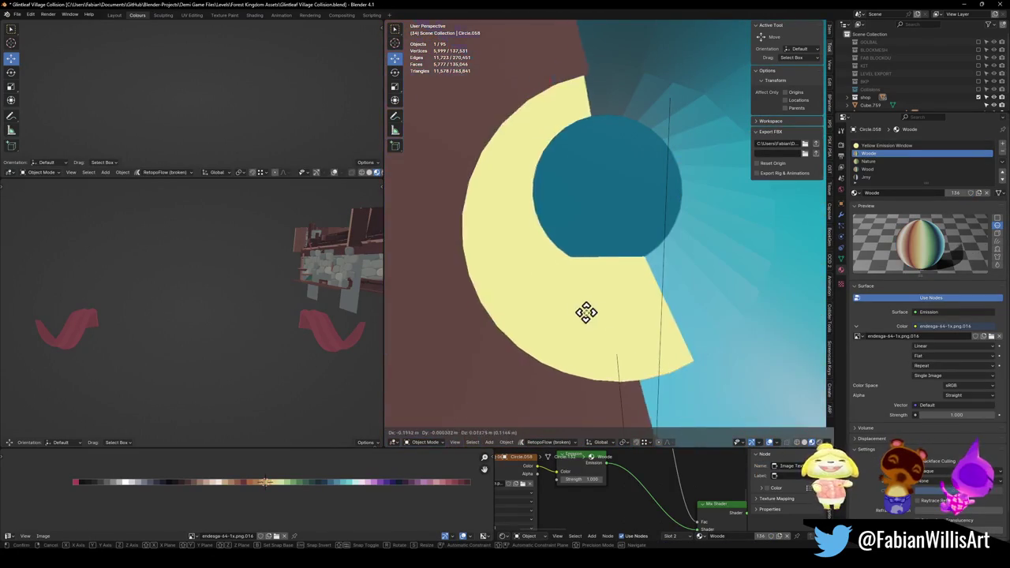
right_click(592, 324)
left_click(638, 298)
key("g")
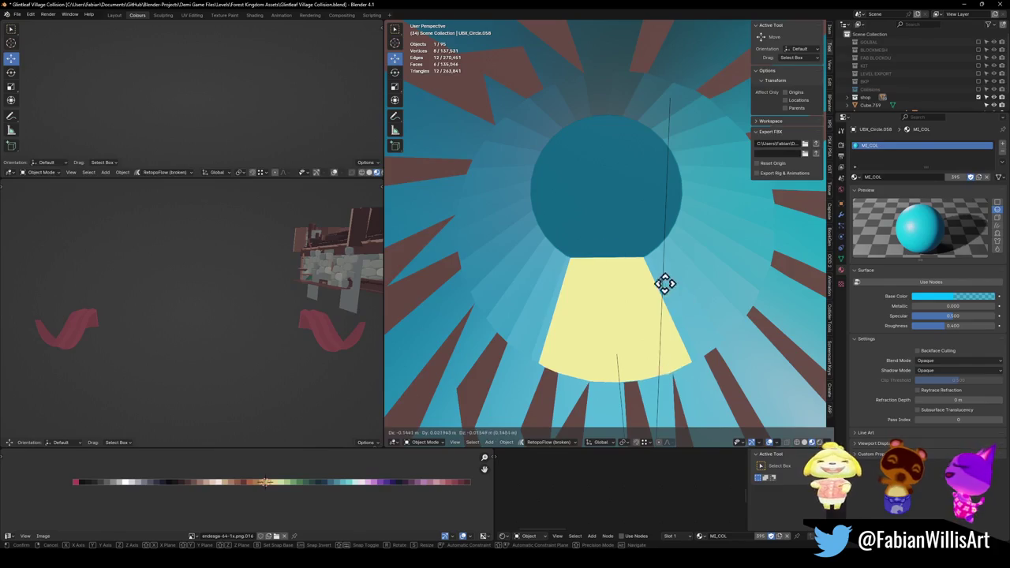
key("h")
key("alt+h")
key("Delete")
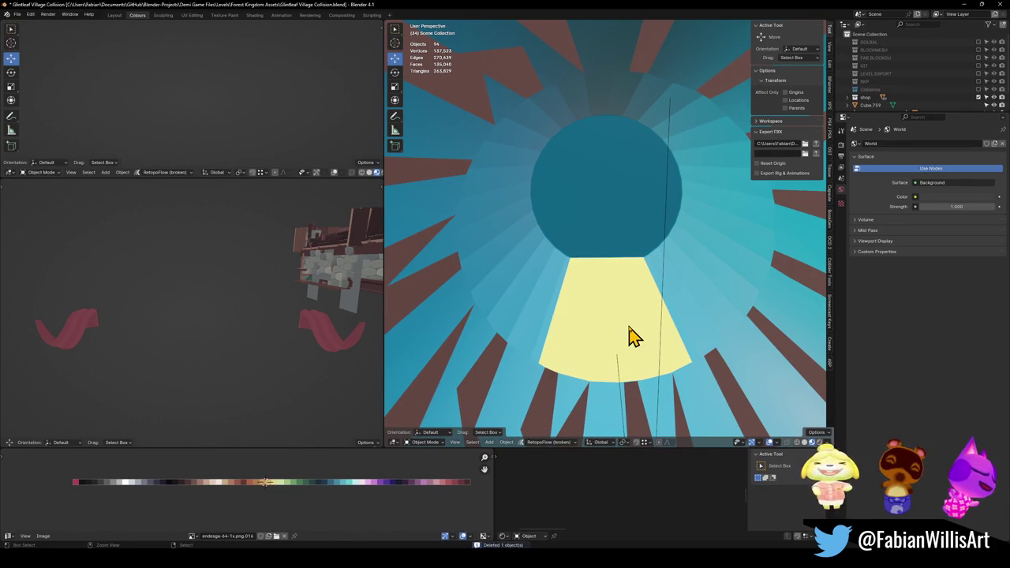
Step: Check the collider over the floor strip in edit mode, then undo it away
left_click(627, 335)
key("Tab")
key("alt+a")
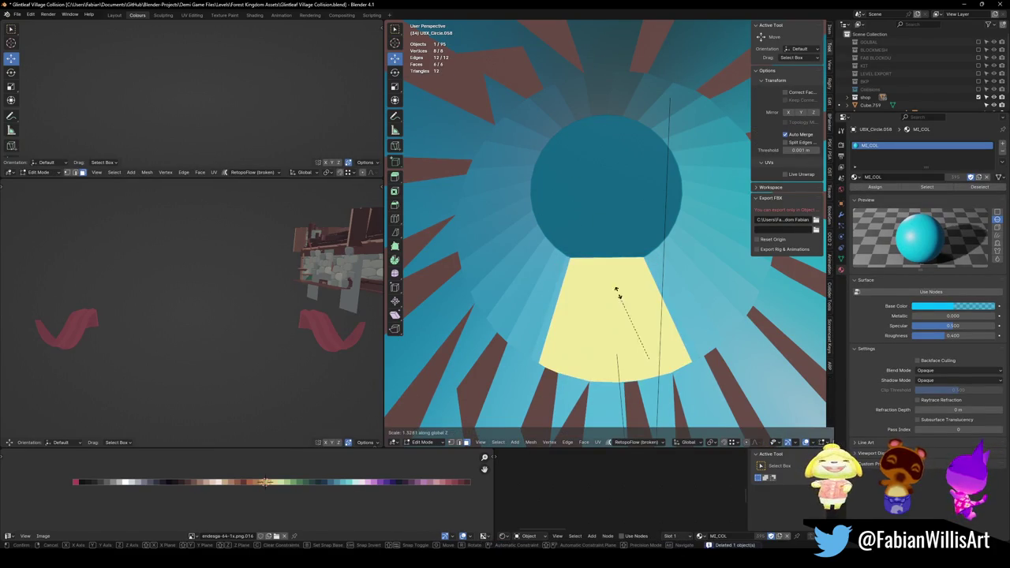
key("a")
key("Tab")
key("ctrl+z")
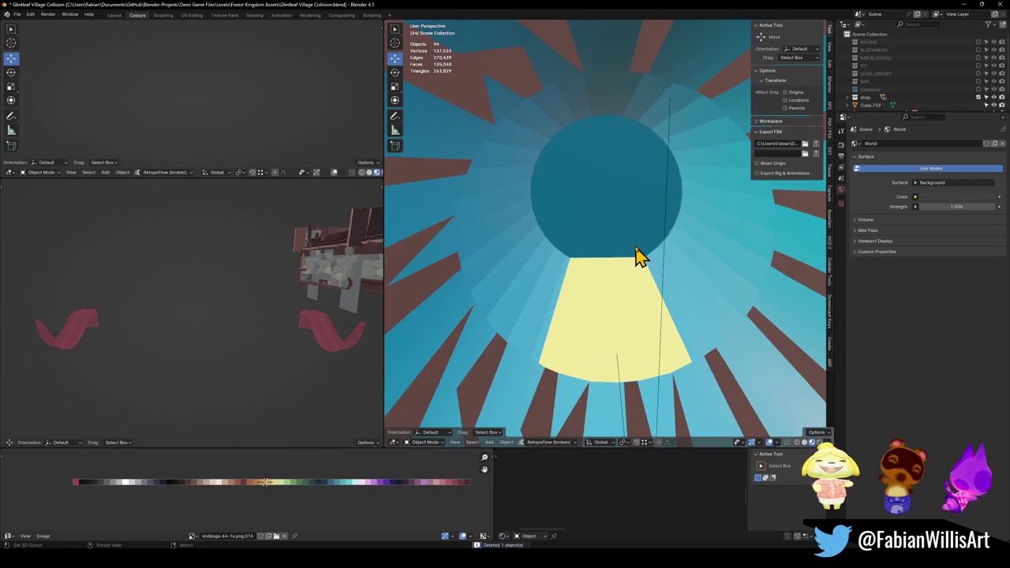
Step: Separate the floor strip from Circle.058 and join it into ring disk Circle.028
left_click(589, 330)
key("Tab")
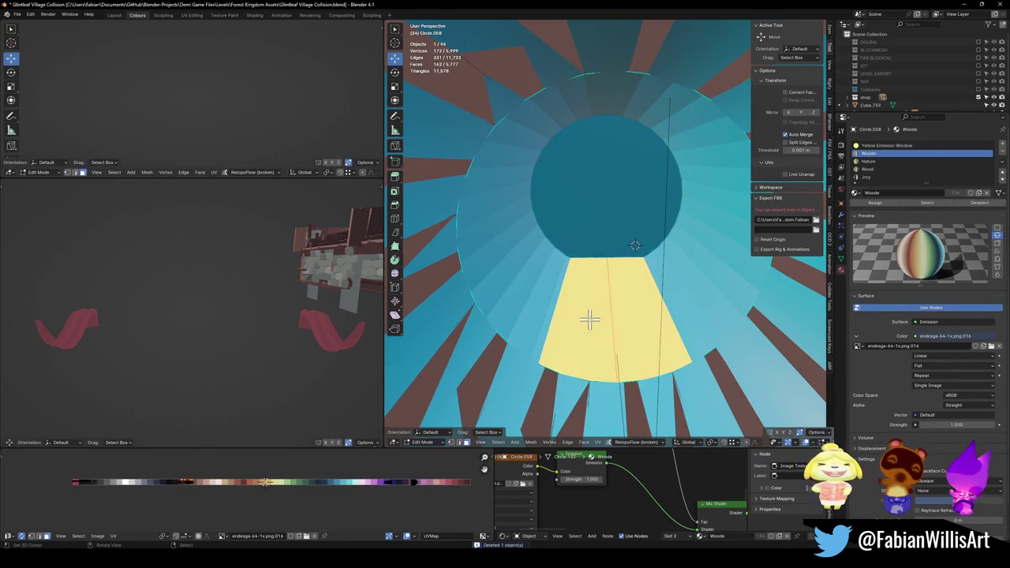
key("l")
key("p")
left_click(605, 325)
key("Tab")
left_click(598, 338)
key("g")
left_click(605, 322)
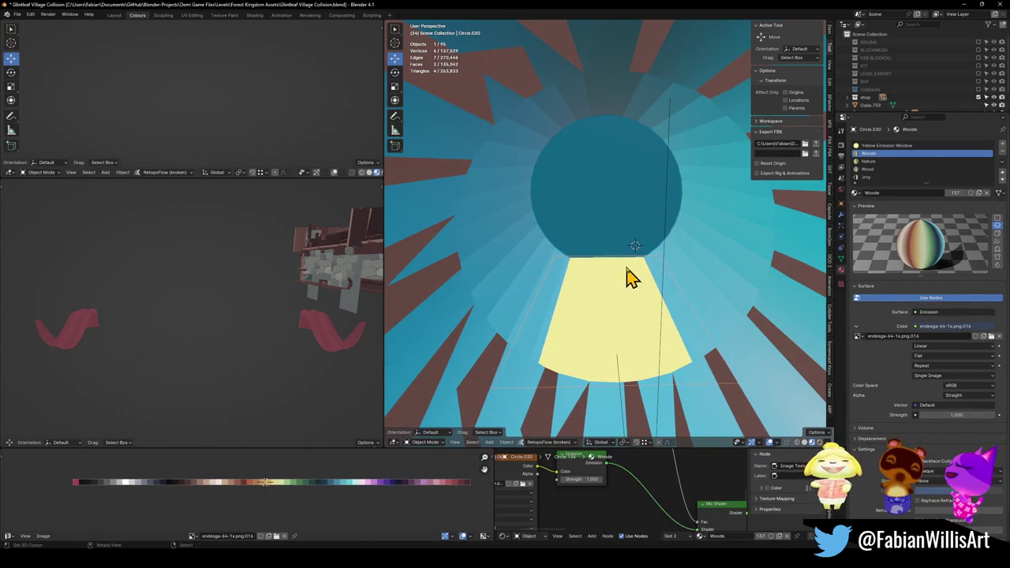
left_click(588, 240, "shift")
key("ctrl+j")
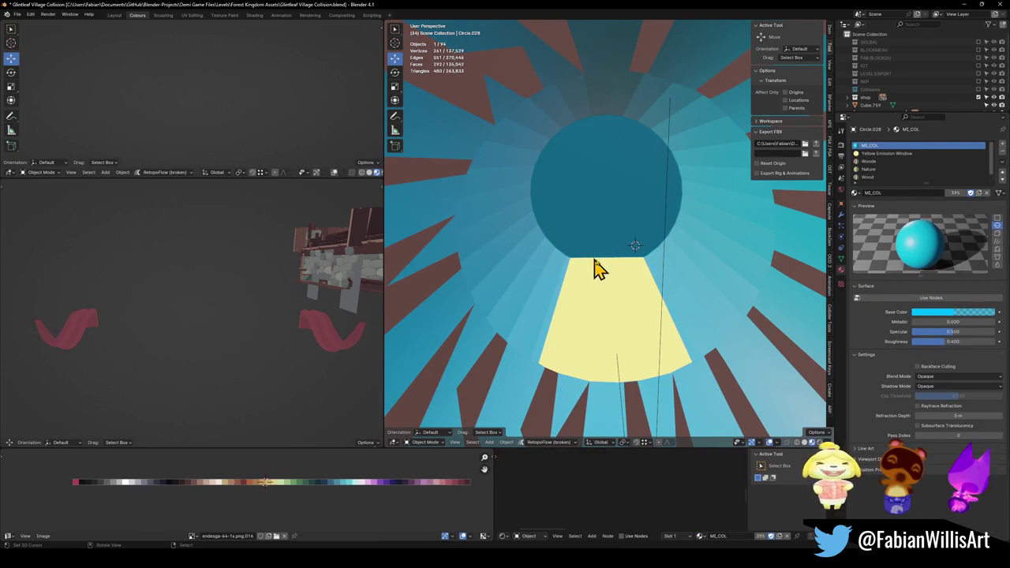
Step: Remove Circle.028's extra material slots, starting with Yellow Emission Window and Jmy
left_click(910, 154)
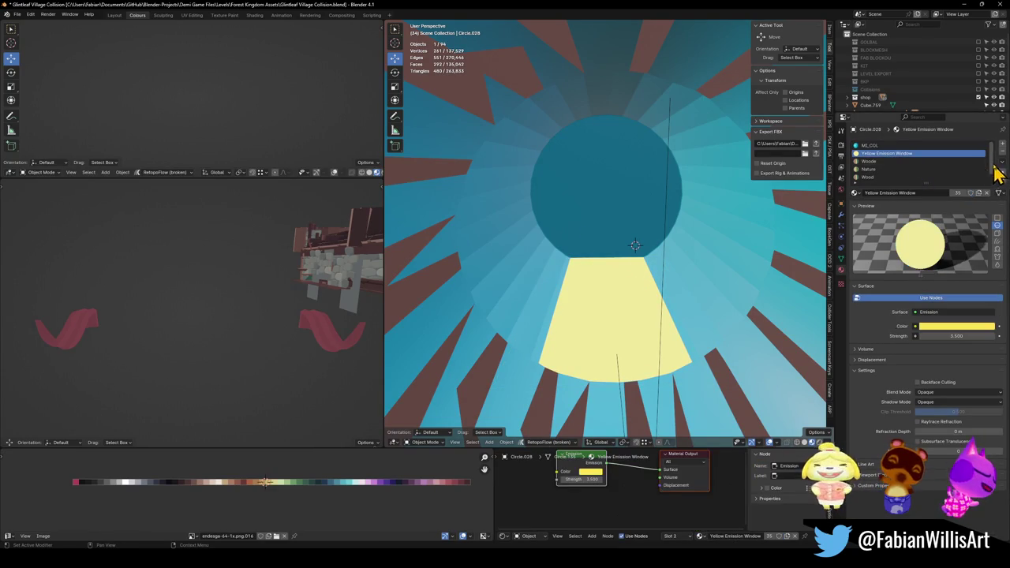
left_click(1003, 153)
left_click(875, 178)
left_click(1002, 154)
left_click(1003, 154)
left_click(1003, 155)
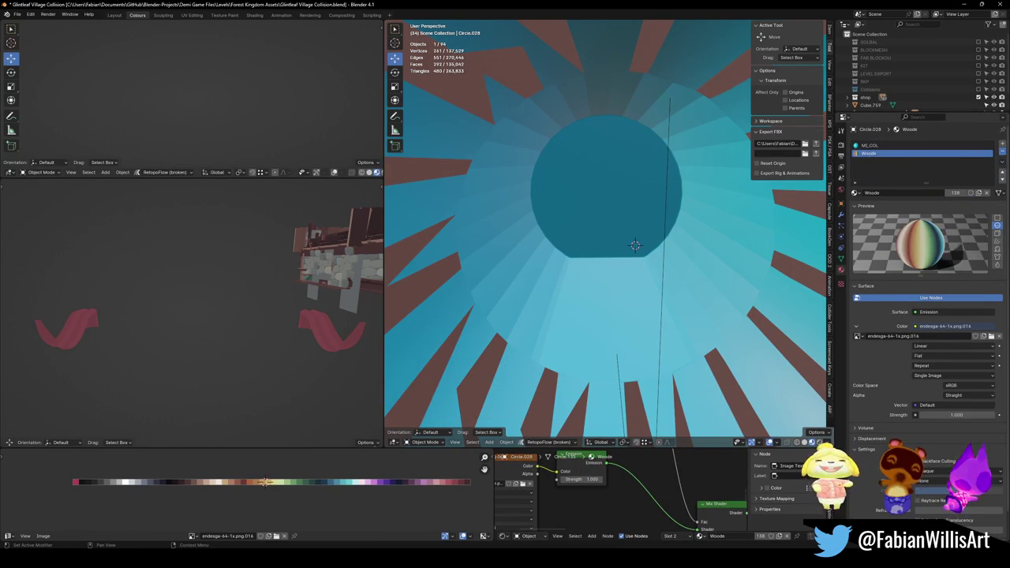
left_click(1002, 154)
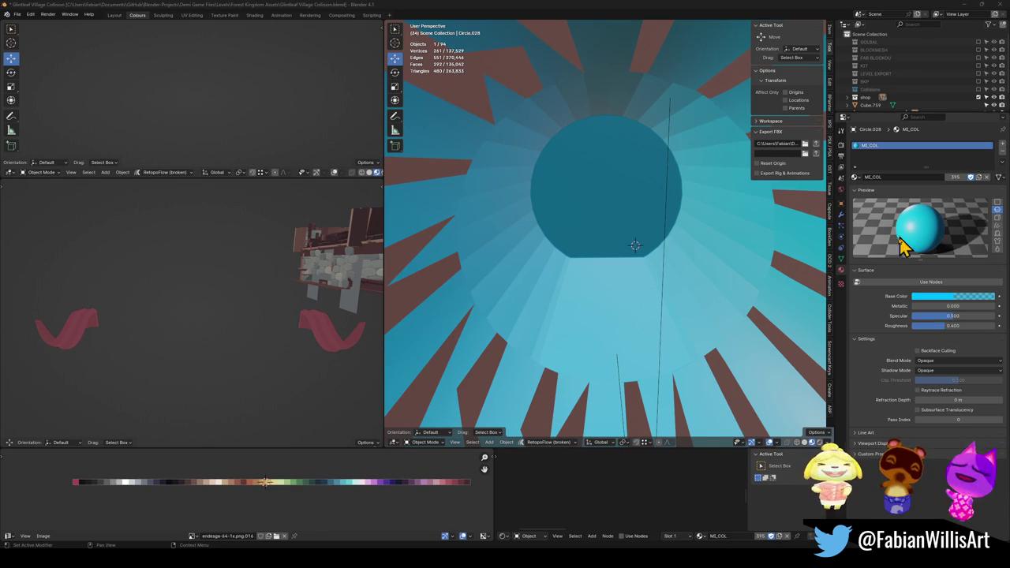
scroll(663, 240, "down", 5)
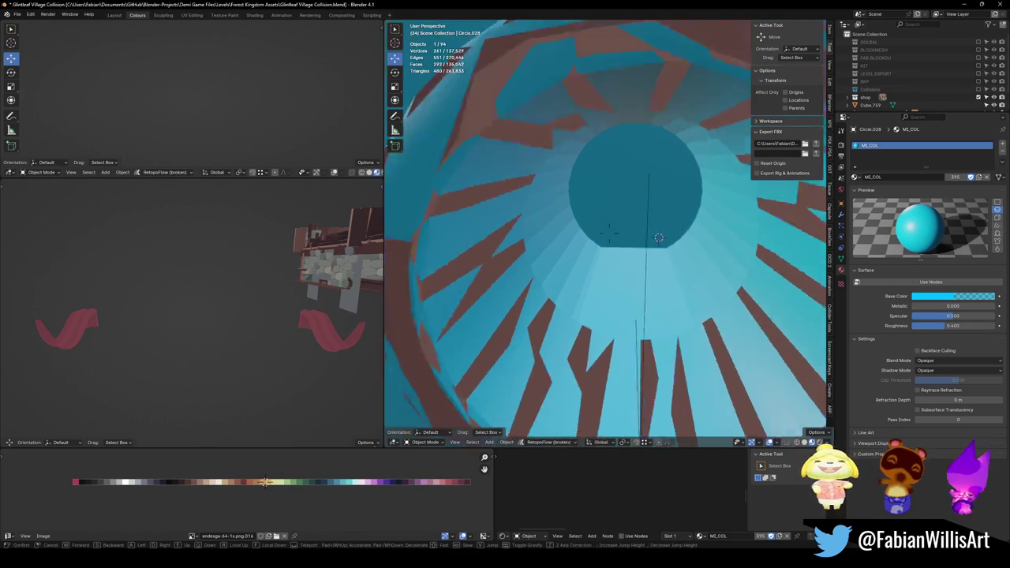
Step: Save, then walk through the shop interior and reselect Circle.028 to view the round gondola
key("ctrl+s")
key("shift+grave")
key("s")
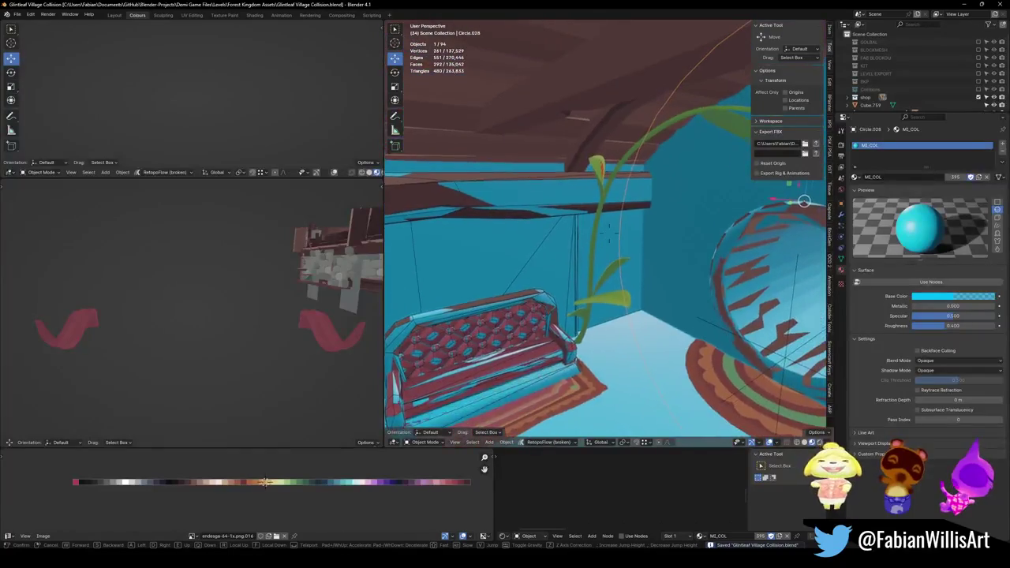
left_click(678, 231)
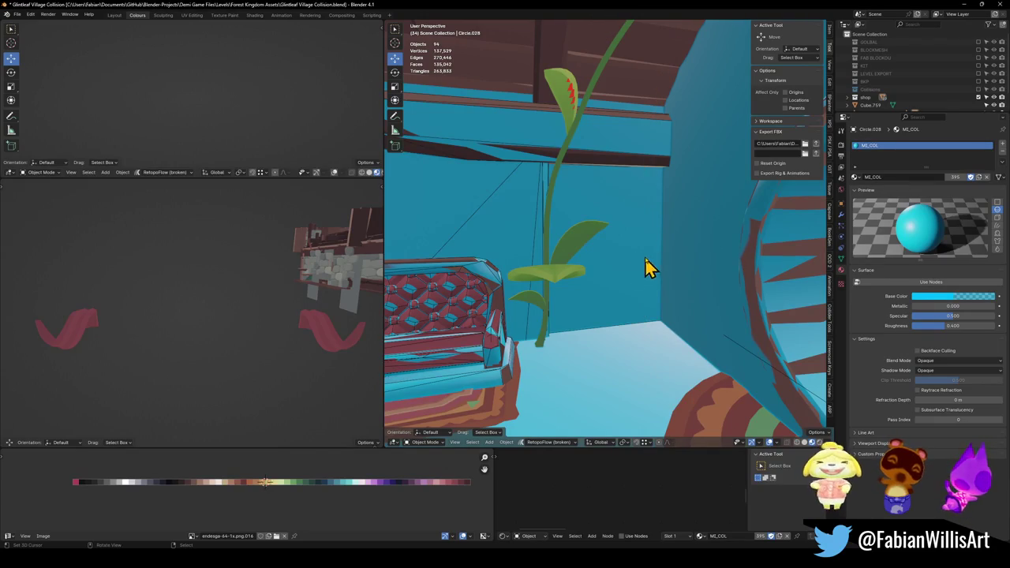
left_click(700, 163)
left_click(702, 187)
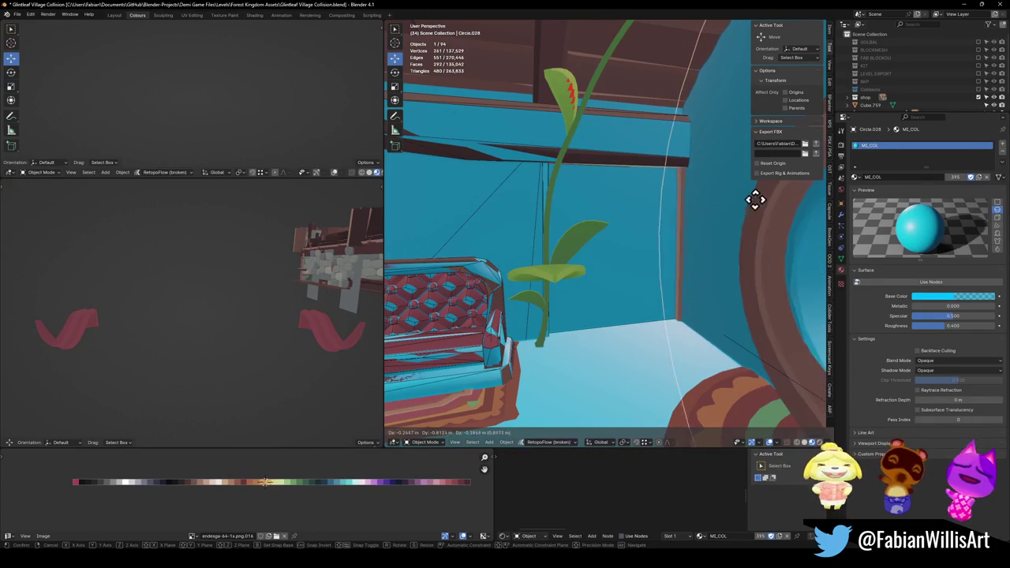
key("shift+grave")
key("s")
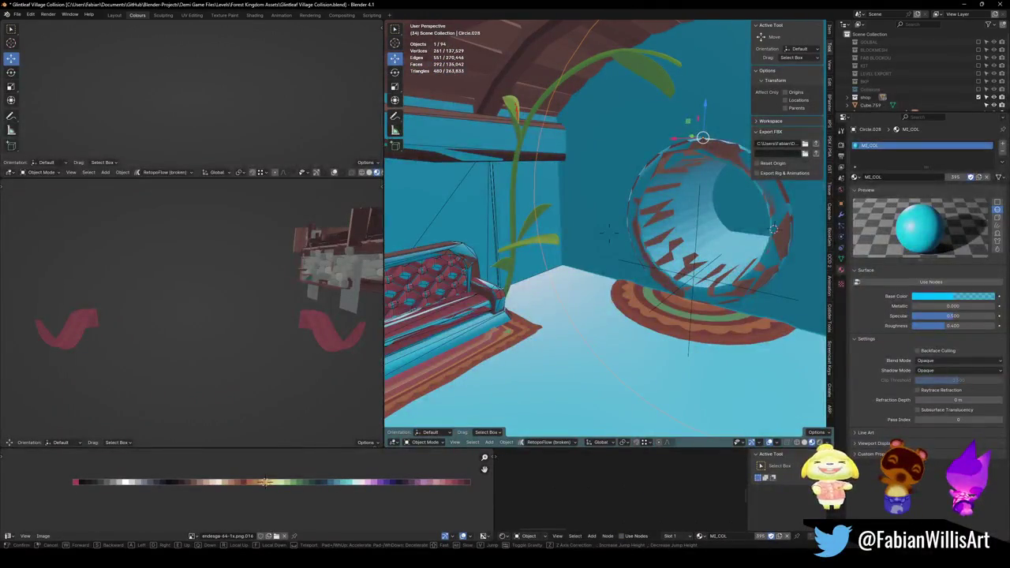
key("Escape")
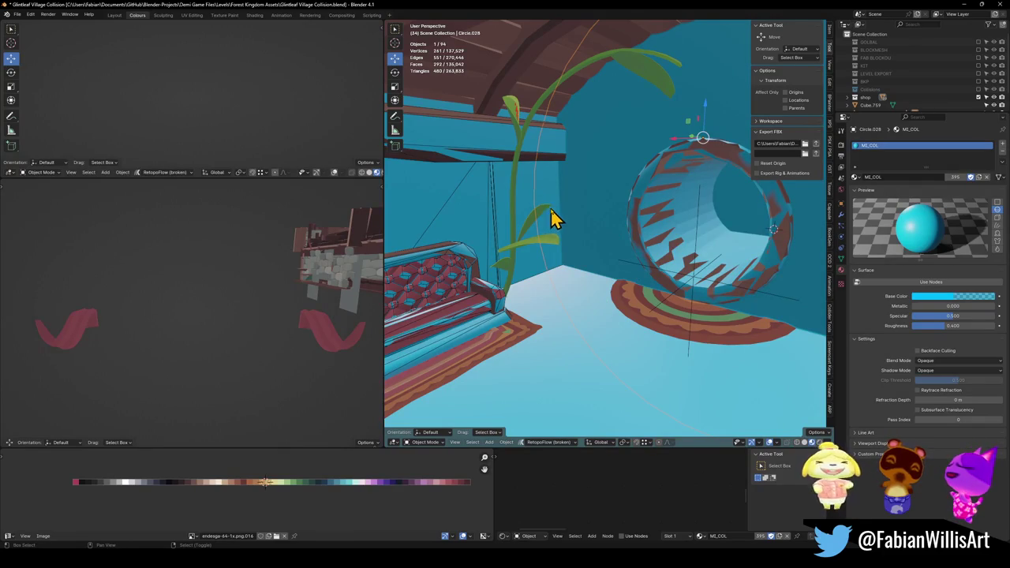
Step: Deselect everything, save, and trial-move ring disk Circle.028 before cancelling
key("alt+a")
key("ctrl+s")
key("ctrl+z")
key("g")
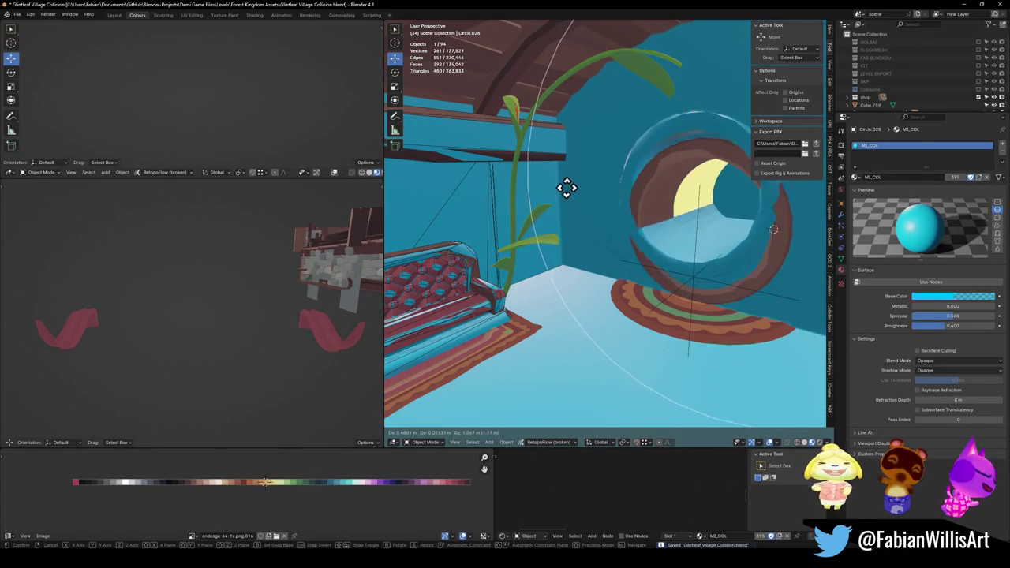
right_click(566, 209)
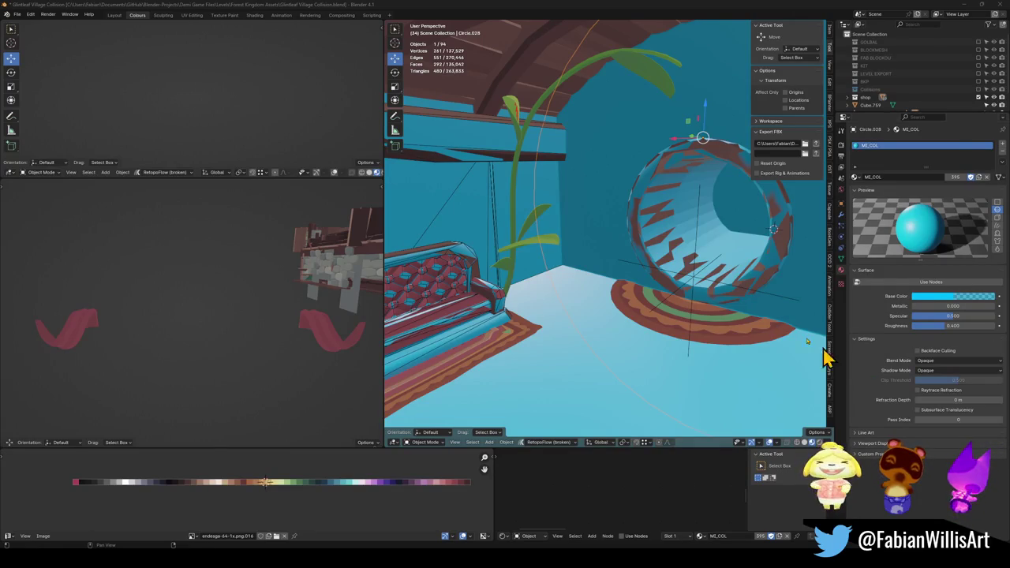
Step: Walk to the round window, save, reposition the ring, and select the shop's remaining objects
key("ctrl+s")
left_click(688, 276, "shift")
key("shift+grave")
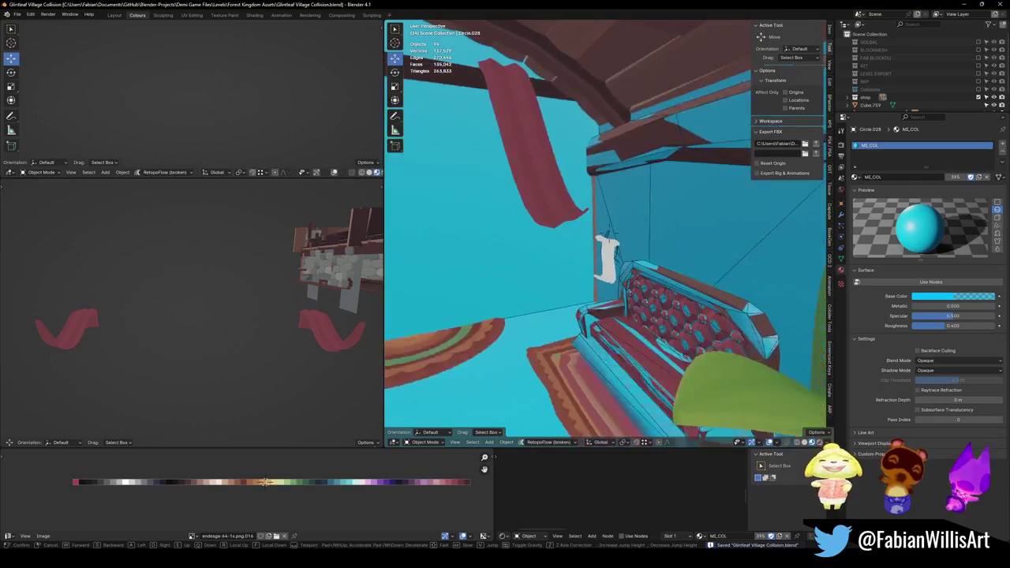
mouse_move(609, 231)
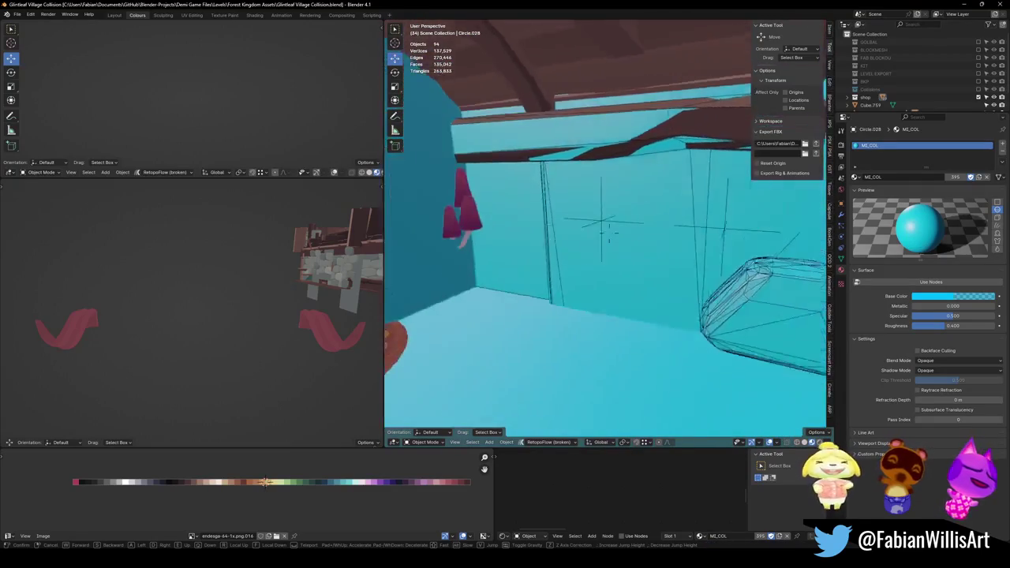
left_click(600, 277)
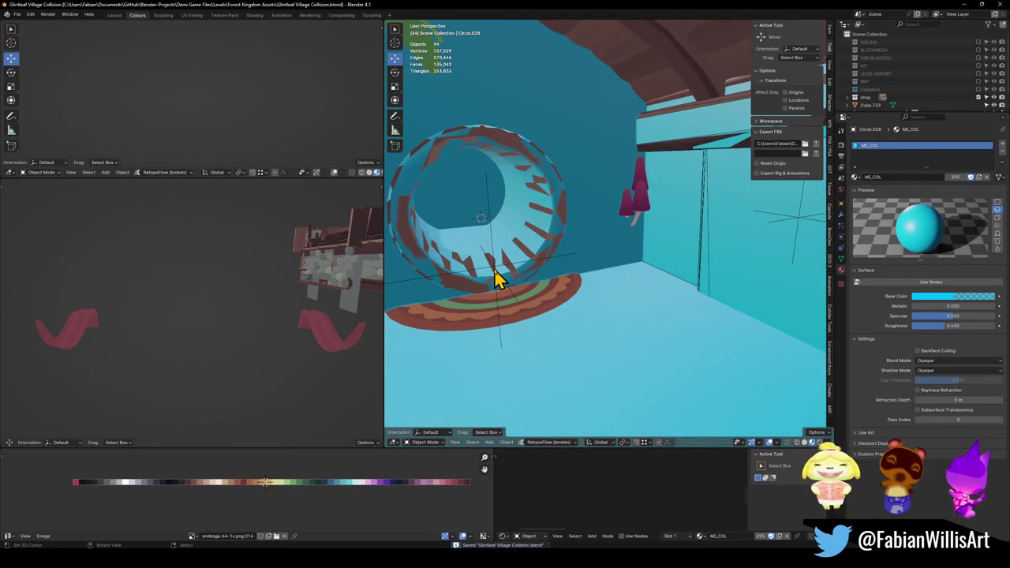
left_click(497, 279)
key("ctrl+s")
key("g")
left_click(529, 328)
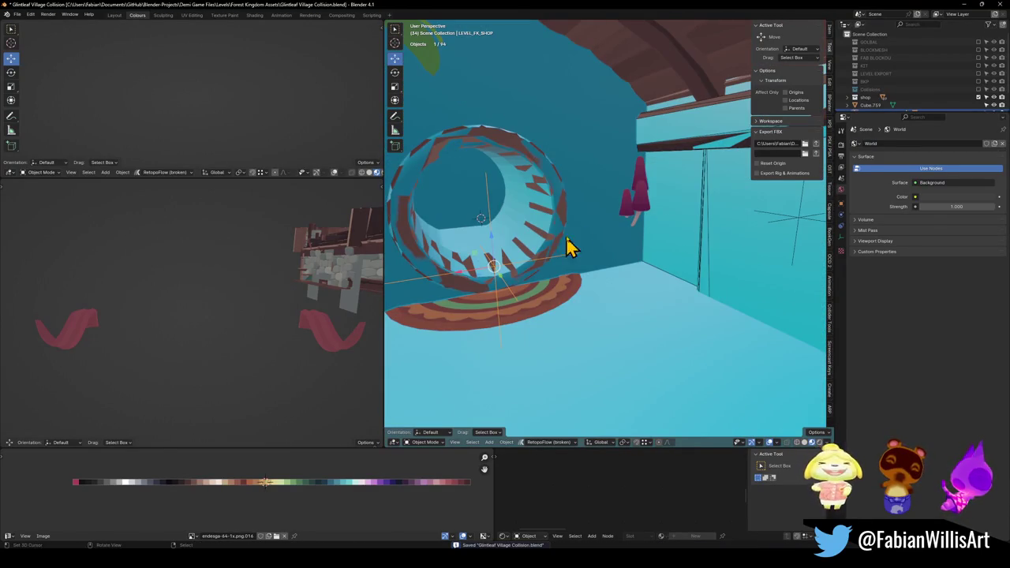
key("shift+bracketright")
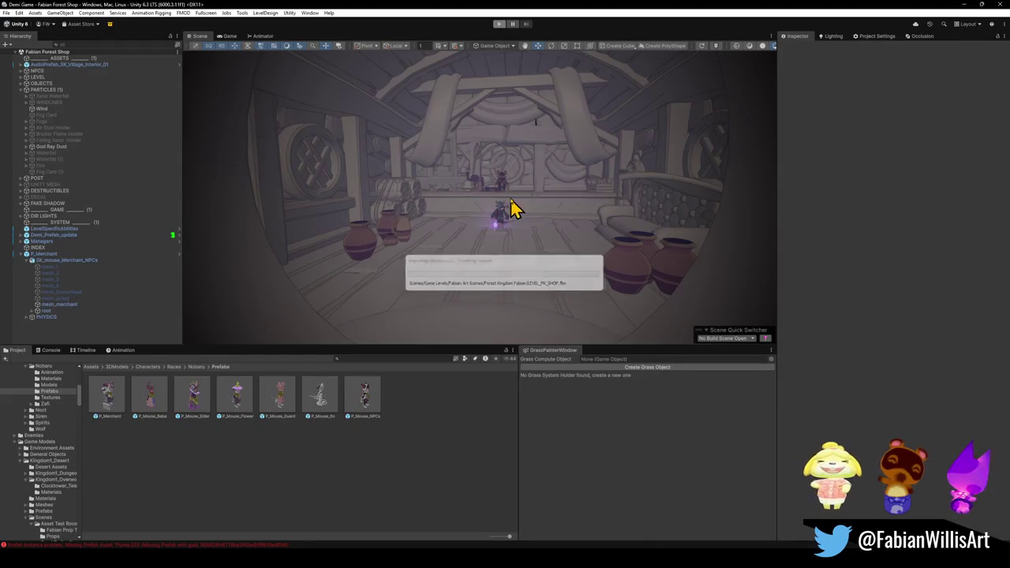
Step: Collapse SK_mouse_Merchant_NPCs and P_Merchant in the Hierarchy
mouse_move(575, 210)
left_mouse_down()
mouse_move(545, 224)
mouse_move(713, 234)
mouse_move(642, 229)
mouse_move(683, 229)
left_mouse_up()
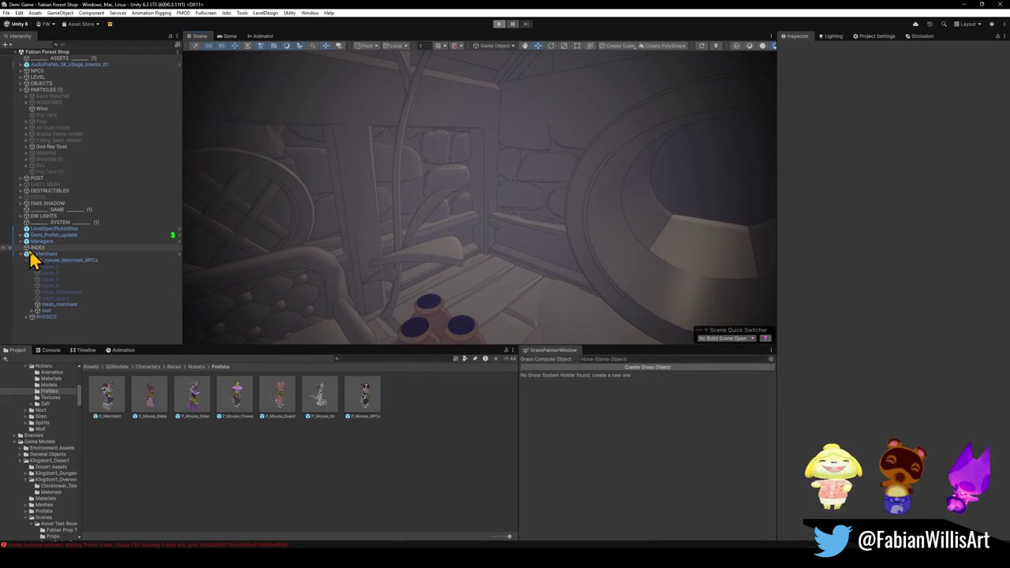
left_click(26, 260)
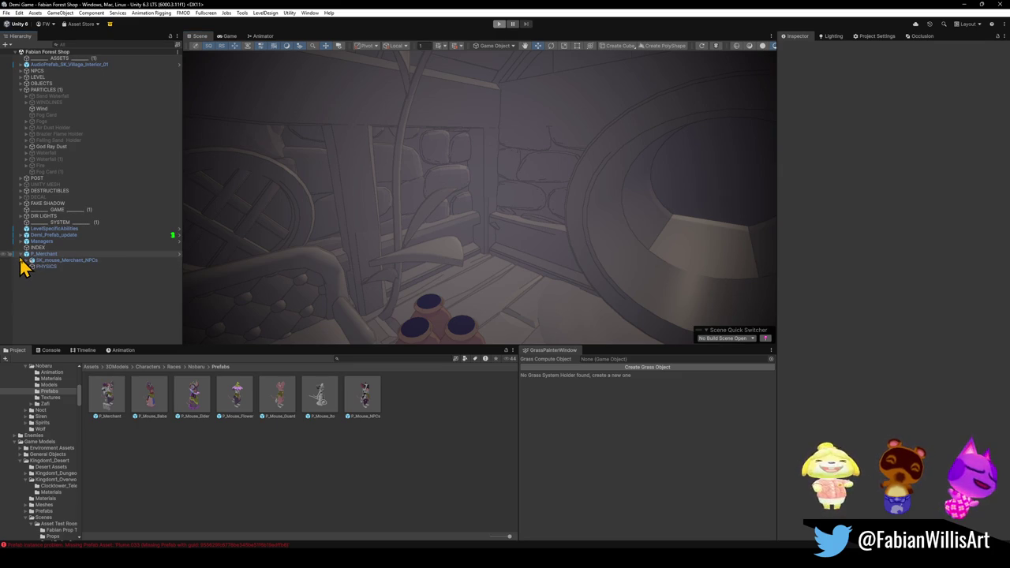
left_click(20, 258)
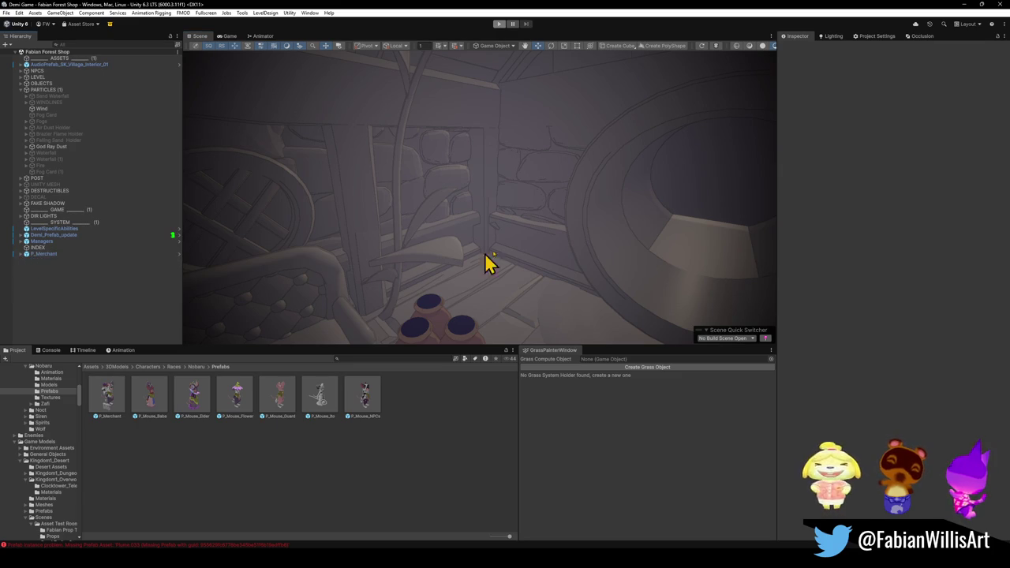
Step: Select LEVEL_FK_SHOP's collision objects from Circle.028 through the barrel-pile colliders
left_click(548, 214)
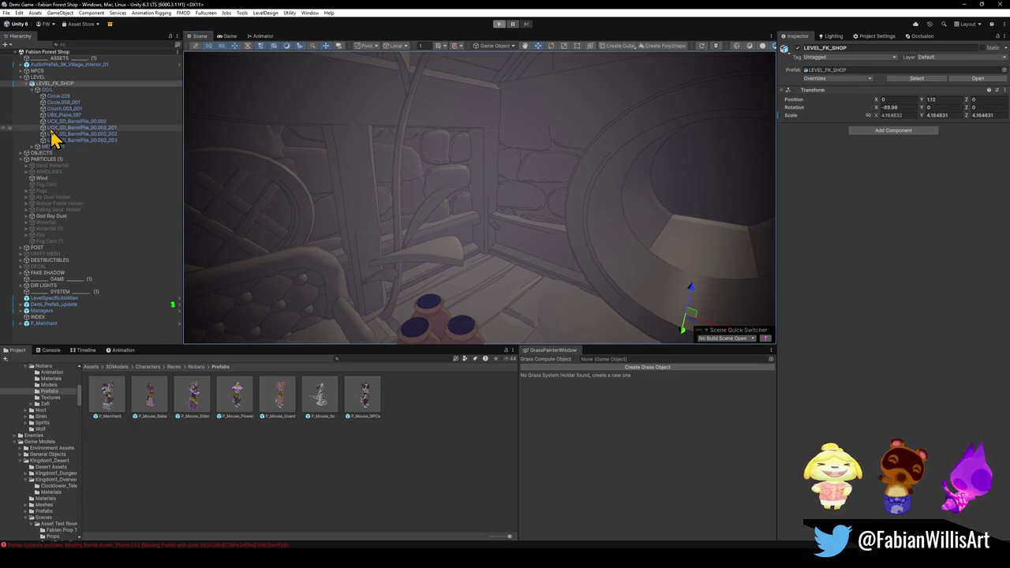
left_click(70, 97)
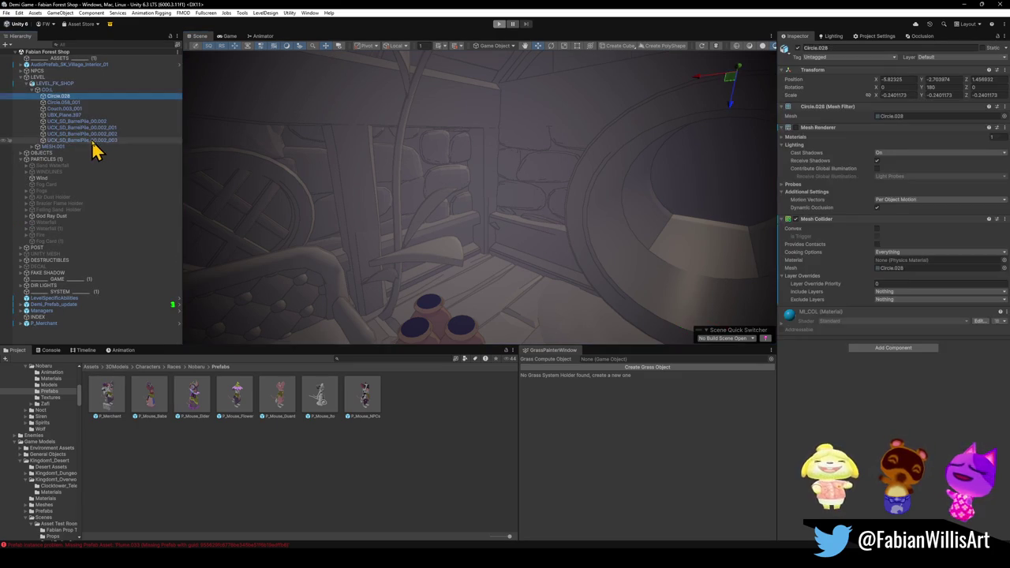
left_click(90, 140, "shift")
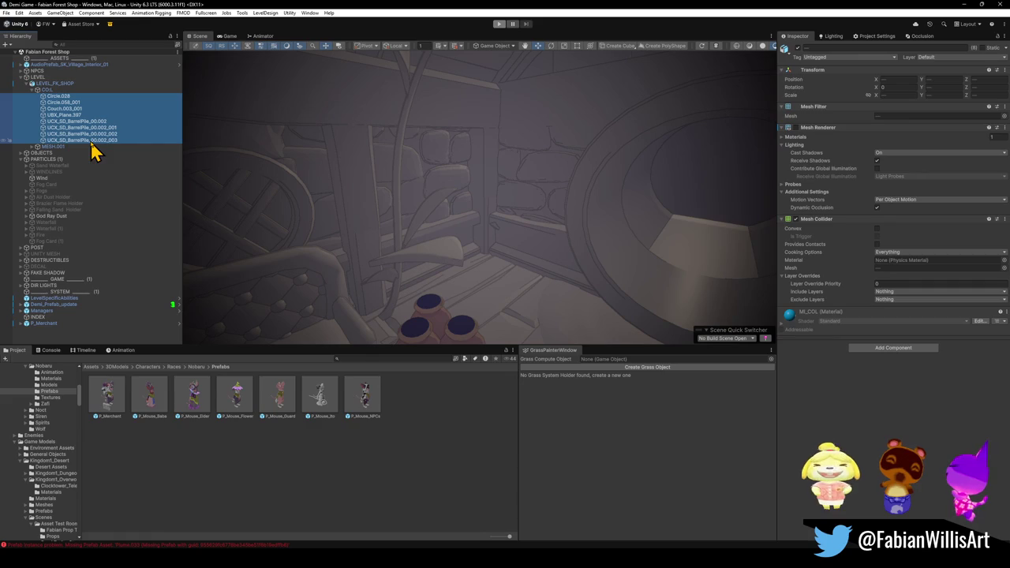
left_click(135, 466)
Step: Turn the Scene view toward the tunnel and minimize Unity to reveal Blender
mouse_move(525, 265)
left_mouse_down()
mouse_move(585, 260)
mouse_move(589, 247)
mouse_move(416, 255)
mouse_move(506, 255)
mouse_move(424, 248)
mouse_move(461, 240)
left_mouse_up()
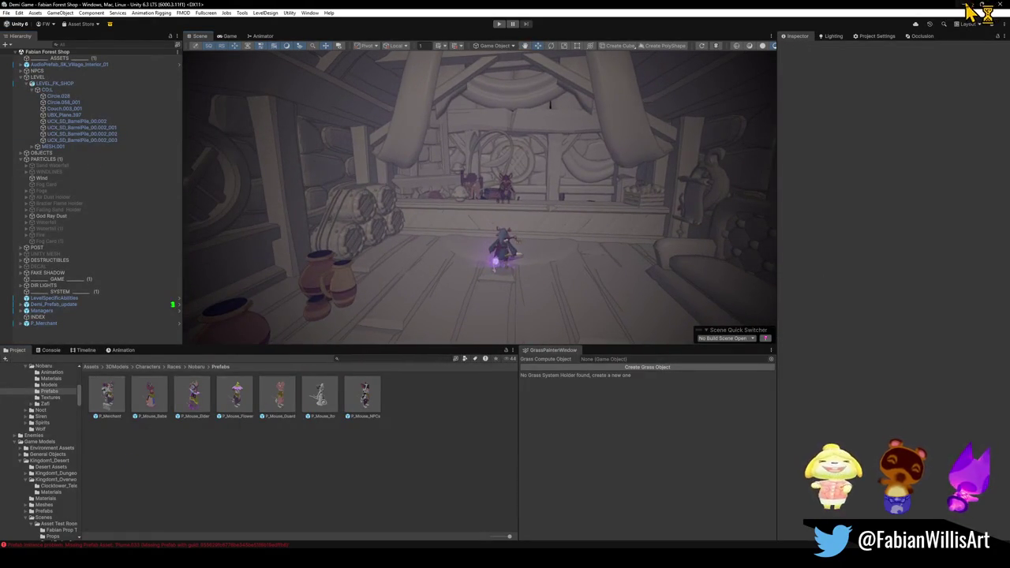
left_click(972, 4)
mouse_move(609, 232)
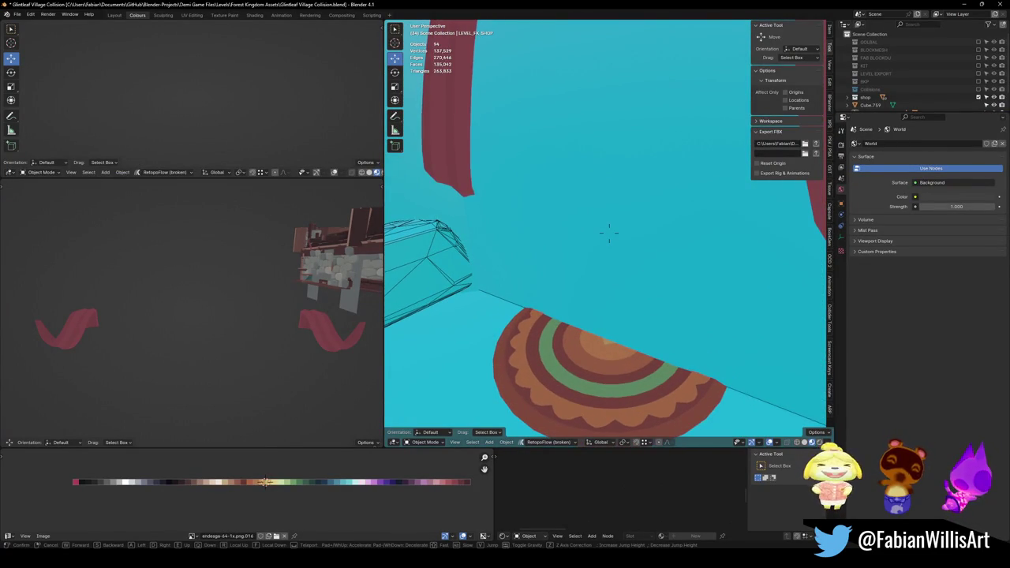
Step: Walk around the rug and couch collision, save the collision file, and return to Unity
left_click(608, 233)
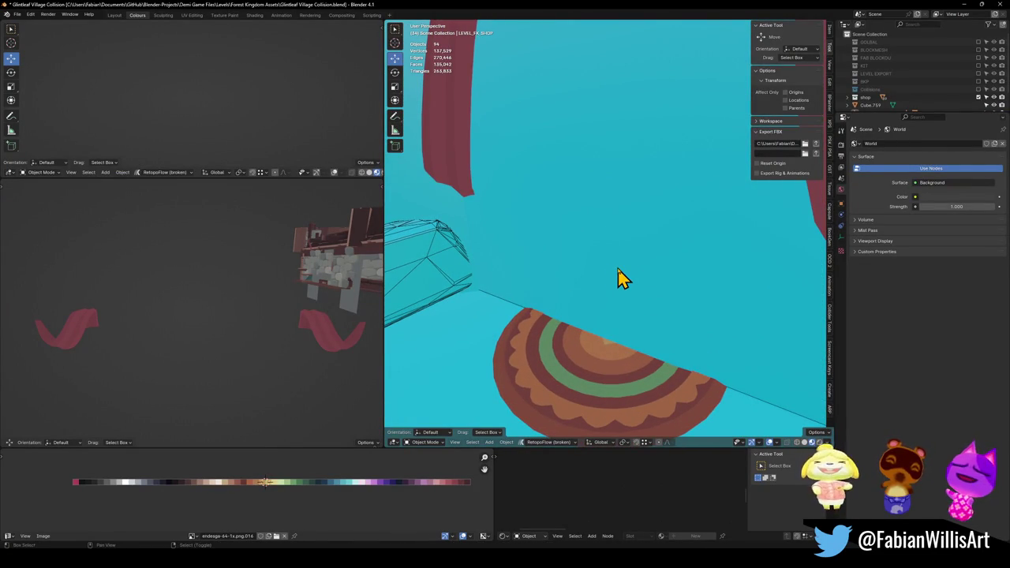
key("shift+grave")
left_click(606, 274)
key("ctrl+s")
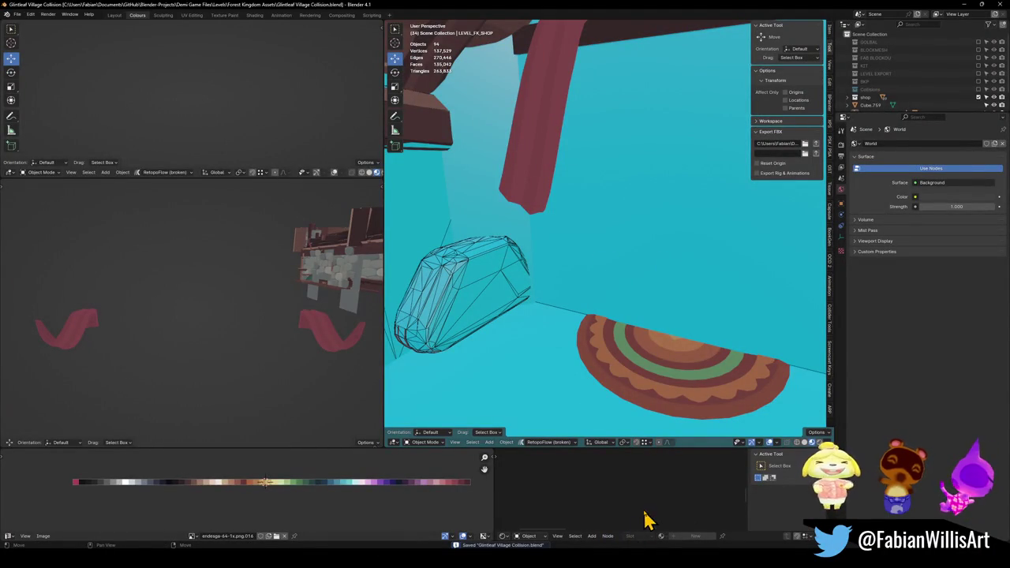
key("alt+Tab")
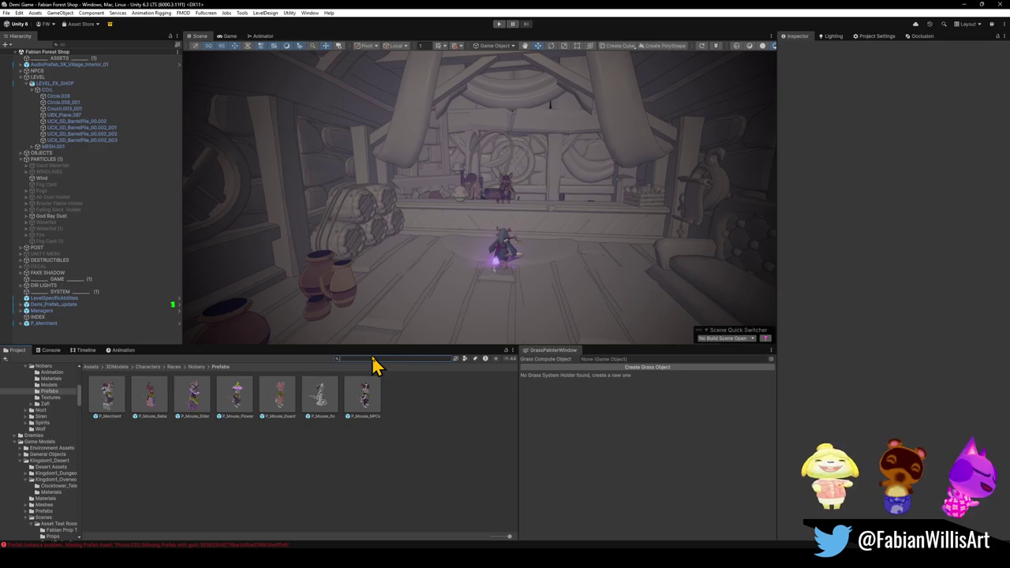
Step: Fly the Scene view toward the back counter and scroll the Project panel
left_click_drag(458, 260, 474, 255)
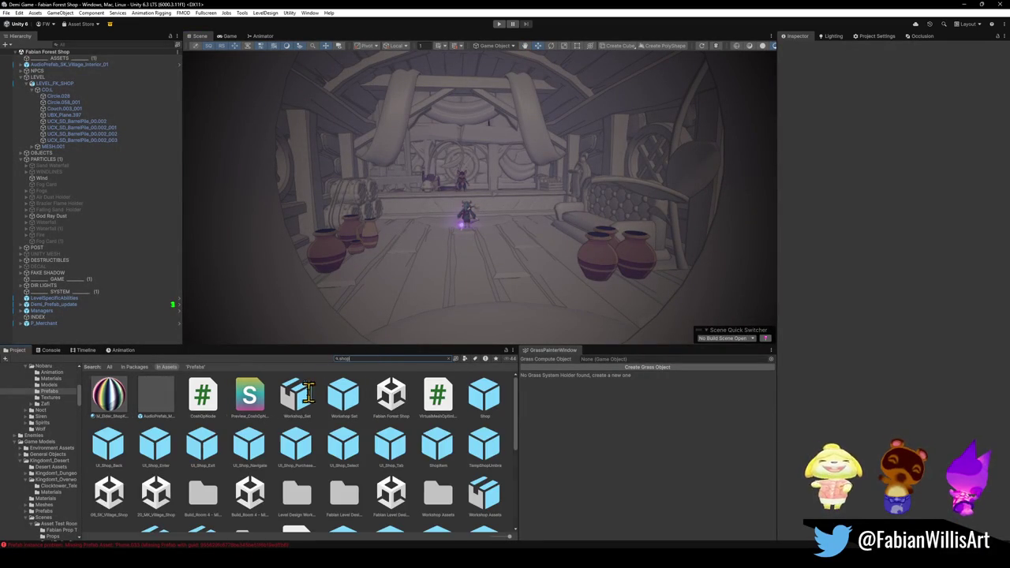
scroll(296, 406, "down", 5)
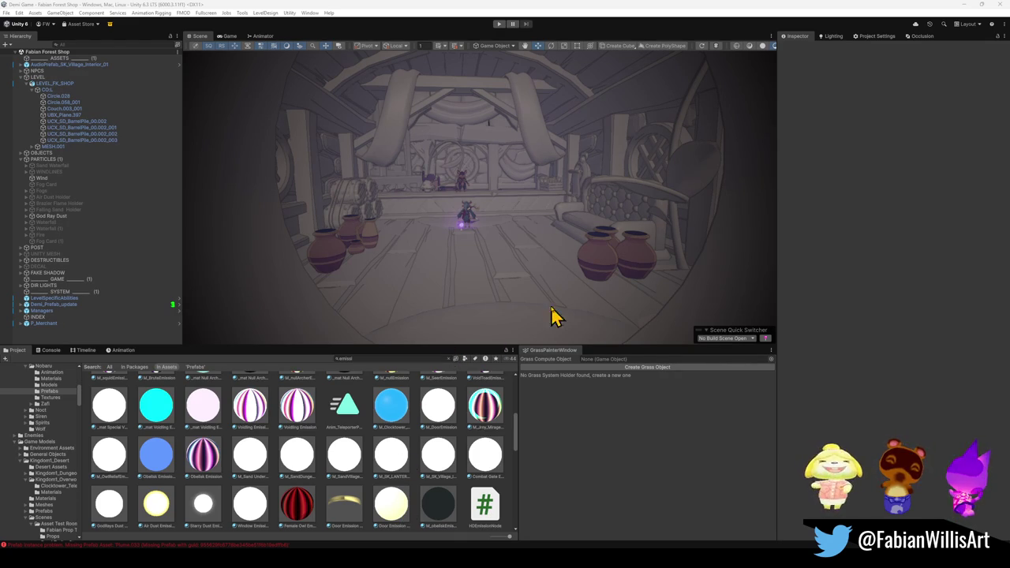
Step: Apply the yellow emission material to the round lattice window and view it glowing from the room
left_click_drag(550, 320, 560, 260)
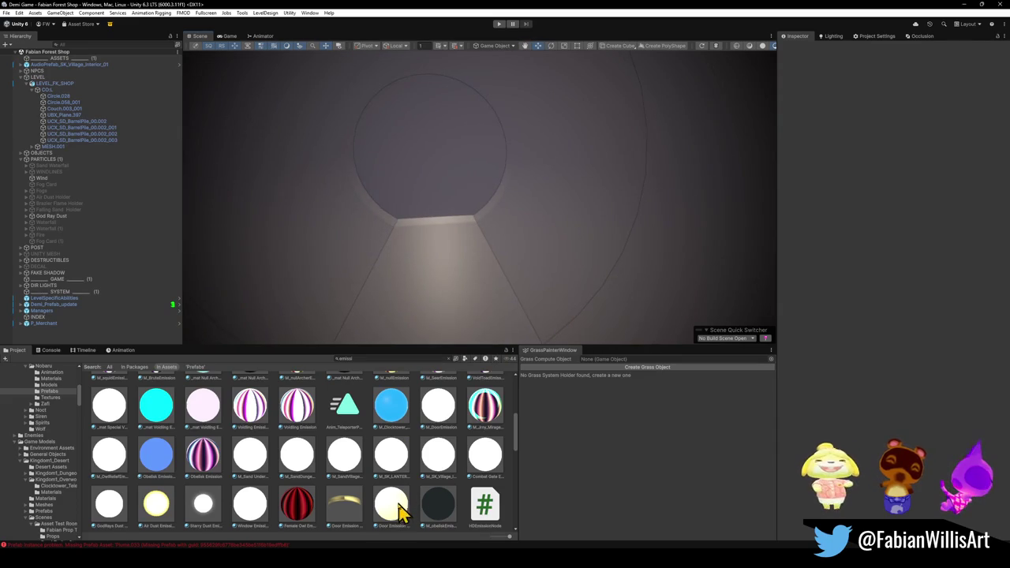
left_click_drag(402, 512, 505, 308)
scroll(397, 289, "down", 5)
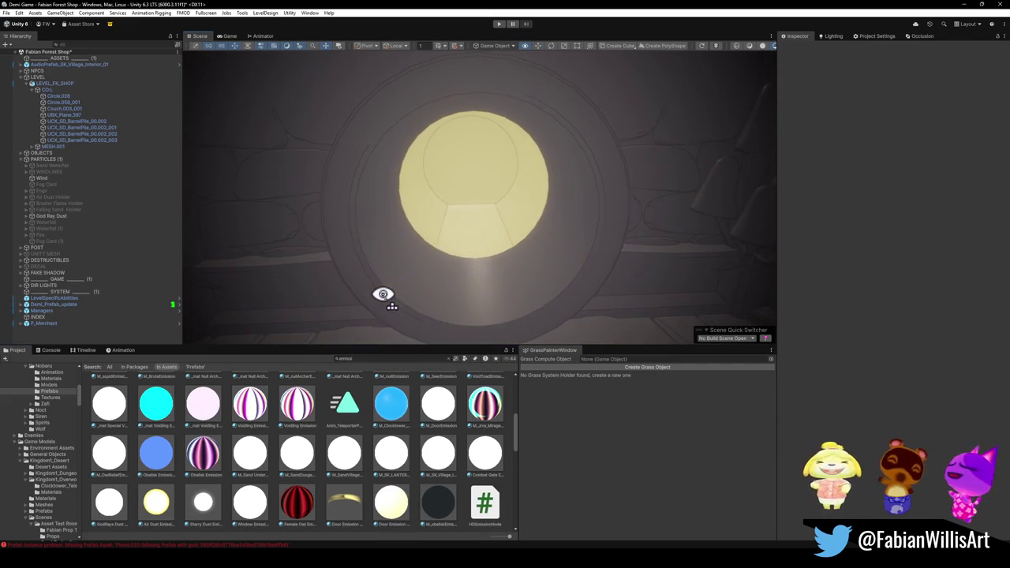
mouse_move(588, 232)
left_mouse_down()
mouse_move(546, 226)
mouse_move(581, 237)
left_mouse_up()
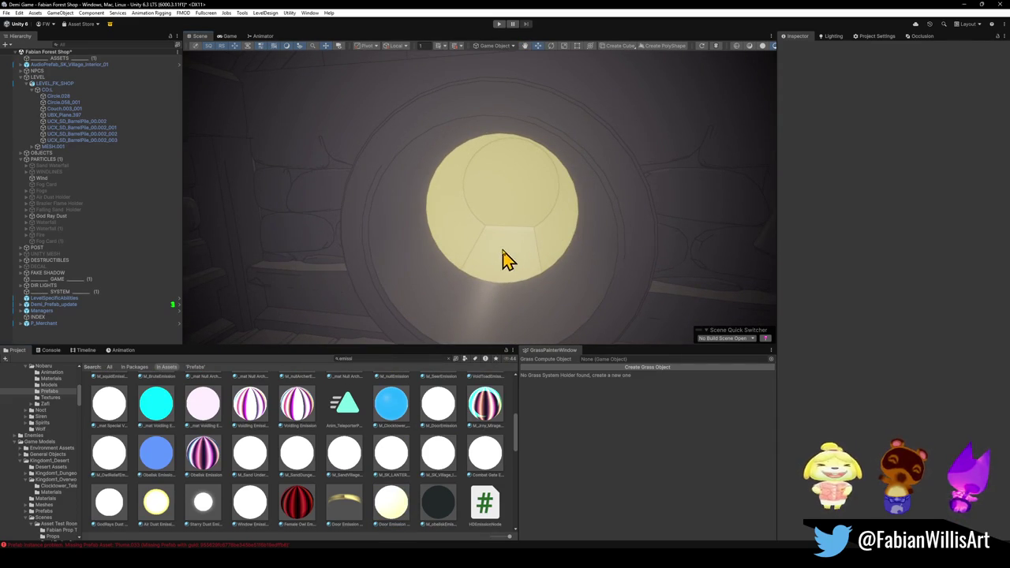
mouse_move(514, 252)
left_mouse_down()
mouse_move(518, 239)
mouse_move(420, 232)
mouse_move(654, 257)
mouse_move(532, 248)
mouse_move(584, 260)
mouse_move(570, 260)
left_mouse_up()
mouse_move(462, 222)
left_mouse_down()
mouse_move(449, 228)
mouse_move(583, 263)
mouse_move(611, 239)
mouse_move(484, 359)
left_mouse_up()
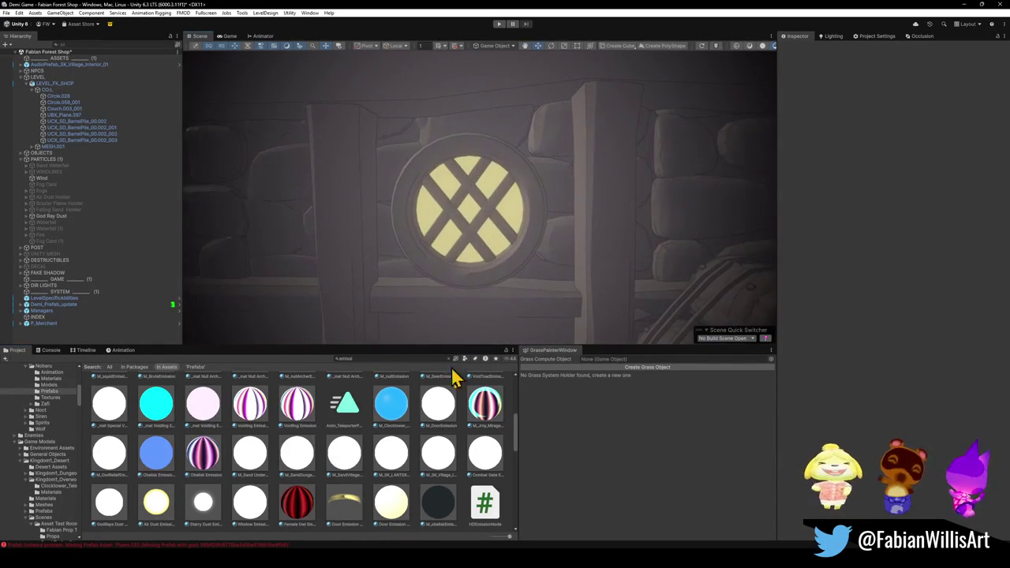
mouse_move(387, 506)
left_mouse_down()
mouse_move(439, 248)
mouse_move(427, 215)
mouse_move(638, 241)
mouse_move(631, 235)
mouse_move(398, 474)
mouse_move(491, 250)
mouse_move(524, 260)
mouse_move(498, 264)
mouse_move(527, 303)
left_mouse_up()
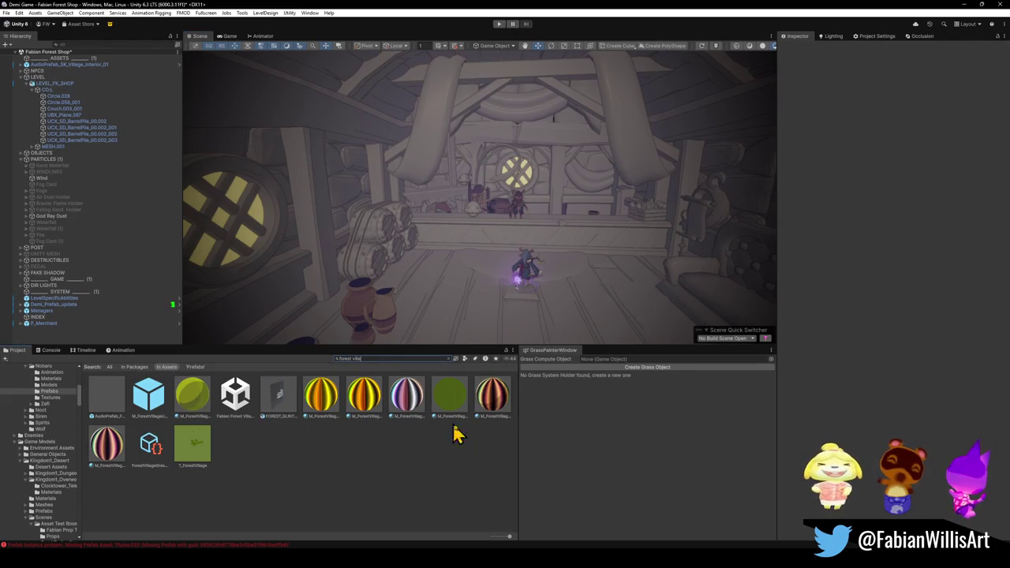
mouse_move(500, 414)
left_mouse_down()
mouse_move(490, 398)
mouse_move(480, 293)
mouse_move(439, 315)
mouse_move(442, 327)
left_mouse_up()
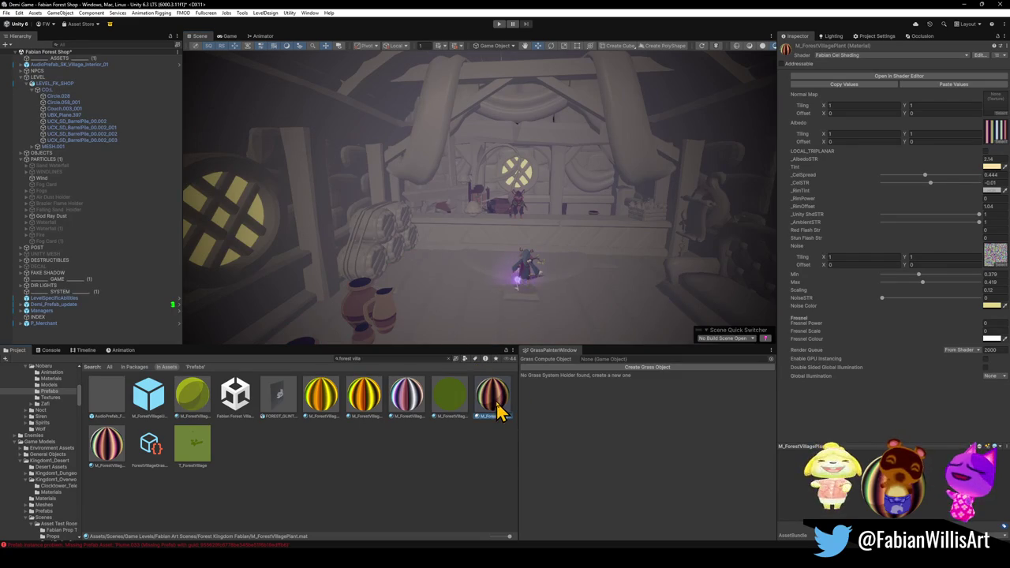
left_click(449, 359)
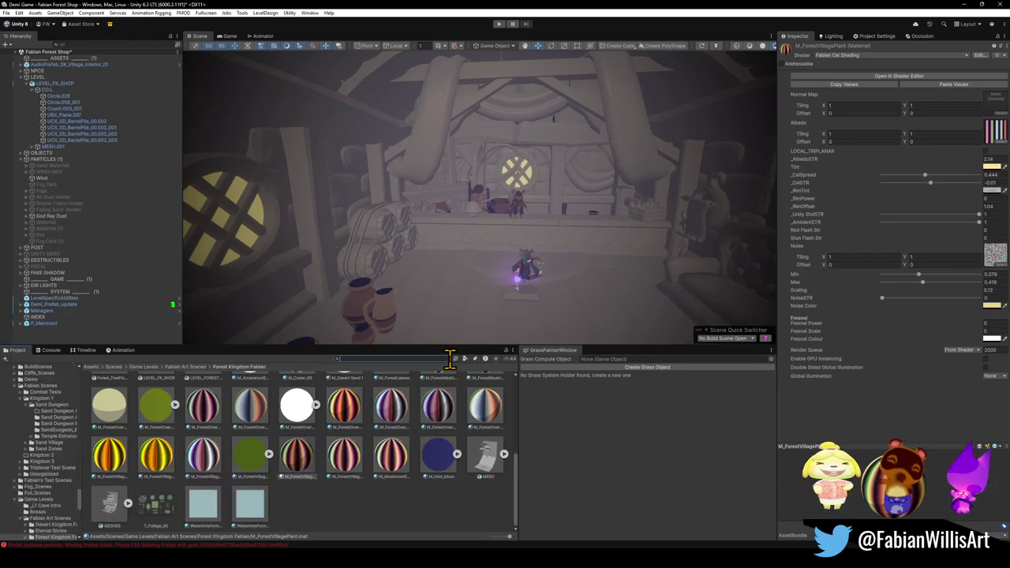
scroll(417, 436, "up", 3)
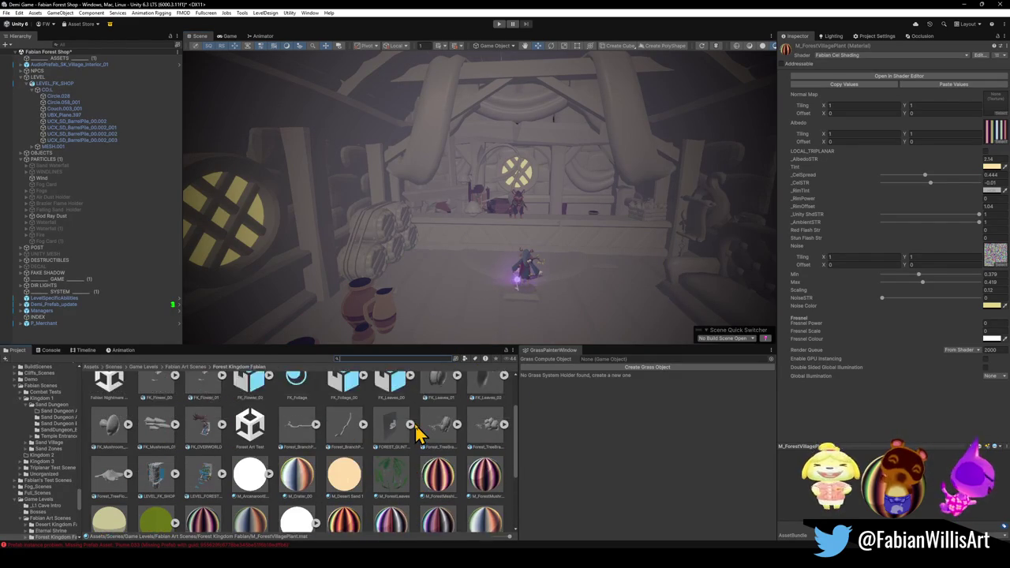
mouse_move(489, 462)
left_mouse_down()
mouse_move(494, 274)
mouse_move(462, 271)
left_mouse_up()
mouse_move(400, 259)
left_mouse_down()
mouse_move(393, 248)
mouse_move(382, 324)
mouse_move(458, 70)
mouse_move(329, 123)
left_mouse_up()
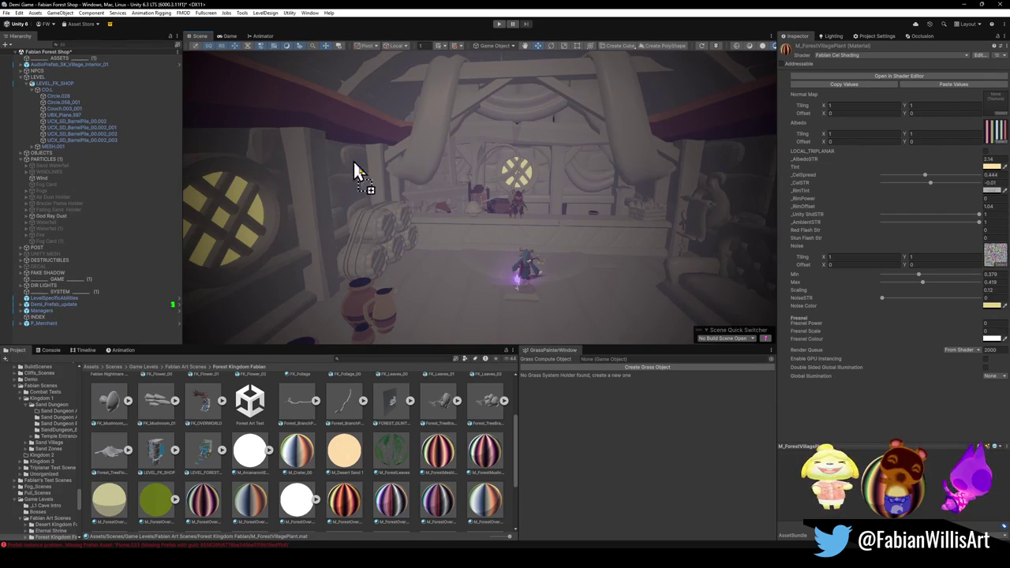
mouse_move(442, 447)
left_mouse_down()
mouse_move(328, 203)
mouse_move(323, 221)
mouse_move(332, 124)
left_mouse_up()
left_click(332, 124)
left_click_drag(794, 268, 314, 212)
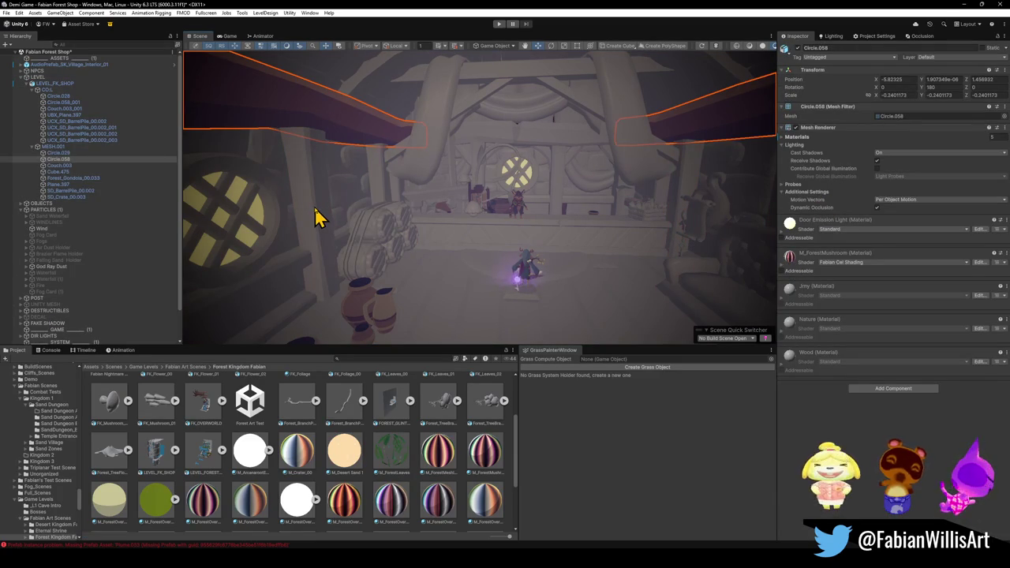
left_click(319, 205)
left_click(315, 189)
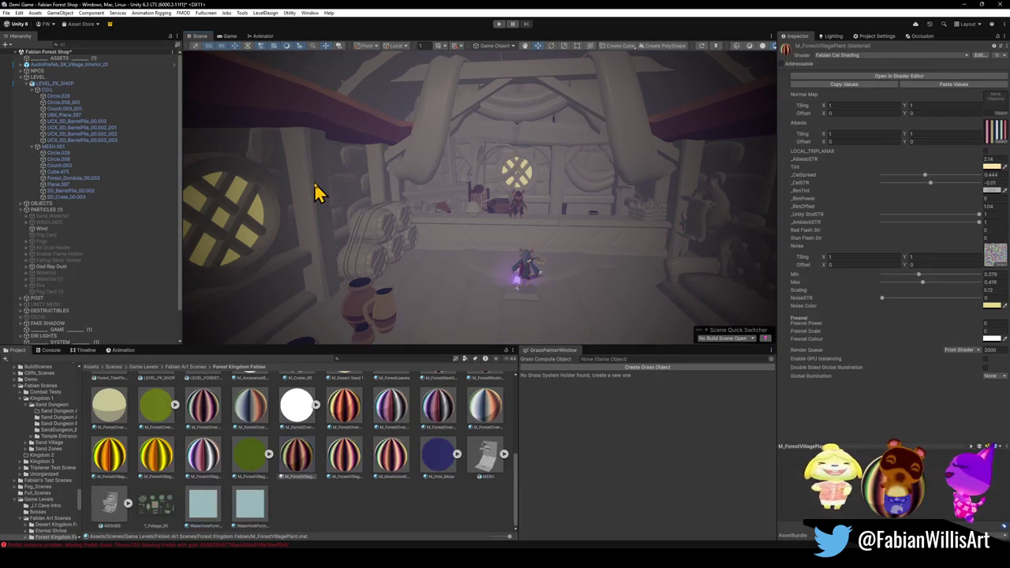
scroll(312, 476, "up", 3)
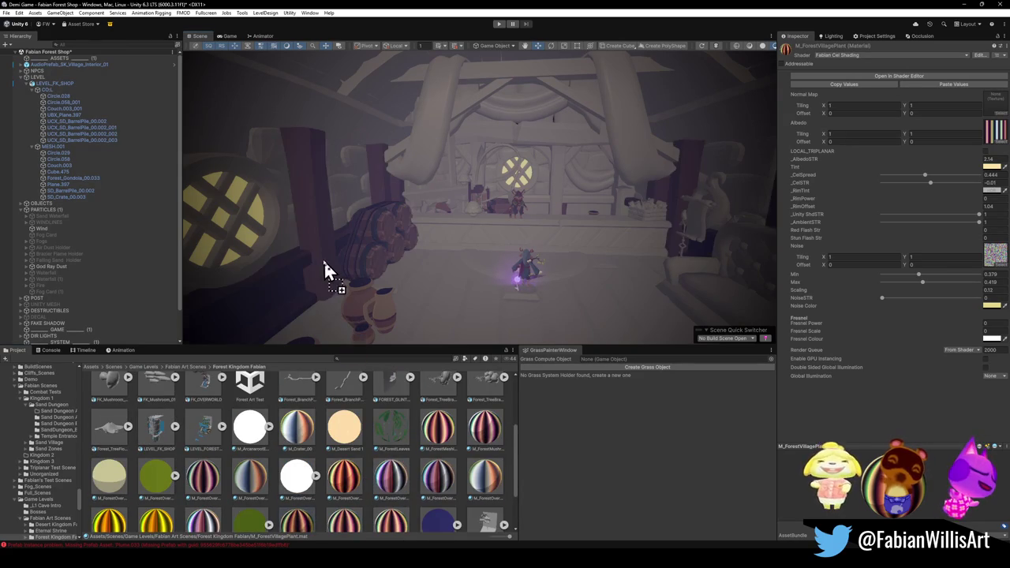
mouse_move(391, 490)
left_mouse_down()
mouse_move(305, 163)
mouse_move(311, 126)
mouse_move(404, 422)
mouse_move(467, 71)
left_mouse_up()
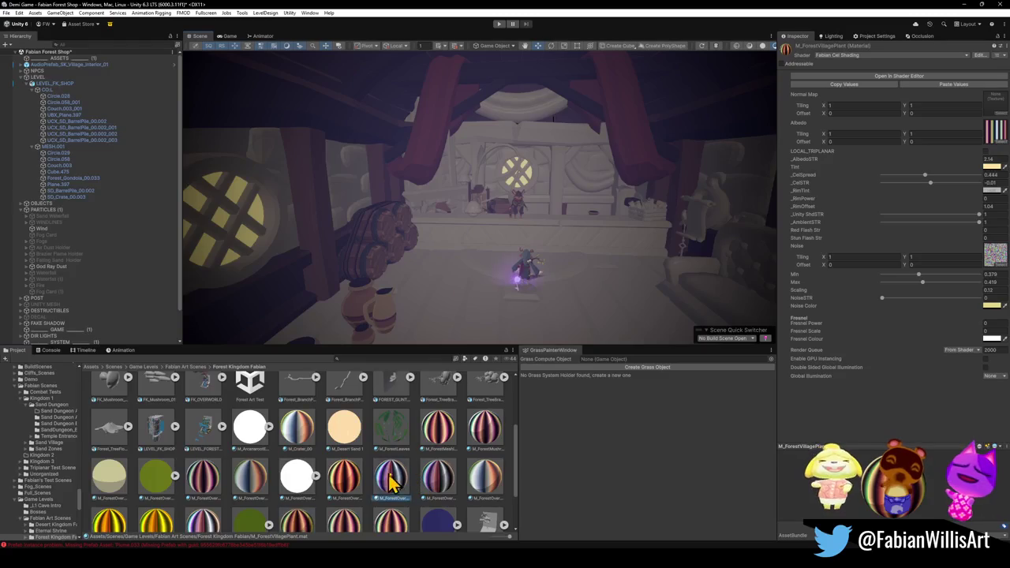
left_click_drag(390, 482, 531, 128)
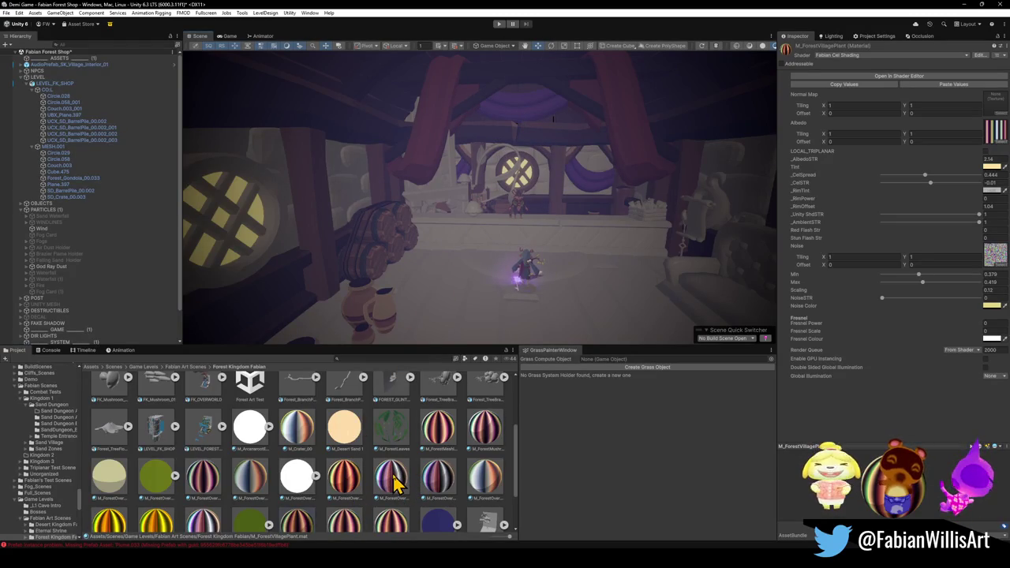
mouse_move(513, 174)
left_mouse_down()
mouse_move(491, 274)
mouse_move(616, 285)
mouse_move(573, 289)
left_mouse_up()
left_click_drag(389, 470, 401, 300)
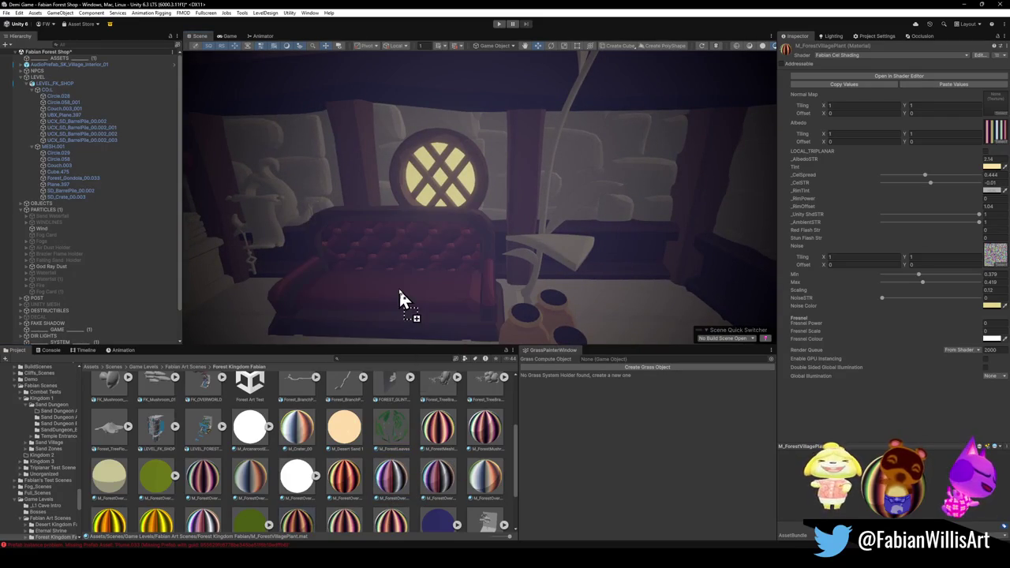
mouse_move(561, 283)
left_mouse_down()
mouse_move(435, 268)
mouse_move(447, 318)
left_mouse_up()
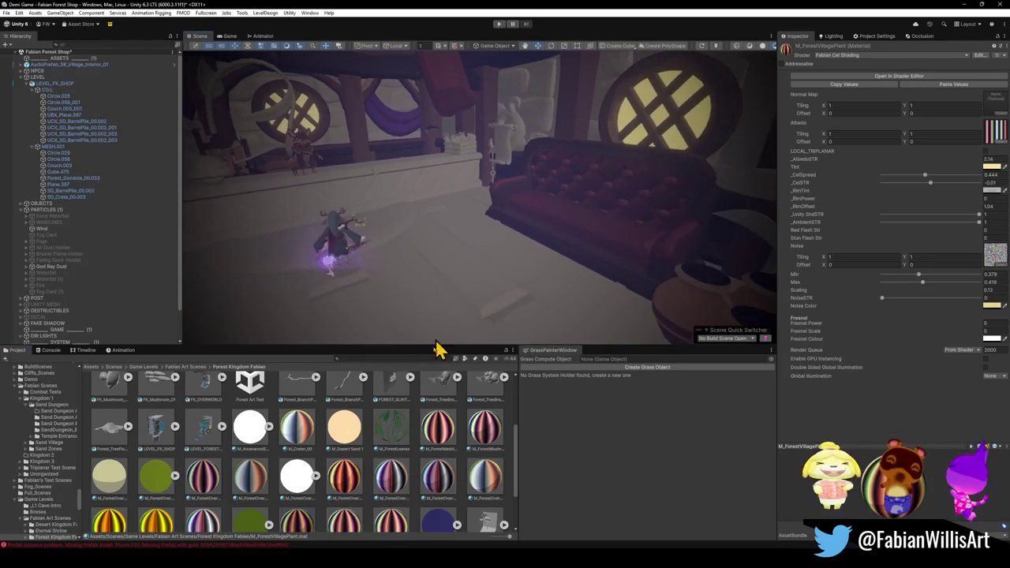
mouse_move(532, 276)
left_mouse_down()
mouse_move(510, 255)
mouse_move(421, 257)
mouse_move(442, 223)
left_mouse_up()
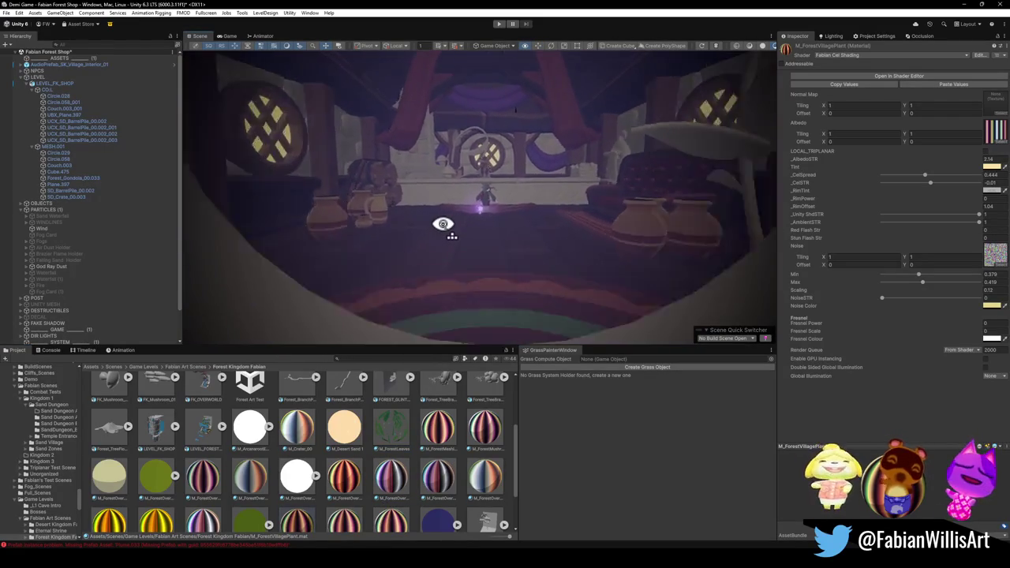
scroll(443, 224, "up", 3)
mouse_move(392, 483)
left_mouse_down()
mouse_move(442, 264)
mouse_move(422, 260)
mouse_move(435, 232)
mouse_move(434, 251)
left_mouse_up()
mouse_move(398, 473)
left_mouse_down()
mouse_move(413, 236)
mouse_move(445, 304)
mouse_move(435, 255)
mouse_move(497, 260)
left_mouse_up()
scroll(506, 259, "up", 5)
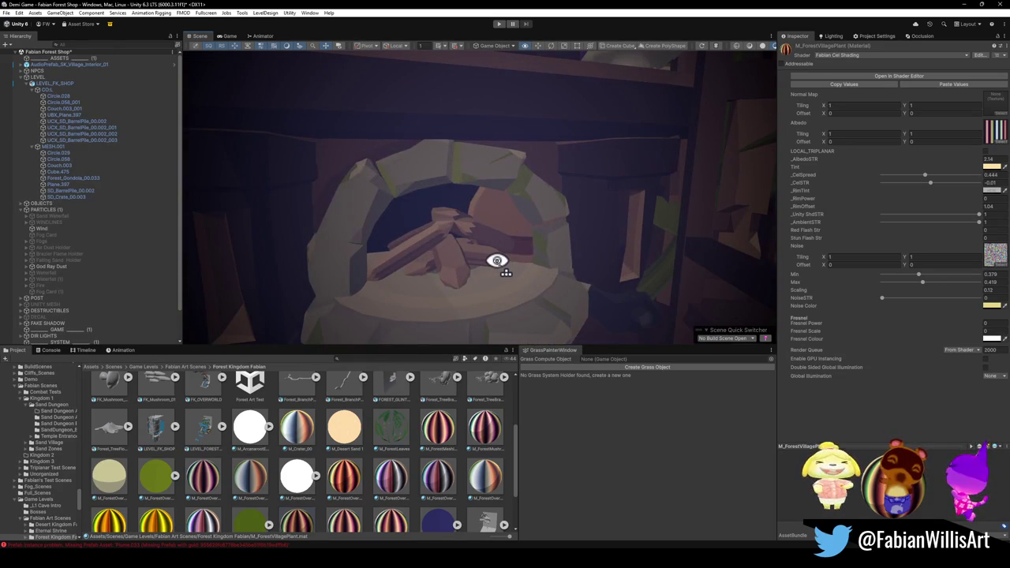
left_click(493, 496)
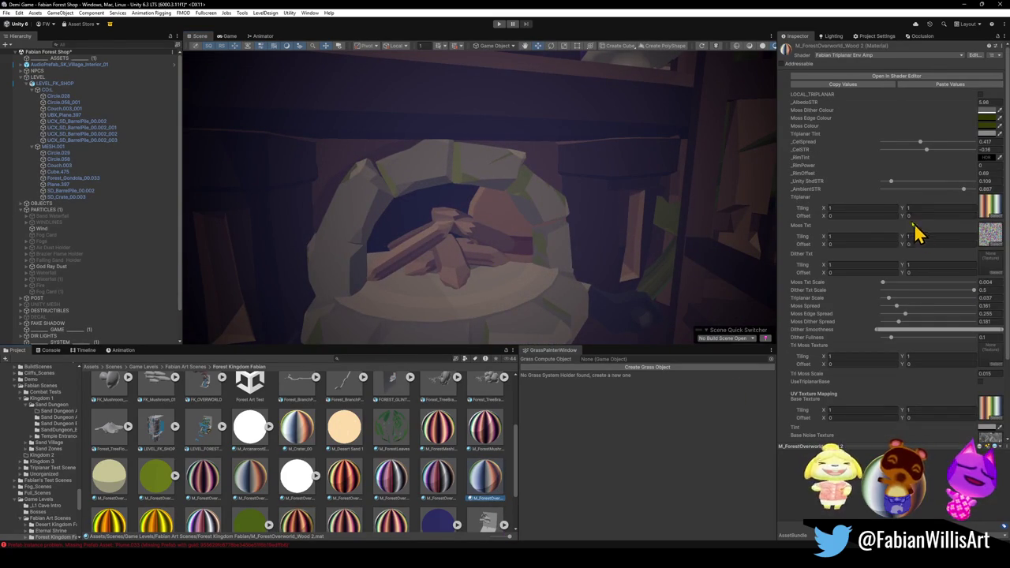
Step: Preview the mossy material on the wall and the pink striped material on the mushroom lamp
mouse_move(521, 210)
left_mouse_down()
mouse_move(600, 195)
mouse_move(569, 199)
mouse_move(497, 171)
mouse_move(390, 205)
mouse_move(502, 229)
left_mouse_up()
mouse_move(495, 483)
left_mouse_down()
mouse_move(518, 185)
mouse_move(493, 147)
mouse_move(600, 203)
mouse_move(498, 190)
mouse_move(498, 199)
left_mouse_up()
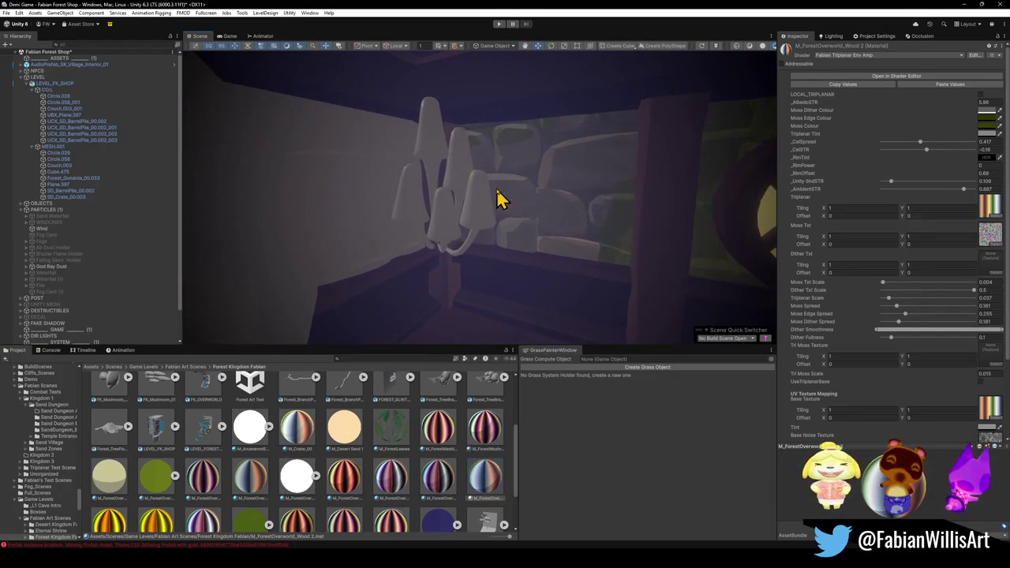
mouse_move(350, 228)
left_mouse_down()
mouse_move(377, 219)
mouse_move(260, 194)
mouse_move(537, 227)
mouse_move(287, 229)
mouse_move(516, 244)
mouse_move(487, 237)
mouse_move(519, 200)
mouse_move(445, 218)
mouse_move(482, 214)
mouse_move(489, 226)
left_mouse_up()
left_click_drag(539, 180, 542, 184)
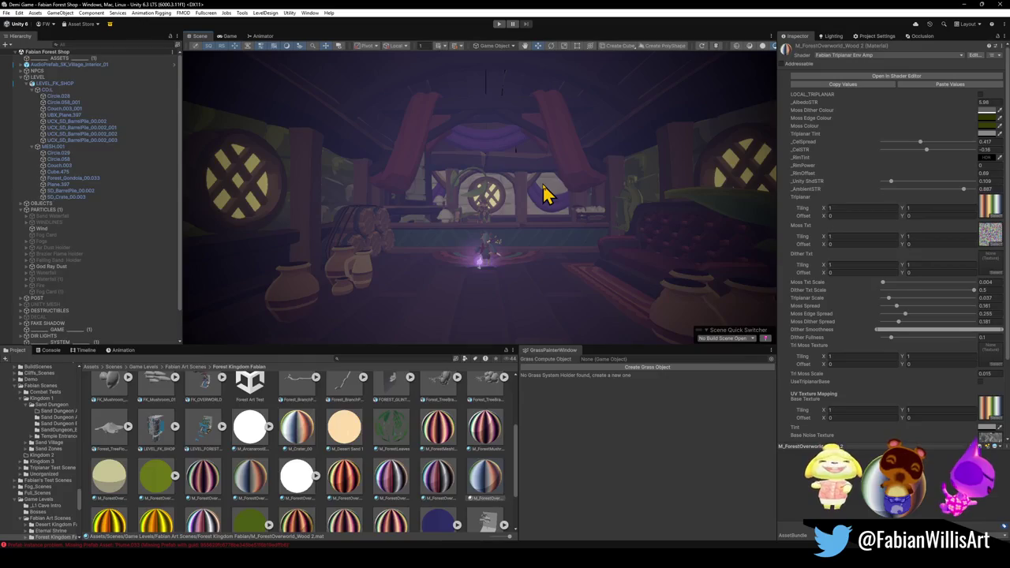
mouse_move(453, 218)
left_mouse_down()
mouse_move(469, 205)
mouse_move(532, 214)
mouse_move(521, 237)
mouse_move(665, 233)
mouse_move(622, 271)
left_mouse_up()
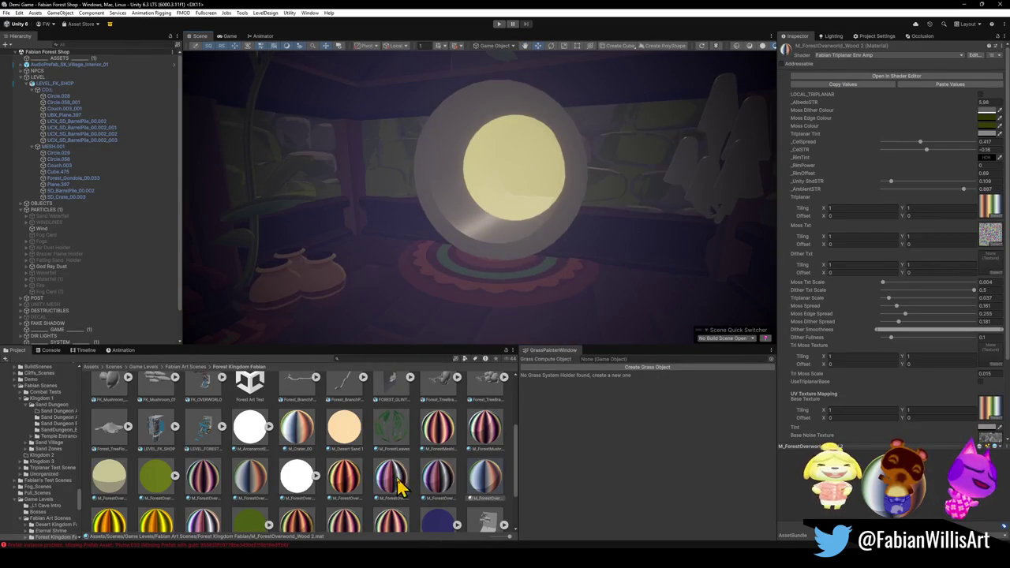
mouse_move(469, 248)
left_mouse_down()
mouse_move(519, 232)
mouse_move(552, 230)
mouse_move(555, 241)
left_mouse_up()
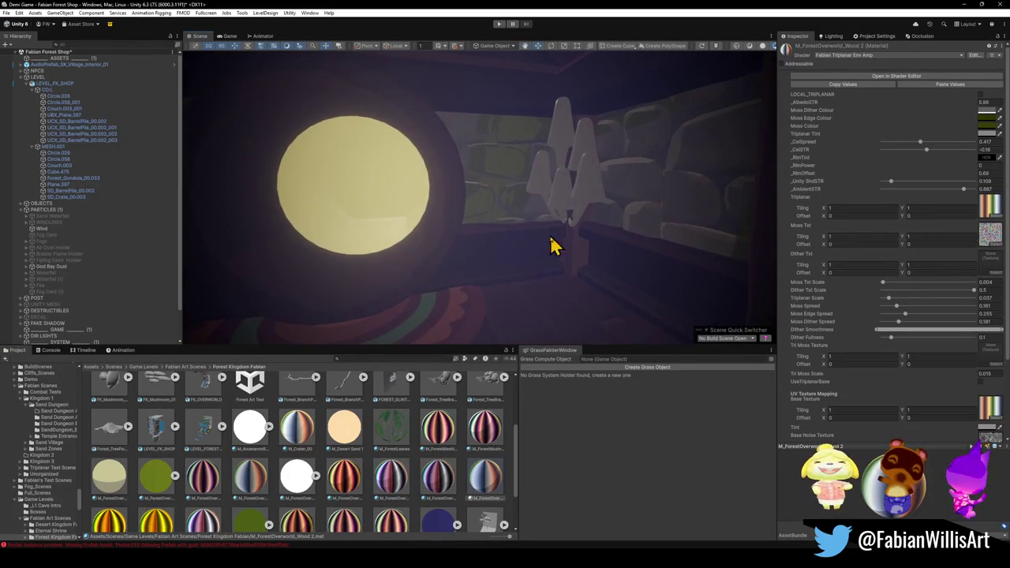
mouse_move(491, 444)
left_mouse_down()
mouse_move(570, 187)
mouse_move(453, 182)
mouse_move(510, 212)
mouse_move(368, 190)
mouse_move(526, 189)
mouse_move(588, 210)
left_mouse_up()
Step: Preview a tint on the mushroom, then select the crate Breakable Wood Crate Holder 1 (1)
mouse_move(523, 242)
left_mouse_down()
mouse_move(519, 230)
mouse_move(503, 248)
mouse_move(458, 239)
mouse_move(466, 271)
left_mouse_up()
mouse_move(489, 445)
left_mouse_down()
mouse_move(482, 255)
mouse_move(465, 255)
mouse_move(544, 264)
mouse_move(609, 251)
mouse_move(571, 215)
mouse_move(598, 217)
mouse_move(454, 229)
mouse_move(584, 235)
mouse_move(569, 237)
left_mouse_up()
mouse_move(496, 476)
left_mouse_down()
mouse_move(522, 281)
mouse_move(514, 233)
mouse_move(541, 221)
mouse_move(552, 246)
mouse_move(549, 232)
left_mouse_up()
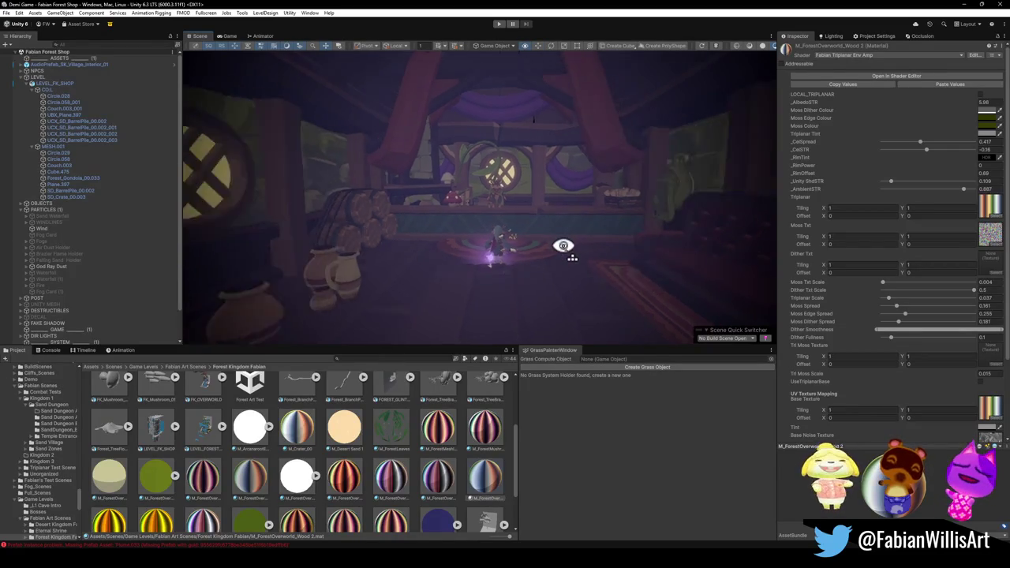
key("w")
mouse_move(489, 227)
left_mouse_down()
mouse_move(305, 255)
mouse_move(371, 244)
mouse_move(447, 262)
mouse_move(438, 276)
mouse_move(449, 258)
mouse_move(415, 246)
mouse_move(554, 247)
mouse_move(595, 259)
mouse_move(598, 276)
mouse_move(464, 248)
mouse_move(526, 242)
mouse_move(489, 255)
mouse_move(527, 225)
mouse_move(361, 311)
mouse_move(402, 271)
mouse_move(492, 242)
mouse_move(328, 267)
mouse_move(435, 253)
mouse_move(577, 197)
mouse_move(398, 276)
left_mouse_up()
left_click(462, 235)
Step: Delete the breakable pot Breakable Pot 1 (6)
left_click(397, 273)
left_click(636, 299)
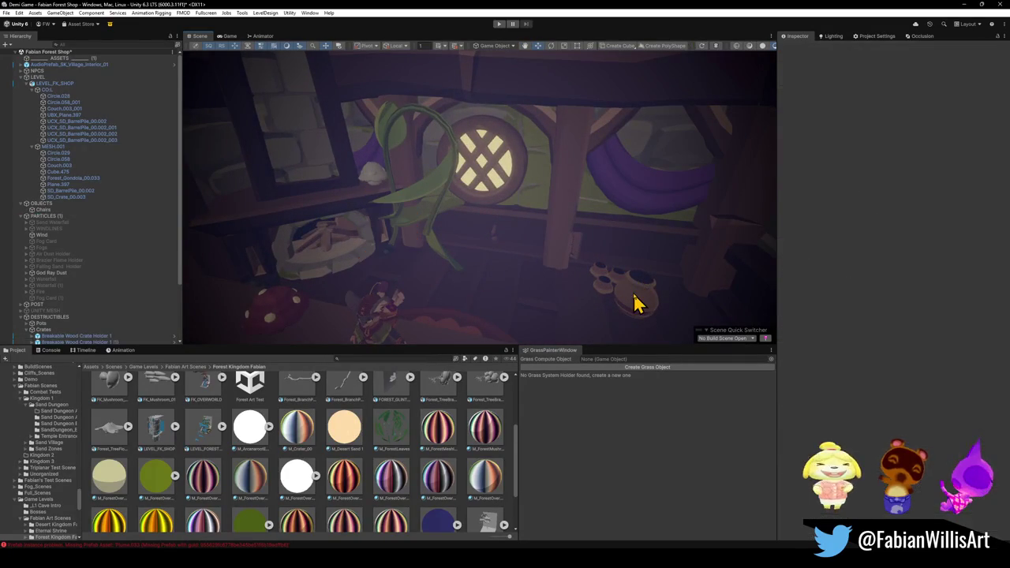
key("Delete")
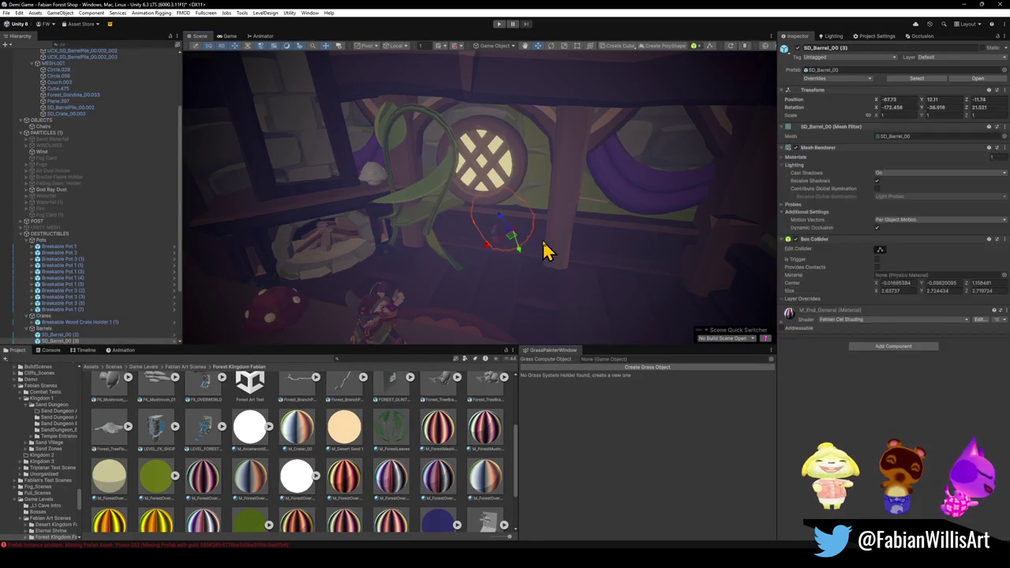
mouse_move(577, 251)
left_mouse_down()
mouse_move(597, 226)
mouse_move(643, 292)
mouse_move(652, 282)
mouse_move(517, 235)
mouse_move(655, 241)
mouse_move(681, 214)
mouse_move(537, 232)
left_mouse_up()
Step: Duplicate one of the stacked barrels
left_click(439, 204)
mouse_move(439, 203)
left_mouse_down()
mouse_move(568, 214)
mouse_move(563, 225)
mouse_move(489, 204)
left_mouse_up()
key("f")
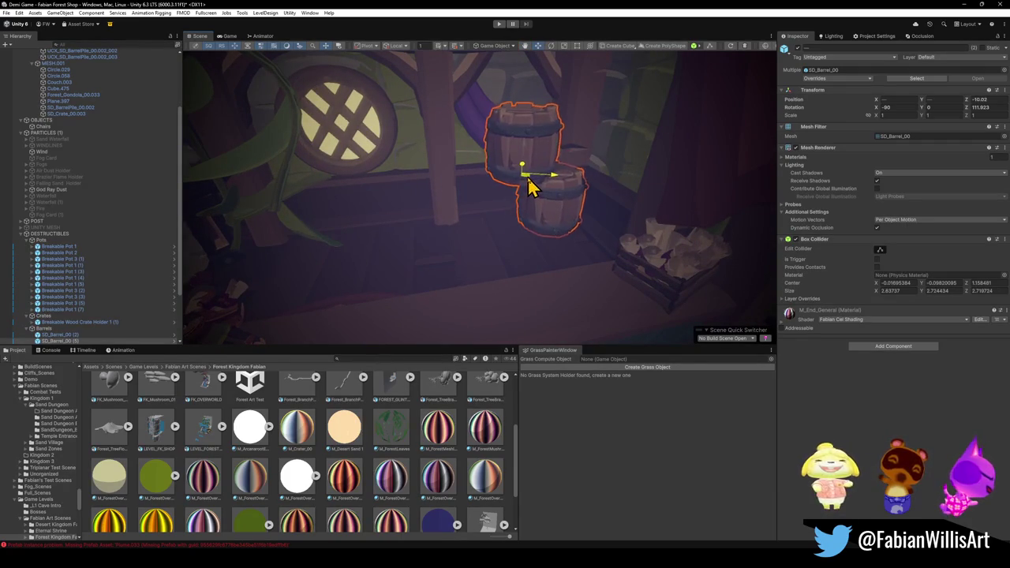
key("ctrl+d")
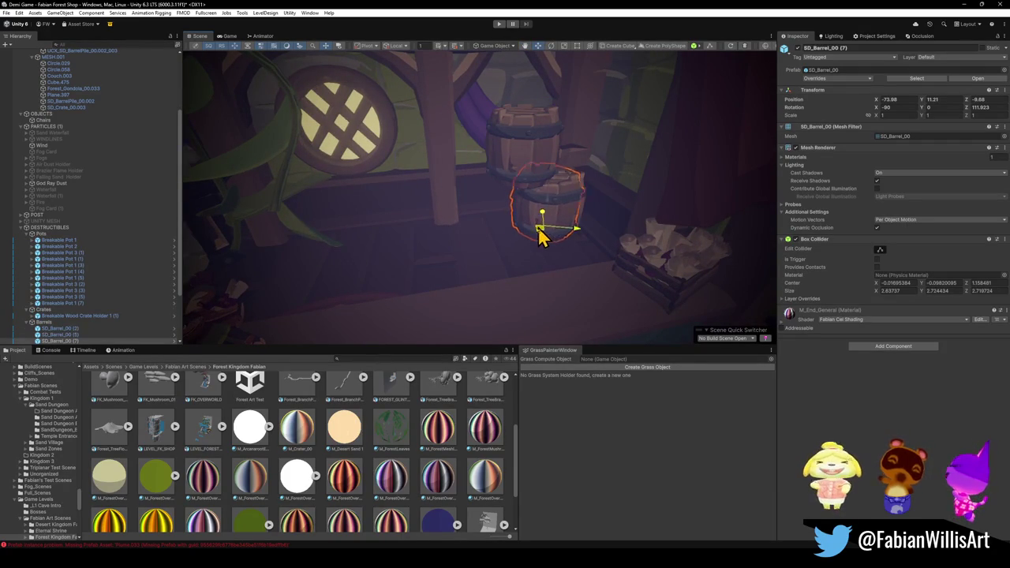
mouse_move(527, 249)
left_mouse_down()
mouse_move(500, 210)
mouse_move(497, 219)
mouse_move(533, 222)
mouse_move(442, 228)
mouse_move(291, 261)
mouse_move(338, 241)
mouse_move(699, 293)
mouse_move(668, 263)
mouse_move(676, 264)
mouse_move(379, 227)
mouse_move(419, 228)
mouse_move(655, 304)
mouse_move(685, 330)
mouse_move(604, 246)
mouse_move(582, 250)
mouse_move(560, 214)
mouse_move(592, 199)
left_mouse_up()
Step: Duplicate the crate Breakable Wood Crate Holder 1 (2) and shift the copy
left_click(335, 253)
key("ctrl+d")
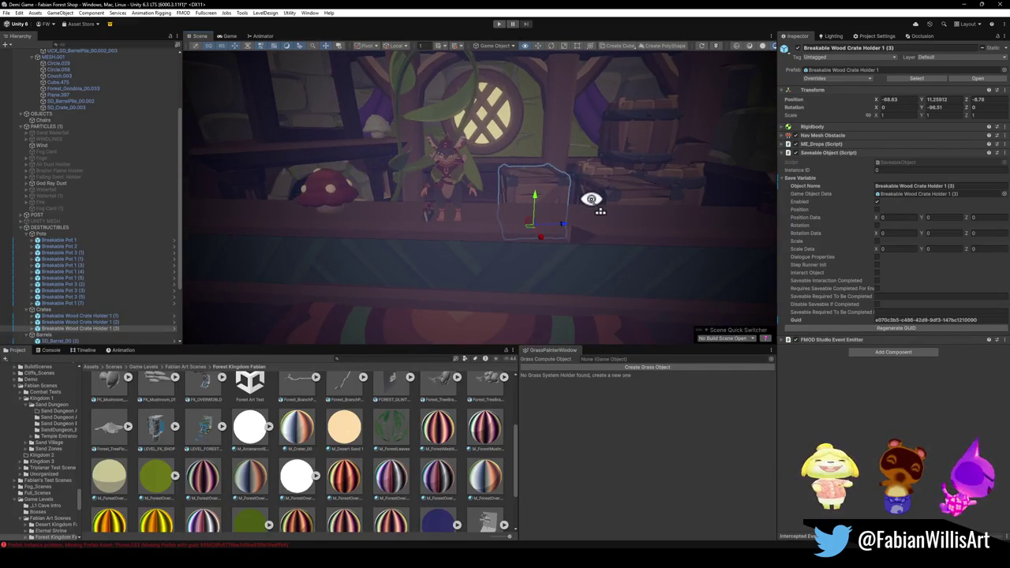
mouse_move(574, 189)
left_mouse_down()
mouse_move(535, 181)
mouse_move(547, 178)
mouse_move(542, 206)
left_mouse_up()
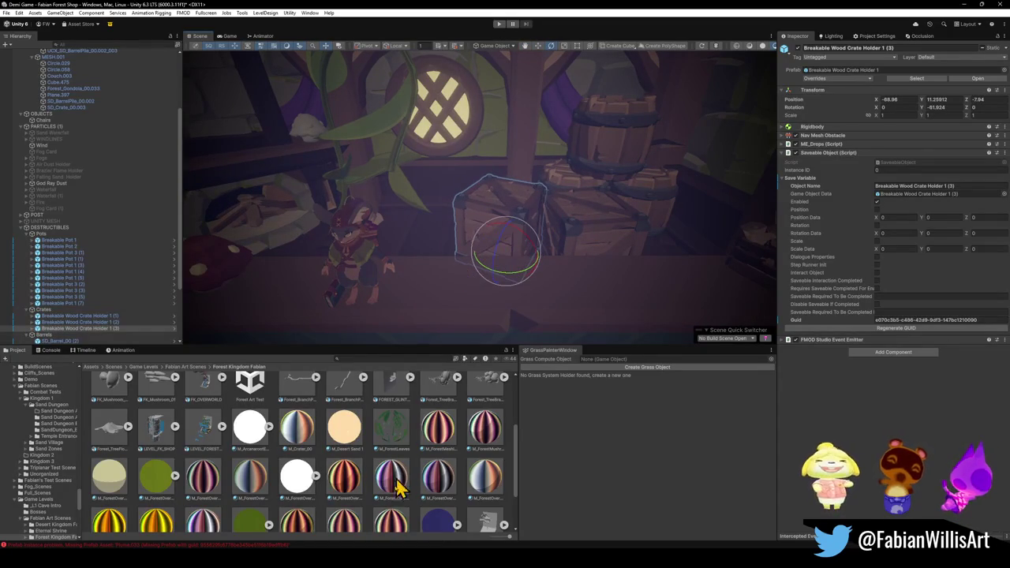
left_click(480, 334)
mouse_move(480, 334)
left_mouse_down()
mouse_move(529, 248)
mouse_move(429, 232)
mouse_move(374, 268)
left_mouse_up()
Step: Duplicate another wooden crate and move the copy beside the pots
left_click(374, 268)
key("f")
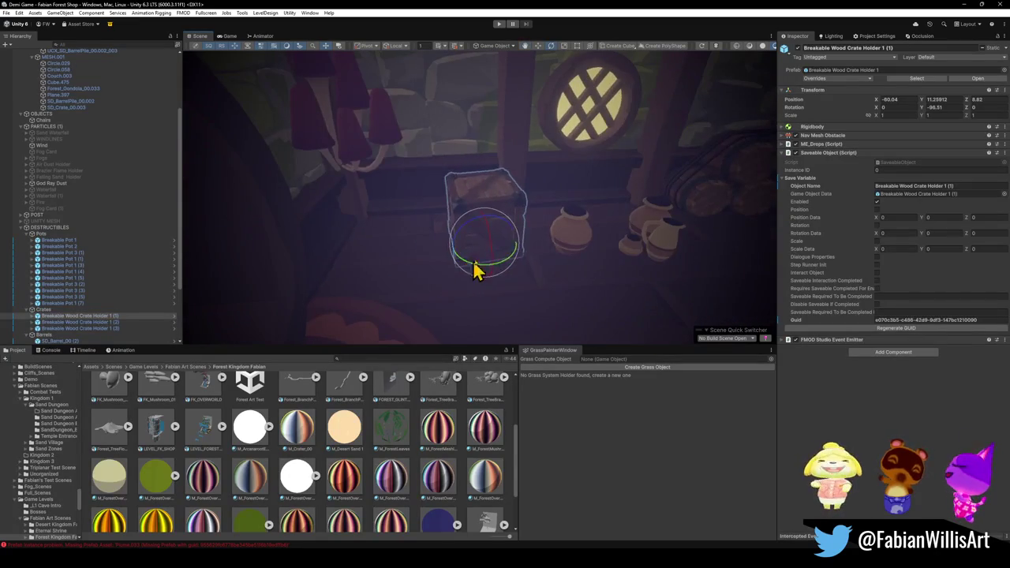
key("ctrl+d")
mouse_move(489, 253)
left_mouse_down()
mouse_move(401, 282)
mouse_move(496, 293)
mouse_move(456, 248)
mouse_move(656, 248)
mouse_move(424, 285)
left_mouse_up()
mouse_move(377, 322)
left_mouse_down()
mouse_move(609, 198)
mouse_move(604, 174)
left_mouse_up()
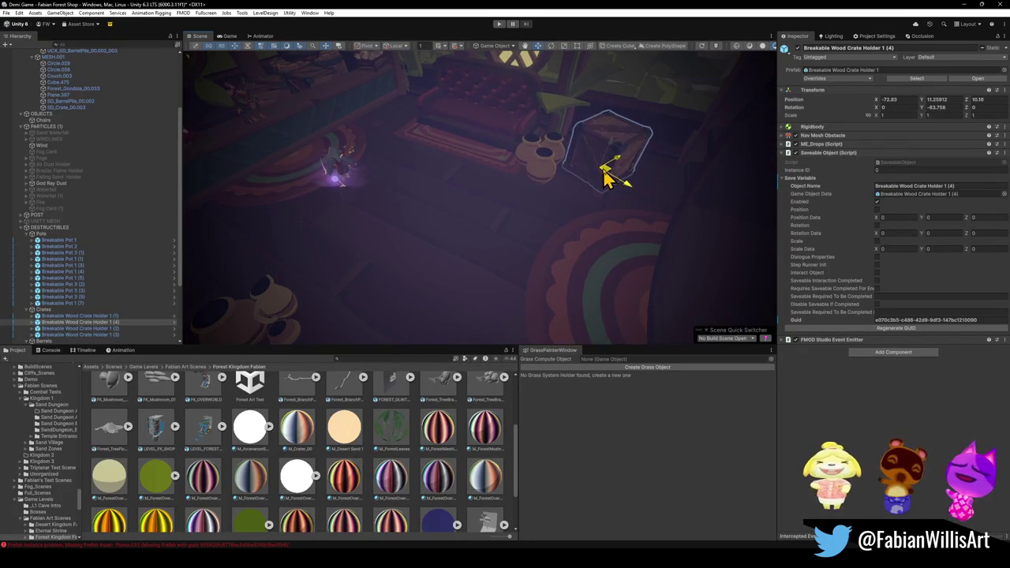
mouse_move(580, 209)
left_mouse_down()
mouse_move(571, 174)
mouse_move(520, 181)
left_mouse_up()
mouse_move(529, 215)
left_mouse_down()
mouse_move(503, 197)
mouse_move(513, 190)
mouse_move(504, 146)
left_mouse_up()
left_click(368, 457)
left_click_drag(517, 233, 501, 233)
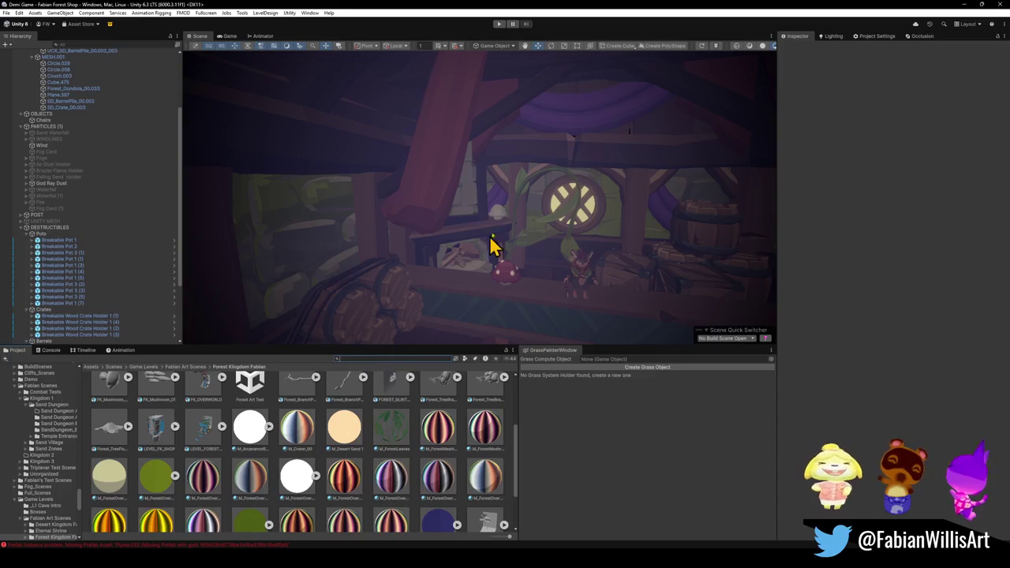
scroll(505, 222, "down", 5)
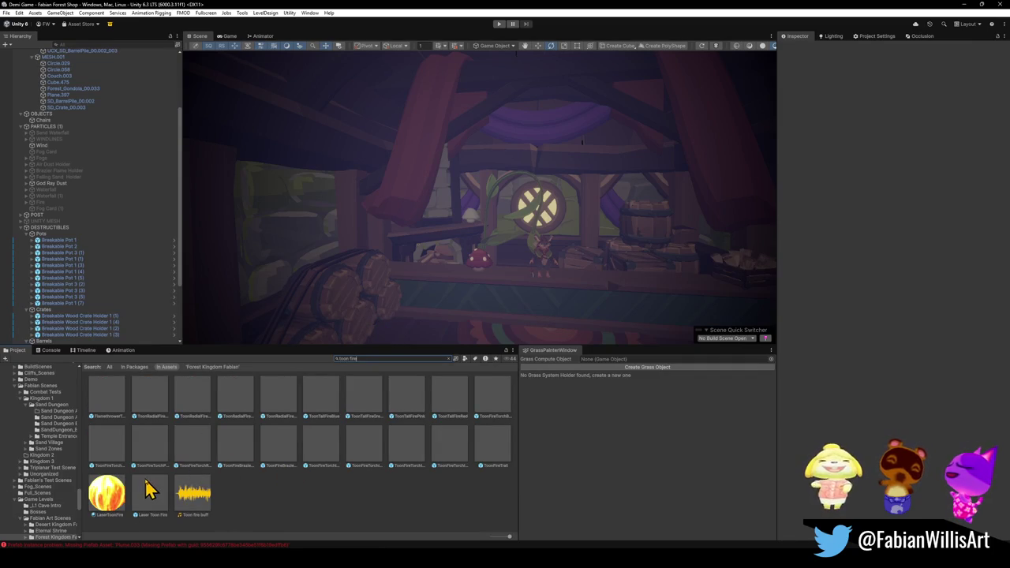
Step: Drag the ToonFireBrazier+Stencil prefab into the scene and lower it into the stone fireplace
mouse_move(155, 451)
left_mouse_down()
mouse_move(430, 267)
mouse_move(445, 268)
mouse_move(363, 399)
left_mouse_up()
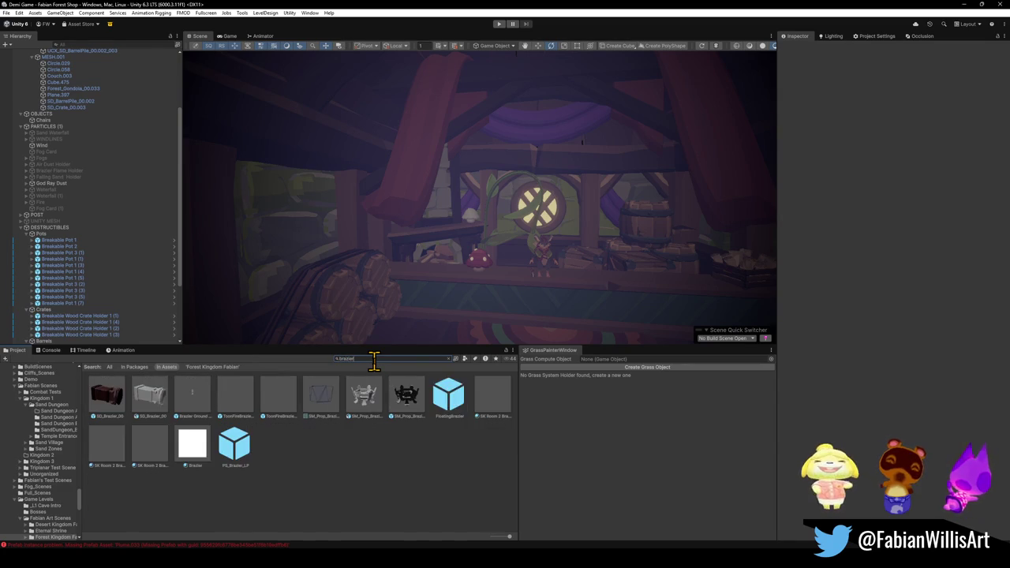
mouse_move(234, 419)
left_mouse_down()
mouse_move(442, 254)
mouse_move(441, 268)
mouse_move(474, 273)
mouse_move(454, 268)
mouse_move(514, 190)
mouse_move(514, 203)
mouse_move(514, 184)
mouse_move(422, 147)
left_mouse_up()
scroll(445, 201, "up", 2)
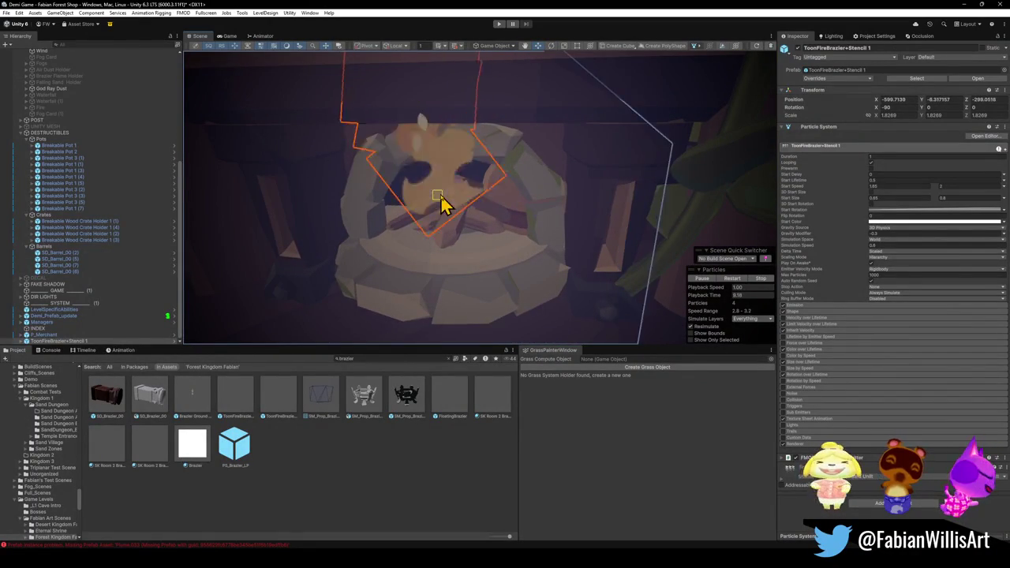
mouse_move(452, 197)
left_mouse_down()
mouse_move(467, 188)
mouse_move(463, 157)
mouse_move(466, 167)
left_mouse_up()
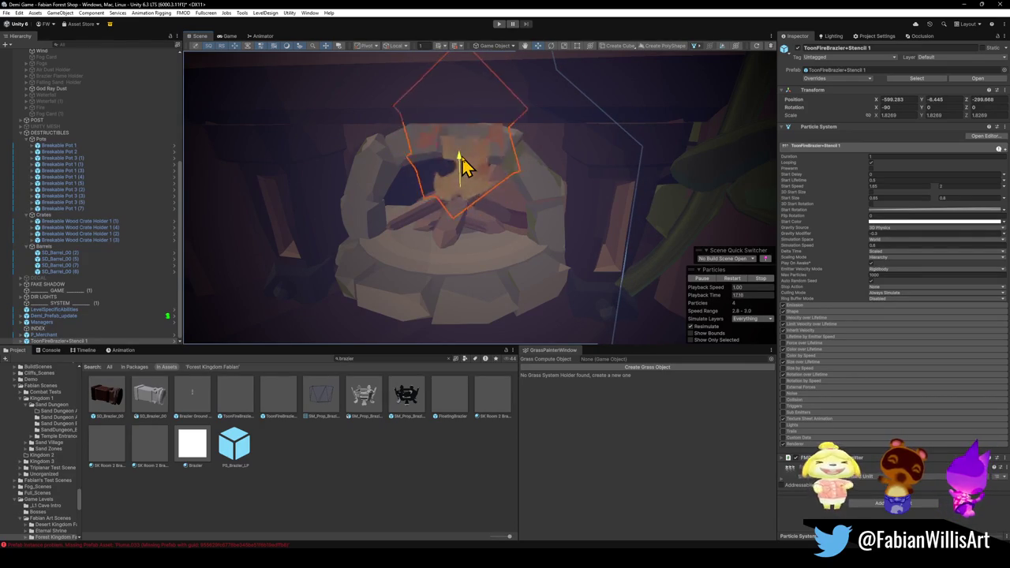
mouse_move(462, 157)
left_mouse_down()
mouse_move(463, 226)
mouse_move(466, 202)
mouse_move(451, 210)
mouse_move(462, 219)
mouse_move(491, 208)
mouse_move(490, 199)
mouse_move(496, 208)
mouse_move(484, 198)
mouse_move(443, 284)
mouse_move(530, 263)
mouse_move(535, 273)
mouse_move(525, 261)
mouse_move(553, 255)
mouse_move(536, 251)
left_mouse_up()
left_click(355, 490)
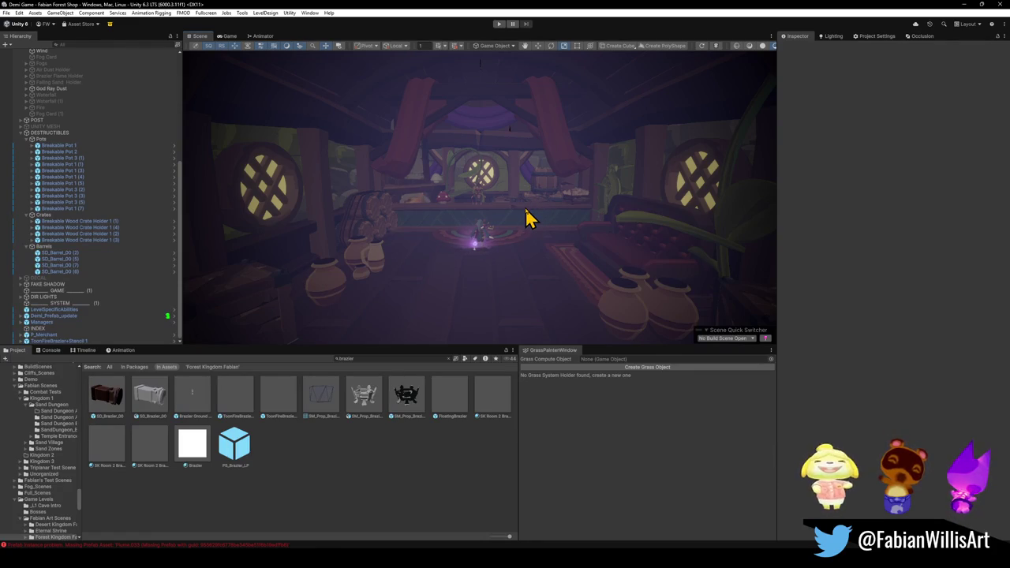
left_click(120, 172)
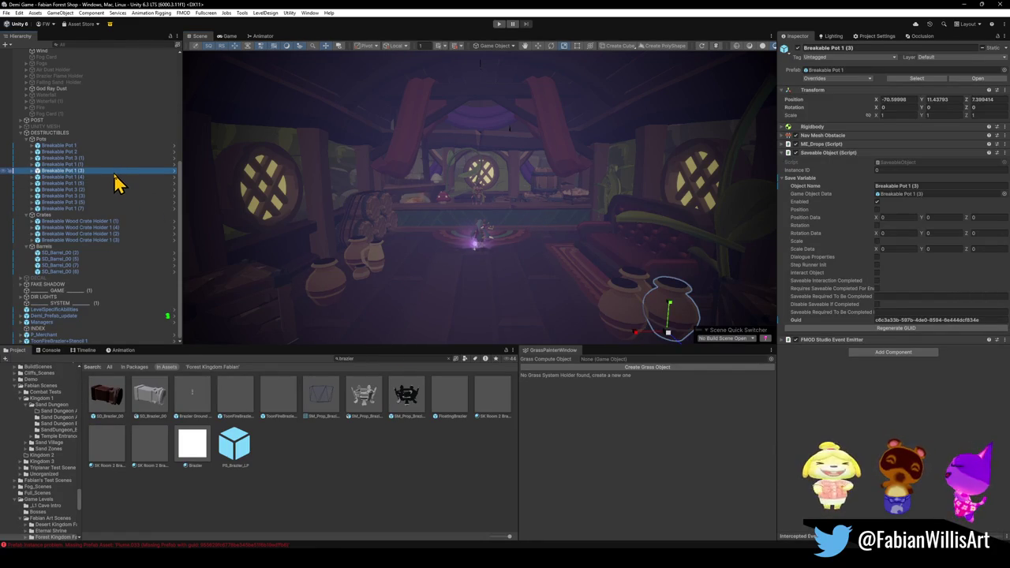
key("ctrl+a")
key("Left")
key("Right")
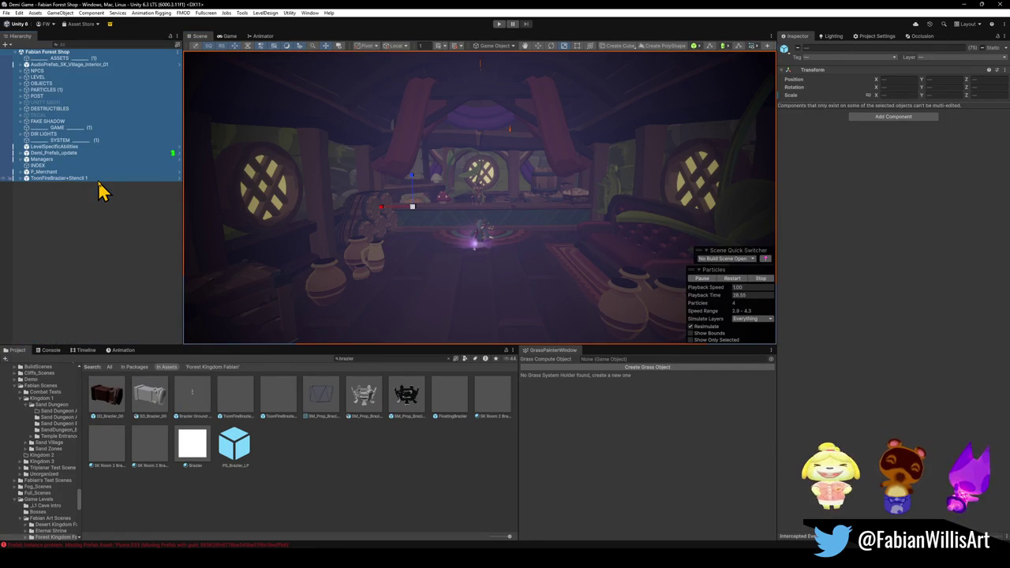
left_click(87, 275)
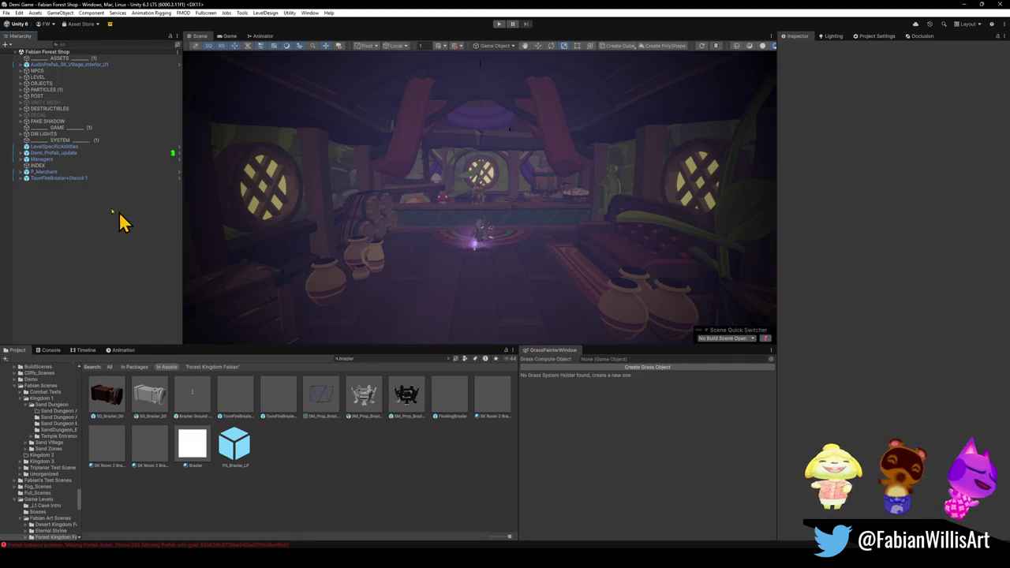
right_click(68, 210)
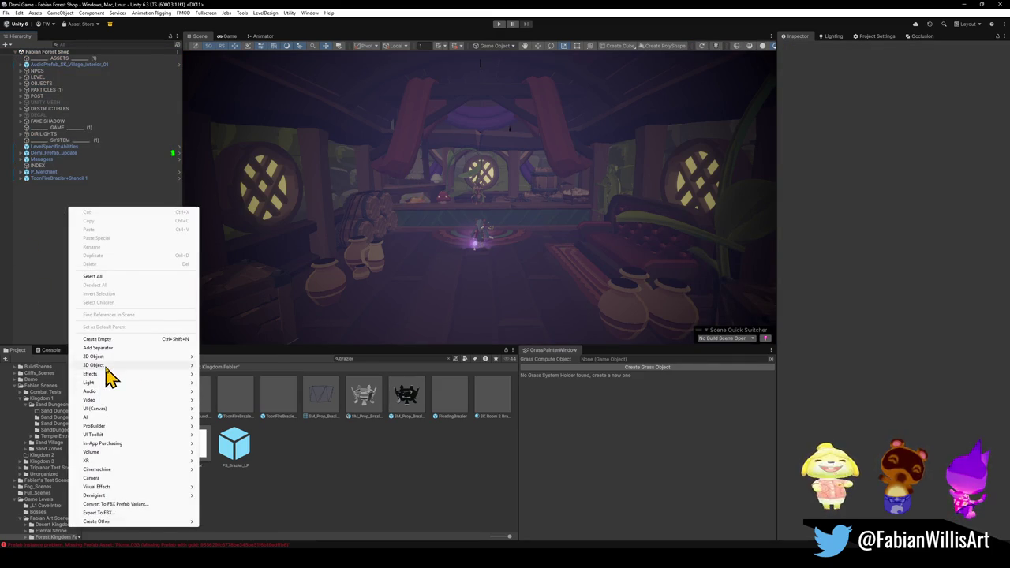
mouse_move(110, 365)
left_click(233, 366)
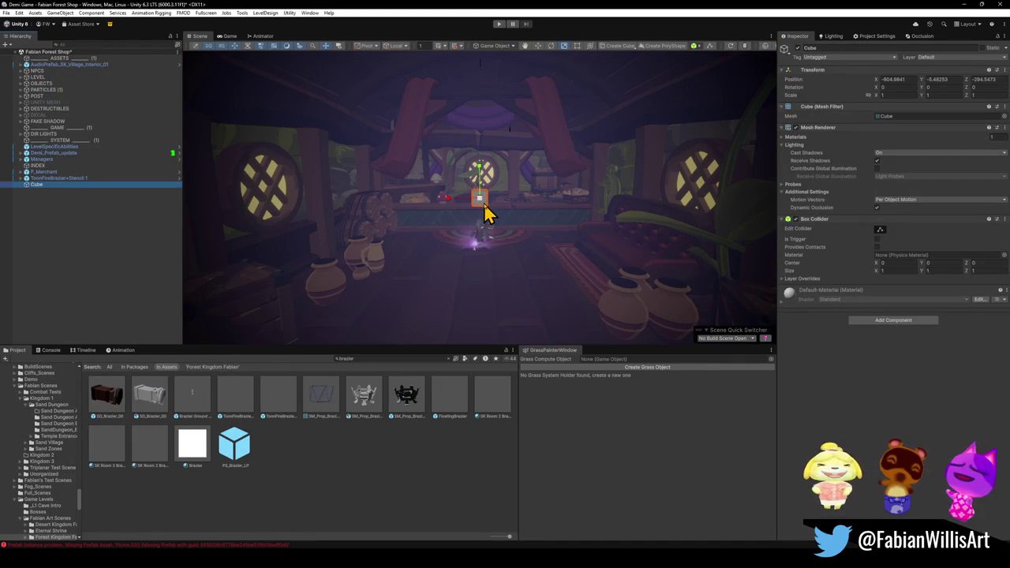
mouse_move(480, 207)
left_mouse_down()
mouse_move(476, 269)
mouse_move(605, 244)
mouse_move(892, 214)
left_mouse_up()
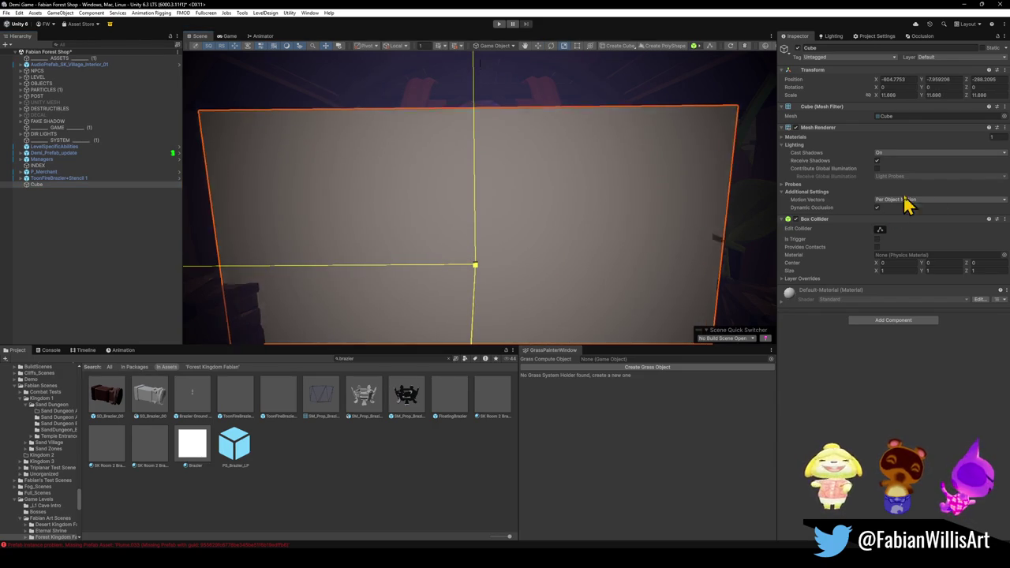
mouse_move(403, 224)
left_mouse_down()
mouse_move(622, 222)
mouse_move(598, 208)
mouse_move(588, 224)
left_mouse_up()
mouse_move(505, 255)
left_mouse_down()
mouse_move(492, 276)
mouse_move(455, 294)
mouse_move(440, 255)
mouse_move(444, 240)
mouse_move(497, 219)
left_mouse_up()
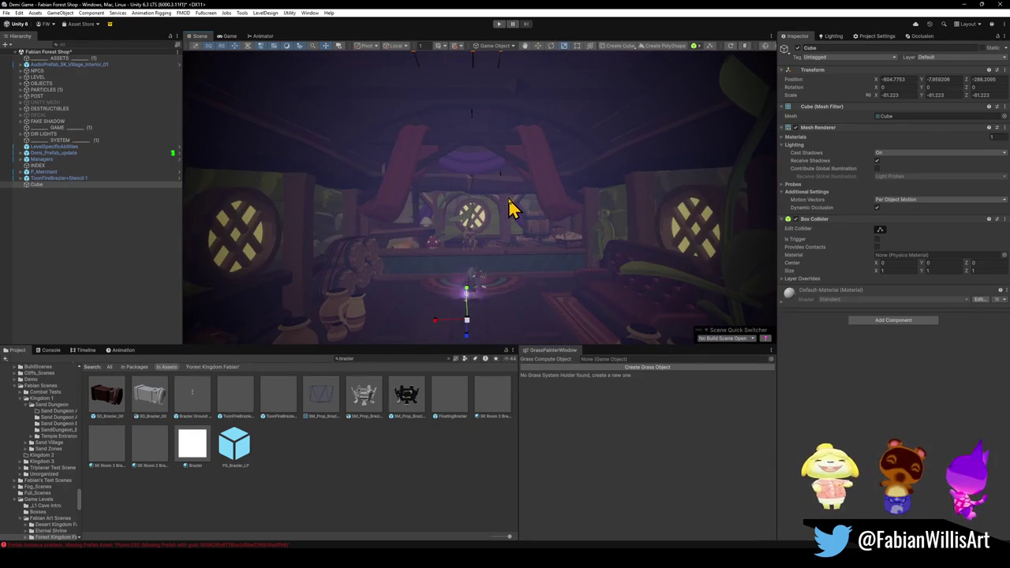
key("Delete")
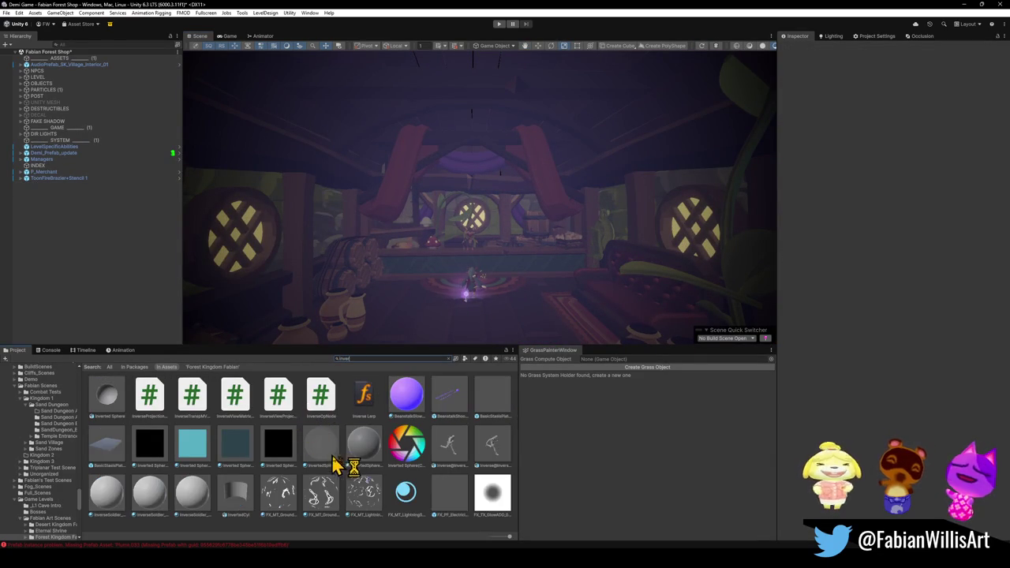
Step: Place the Inverted Sphere asset into the shop scene and frame the barrel pile
mouse_move(111, 399)
left_mouse_down()
mouse_move(435, 334)
mouse_move(458, 338)
mouse_move(473, 298)
mouse_move(528, 267)
left_mouse_up()
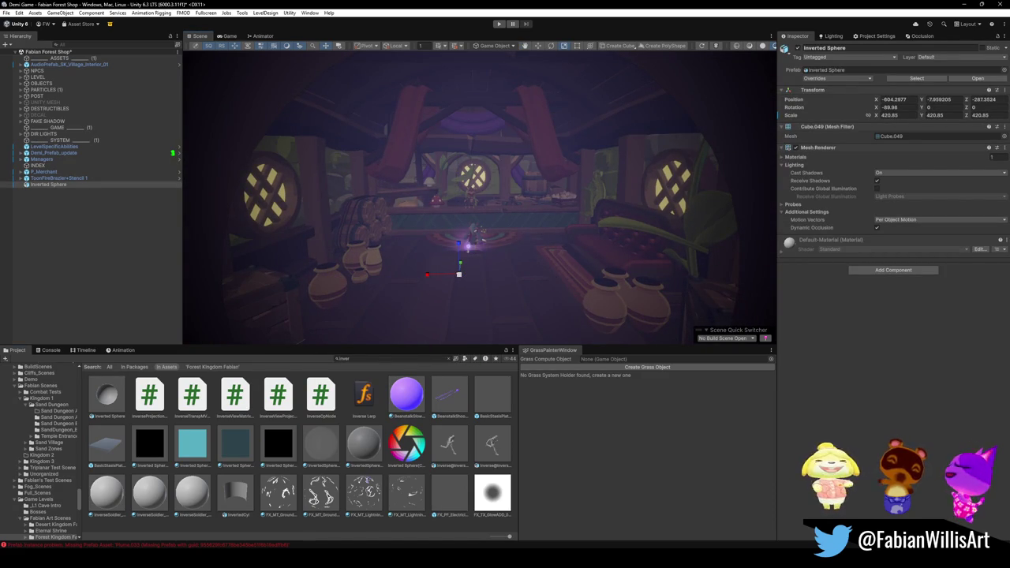
left_click_drag(433, 235, 421, 238)
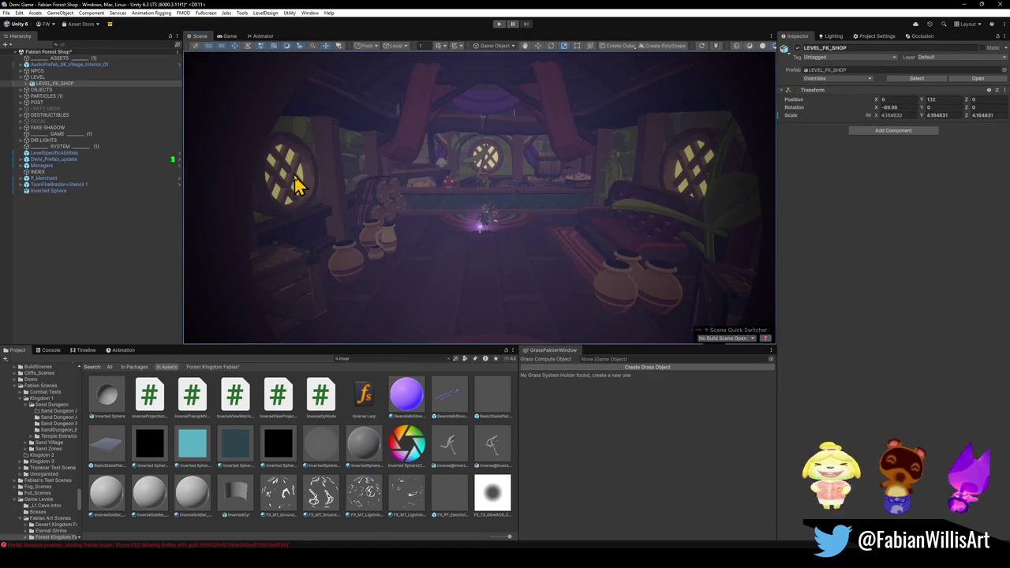
left_click(289, 185)
key("f")
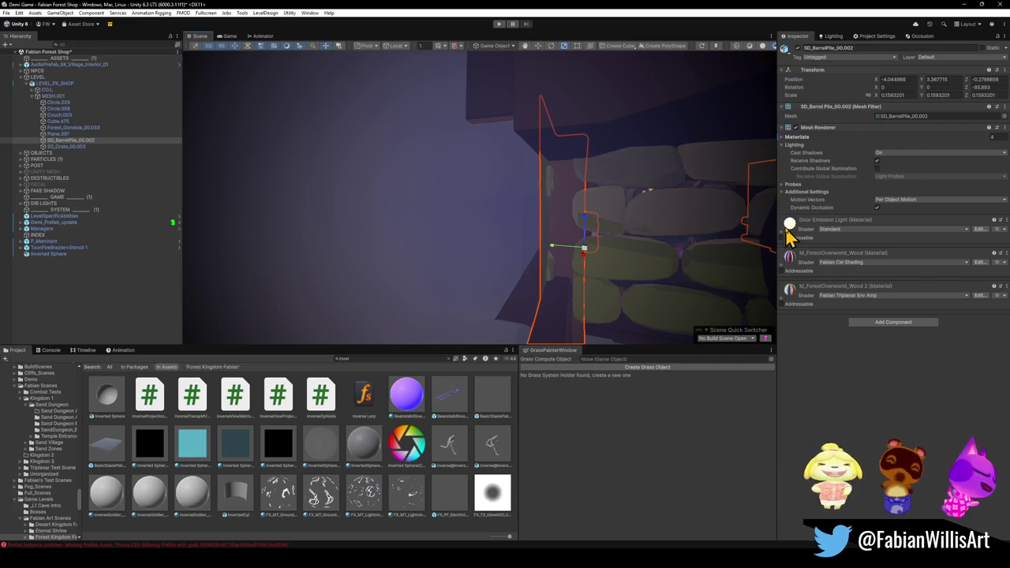
key("alt")
mouse_move(516, 264)
left_mouse_down()
mouse_move(534, 260)
mouse_move(456, 260)
mouse_move(399, 276)
mouse_move(471, 282)
mouse_move(462, 284)
mouse_move(498, 262)
mouse_move(500, 234)
mouse_move(494, 253)
left_mouse_up()
Step: Select the Inverted Sphere and view the shop counter under its dark purple tint
left_click(393, 280)
scroll(493, 245, "up", 10)
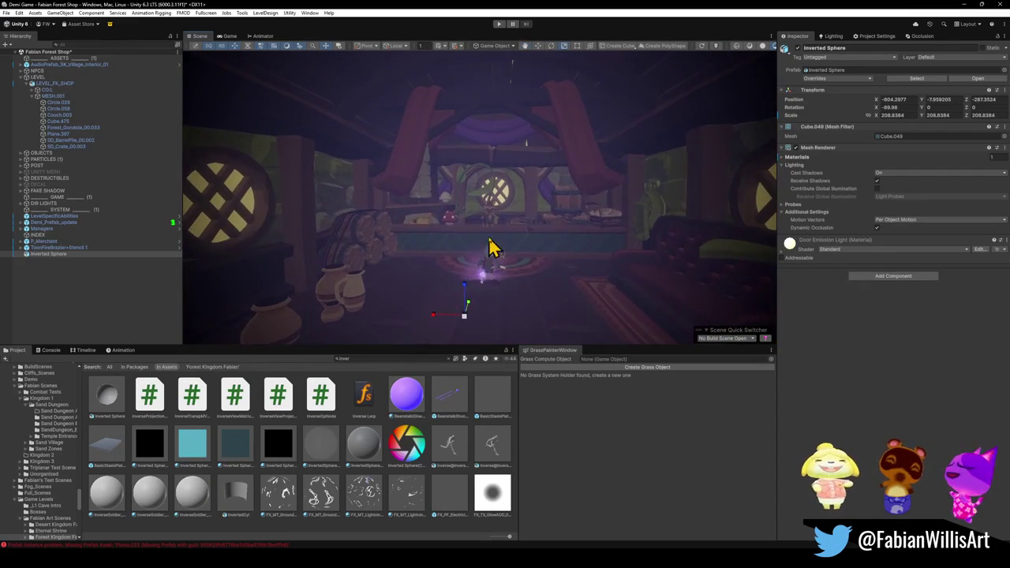
left_click_drag(466, 194, 483, 168)
mouse_move(576, 236)
left_mouse_down()
mouse_move(489, 225)
mouse_move(582, 252)
left_mouse_up()
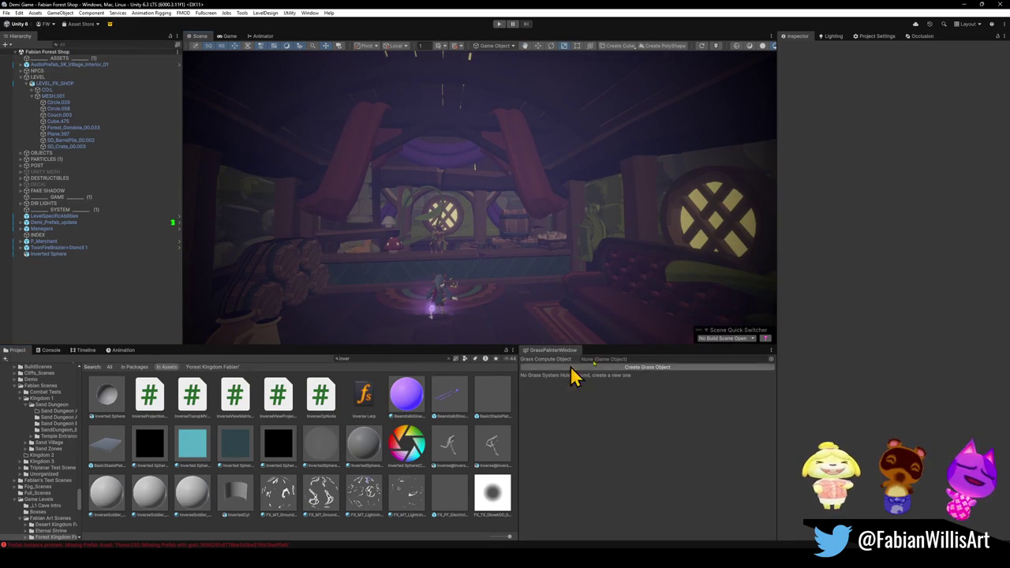
Step: Switch to the 13_FK_Village scene from the game scene list and select the project search text
left_click(754, 339)
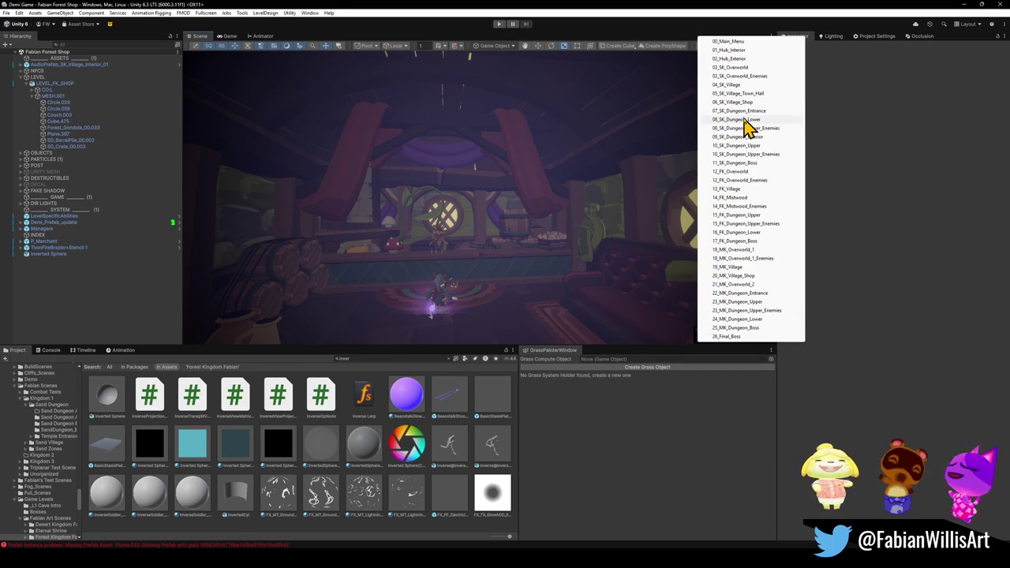
left_click(751, 190)
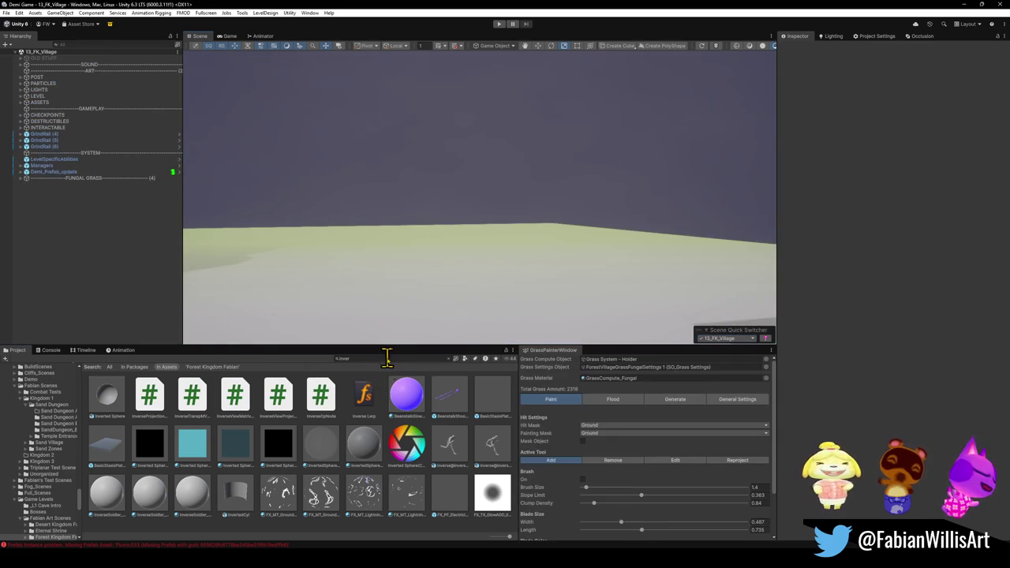
left_click(387, 358)
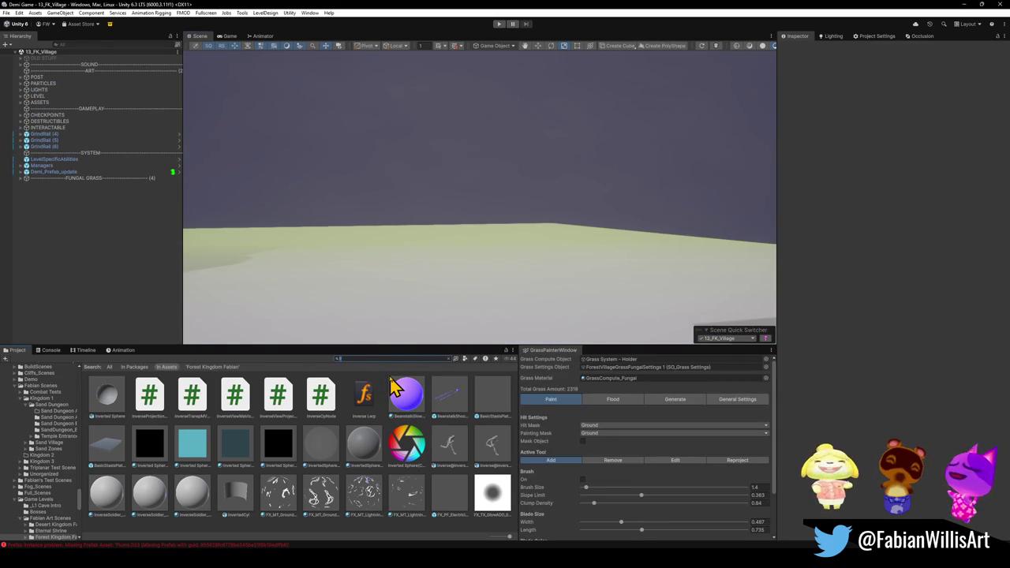
Step: Search for 'fabian forest sh' and drag the Fabian Forest Shop scene into the Hierarchy additively
type("st s")
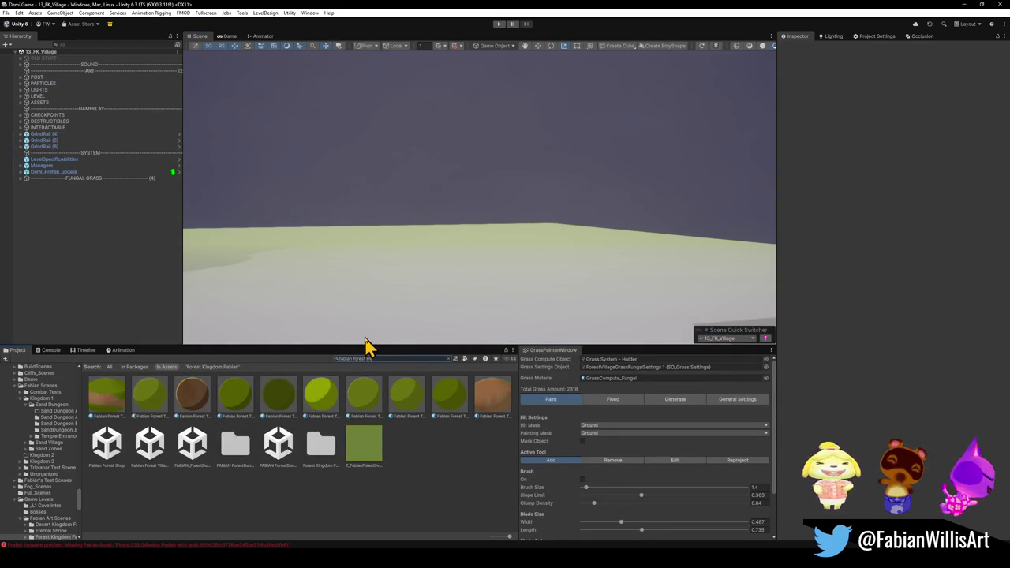
type("h")
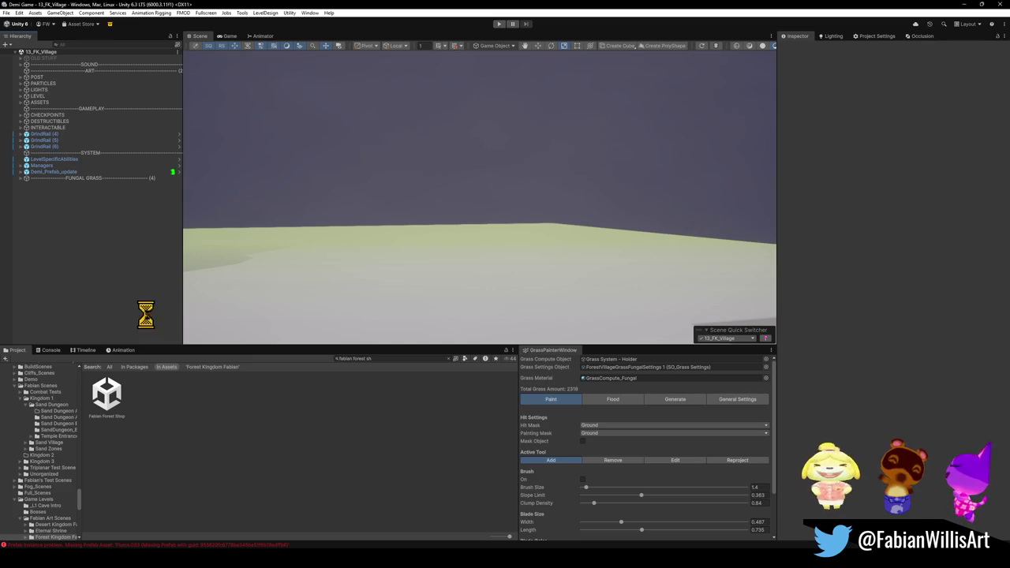
mouse_move(426, 331)
left_mouse_down()
mouse_move(450, 282)
mouse_move(461, 287)
left_mouse_up()
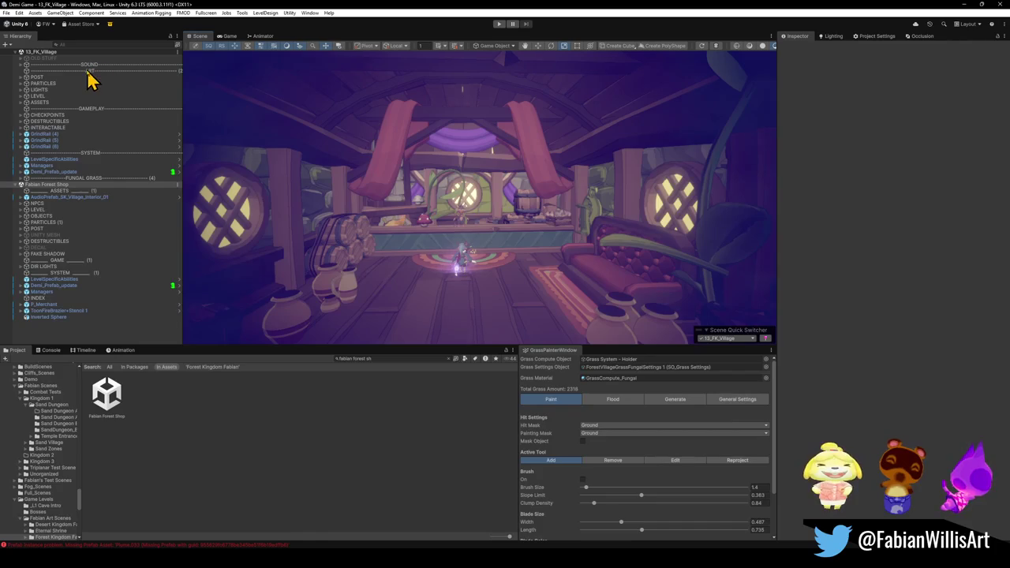
left_click(33, 70)
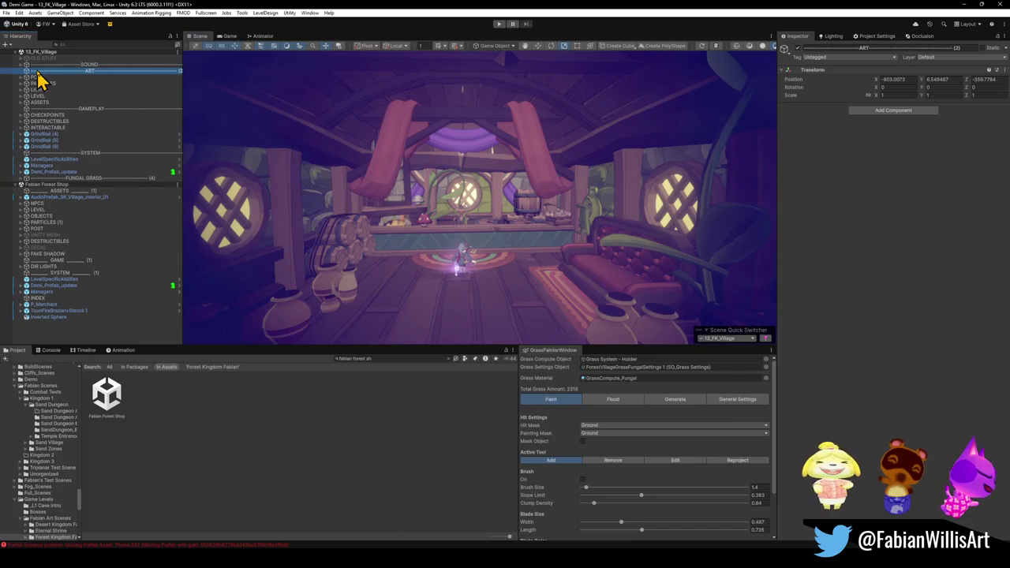
Step: Copy the ART, GAMEPLAY, SYSTEM and SOUND separators into the Fabian Forest Shop scene
left_click(97, 108, "ctrl")
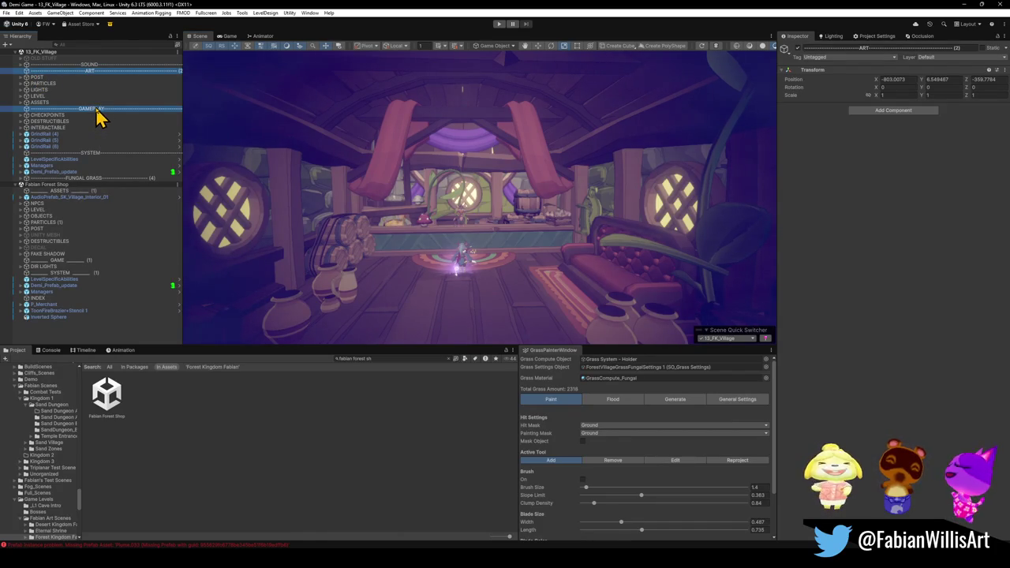
left_click(97, 153, "ctrl")
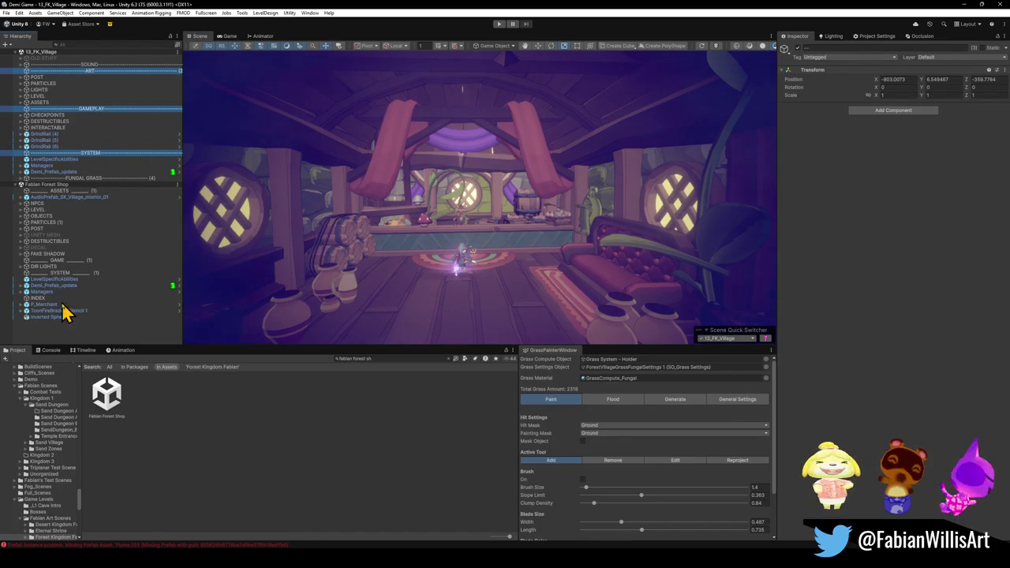
left_click(69, 332)
key("ctrl+v")
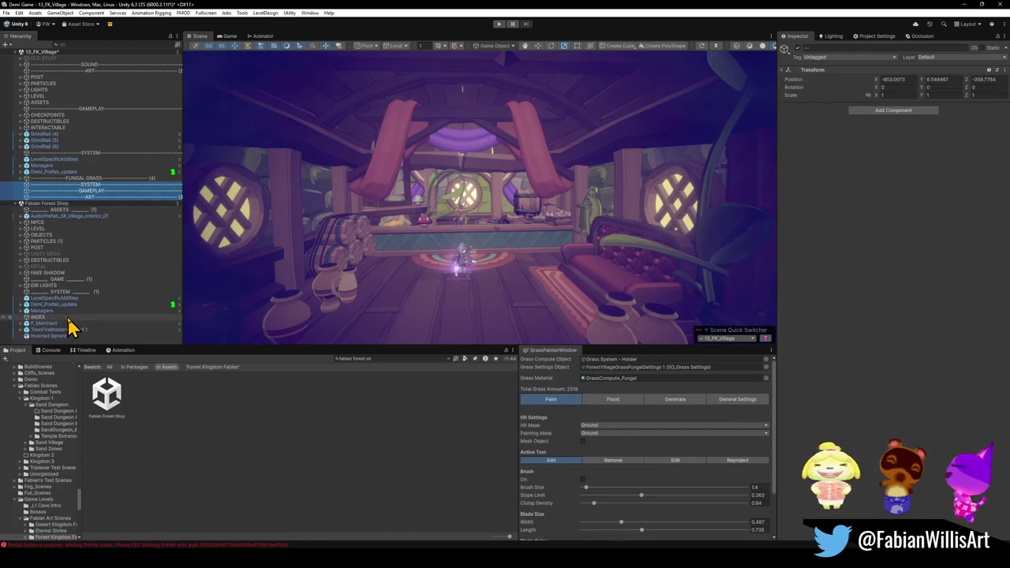
mouse_move(95, 195)
left_mouse_down()
mouse_move(82, 218)
mouse_move(70, 207)
left_mouse_up()
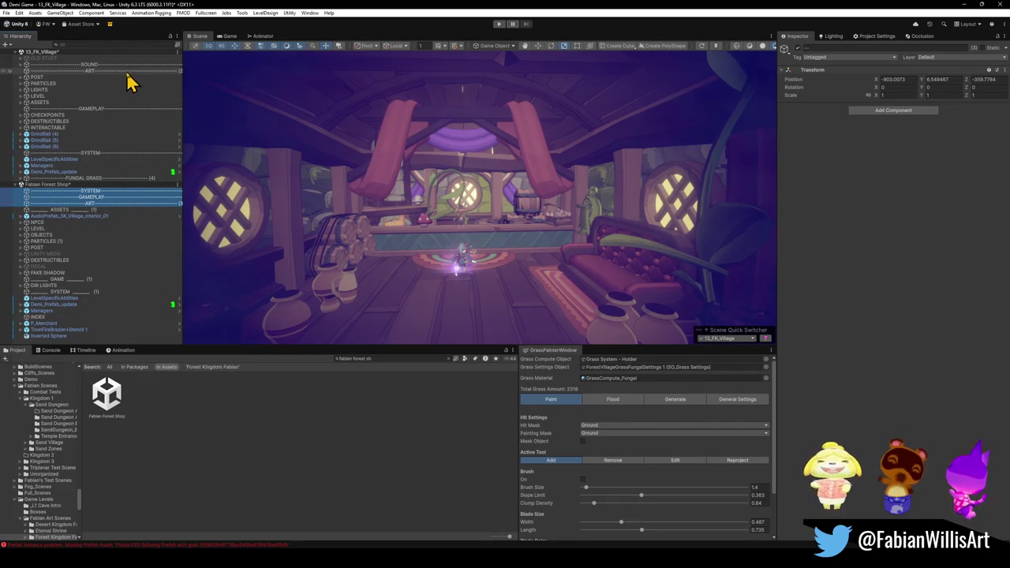
left_click(102, 65)
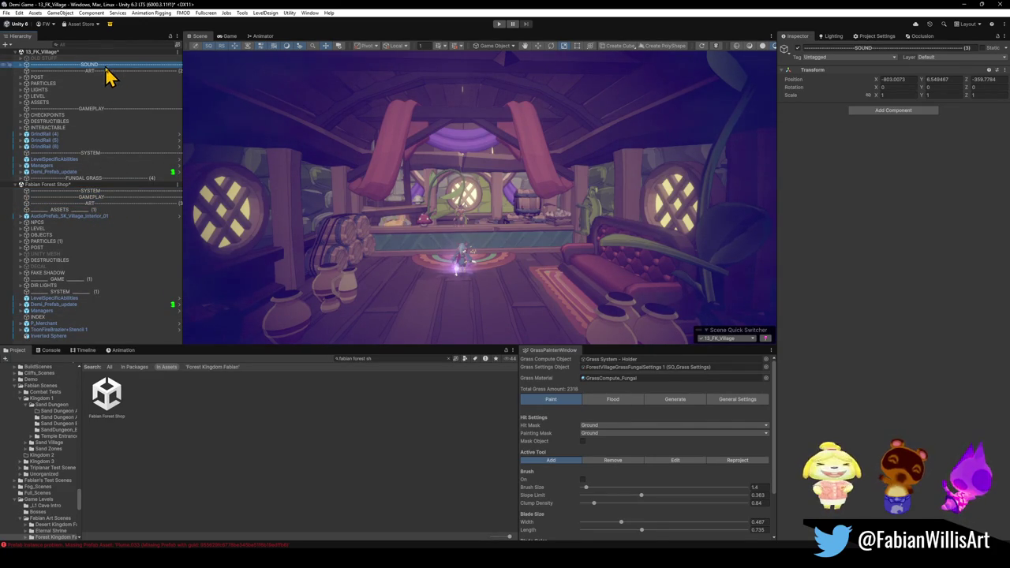
left_click(93, 192)
key("ctrl+v")
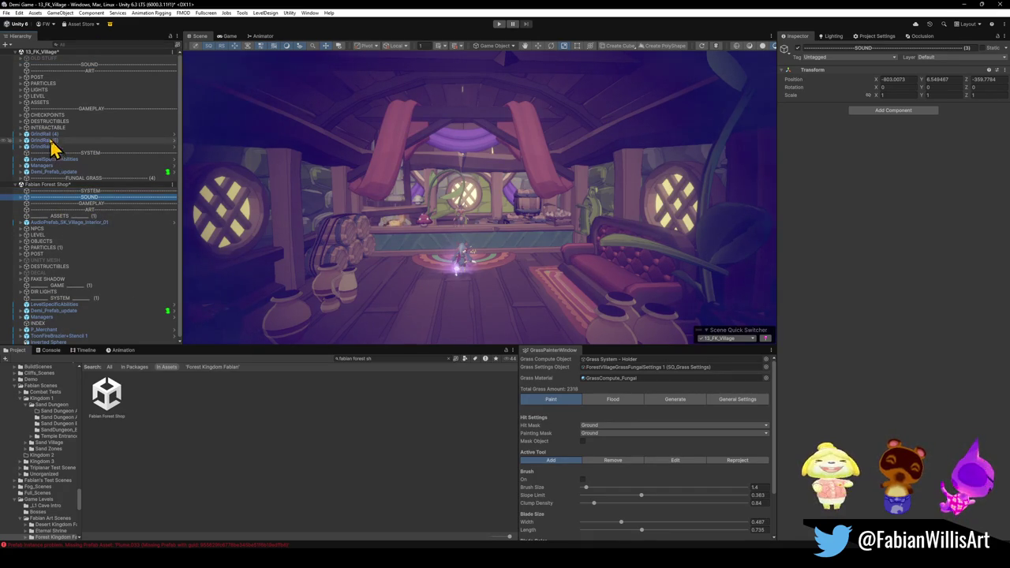
Step: Inspect the contents of the village's ASSETS and PARTICLES groups
left_click(21, 103)
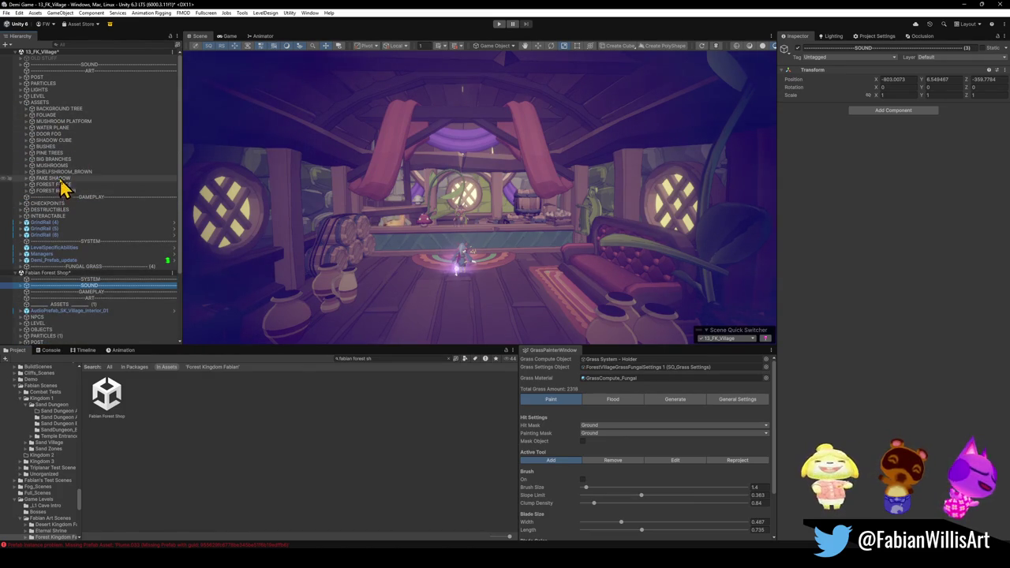
left_click(59, 154)
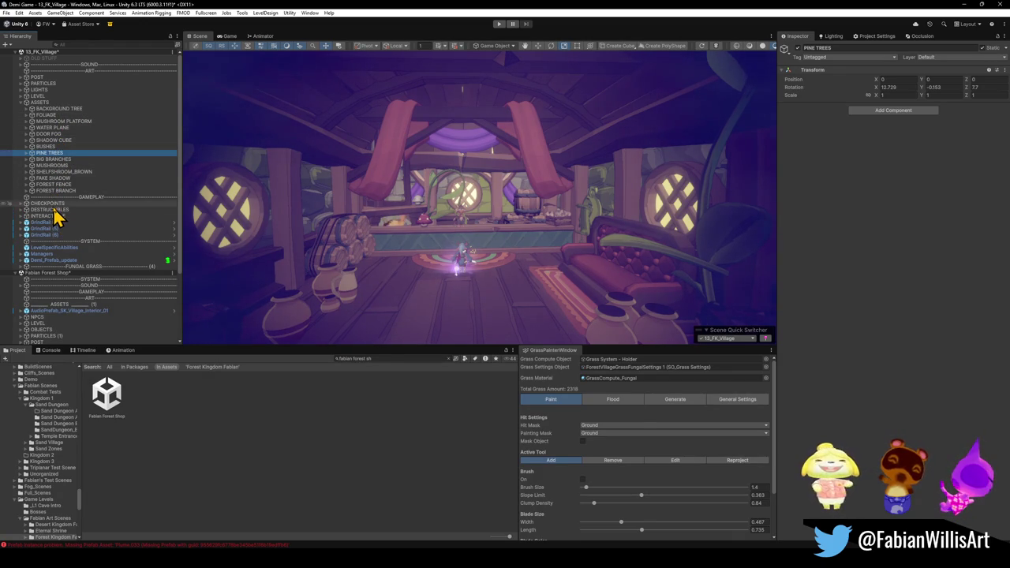
left_click(24, 103)
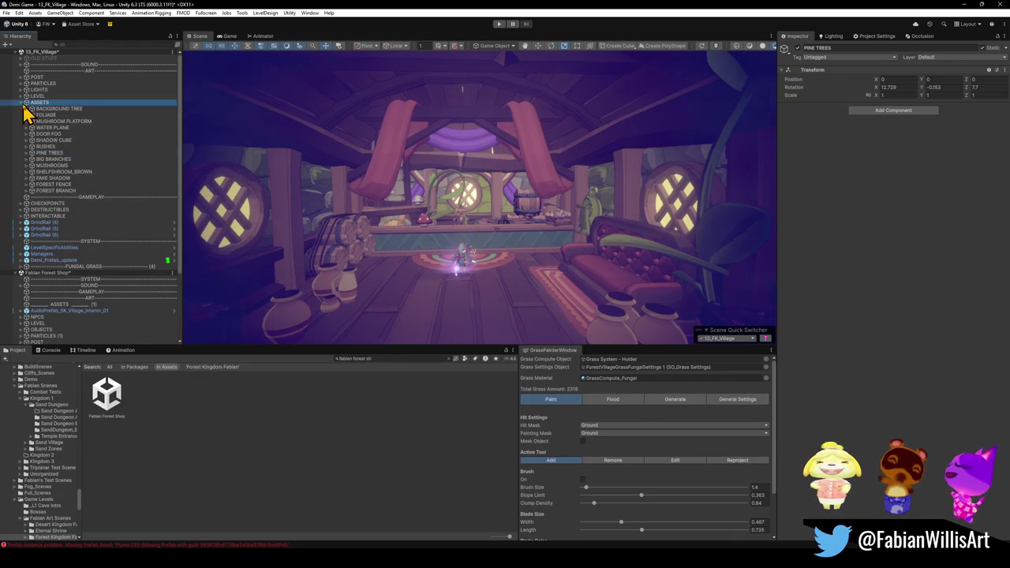
left_click(21, 104)
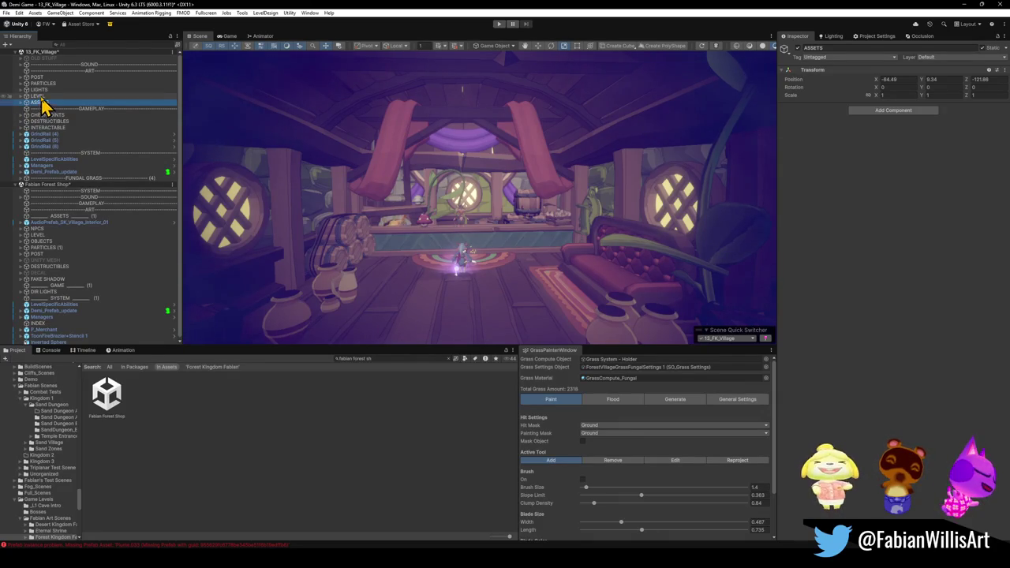
left_click(25, 84)
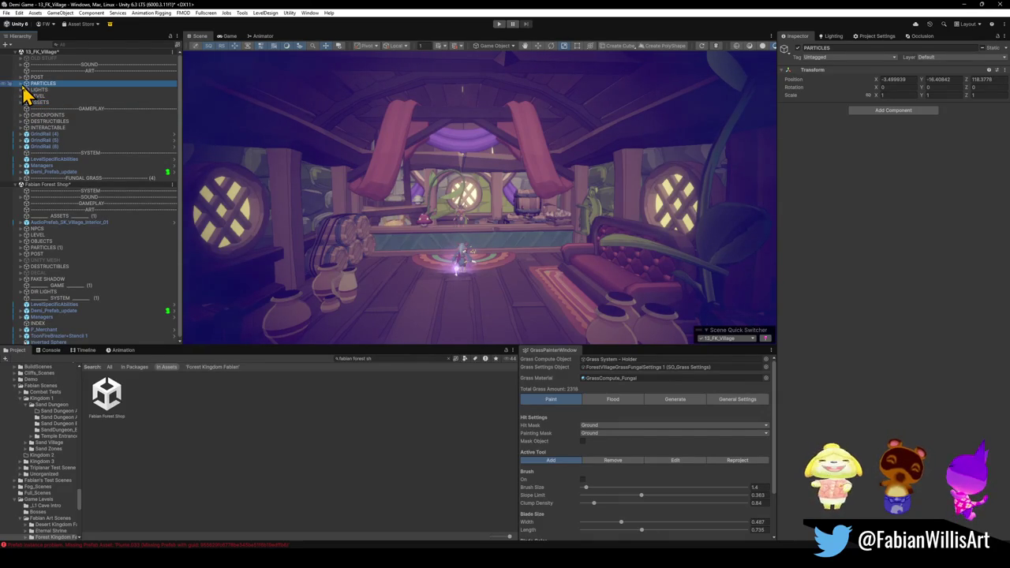
left_click(22, 84)
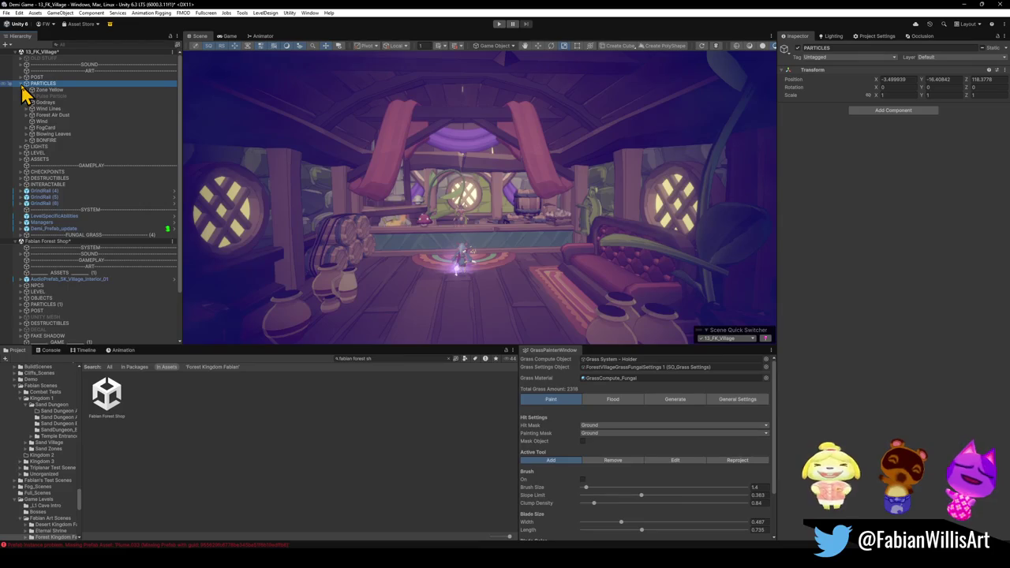
left_click(21, 85)
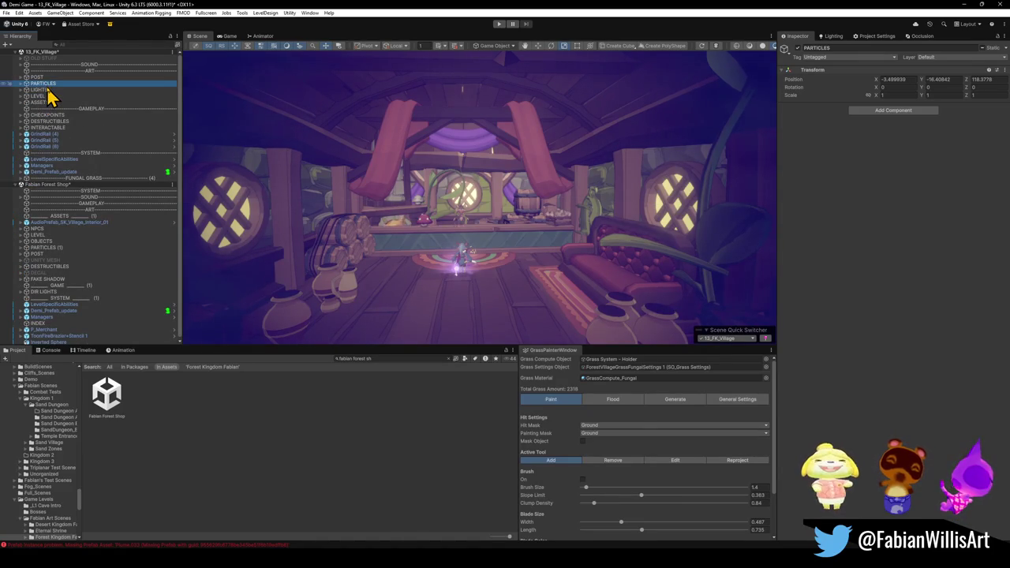
Step: Duplicate the POST and PARTICLES groups and move the copies under the shop's ART
left_click(37, 76, "ctrl")
key("ctrl+d")
mouse_move(40, 89)
left_mouse_down()
mouse_move(90, 214)
mouse_move(82, 221)
left_mouse_up()
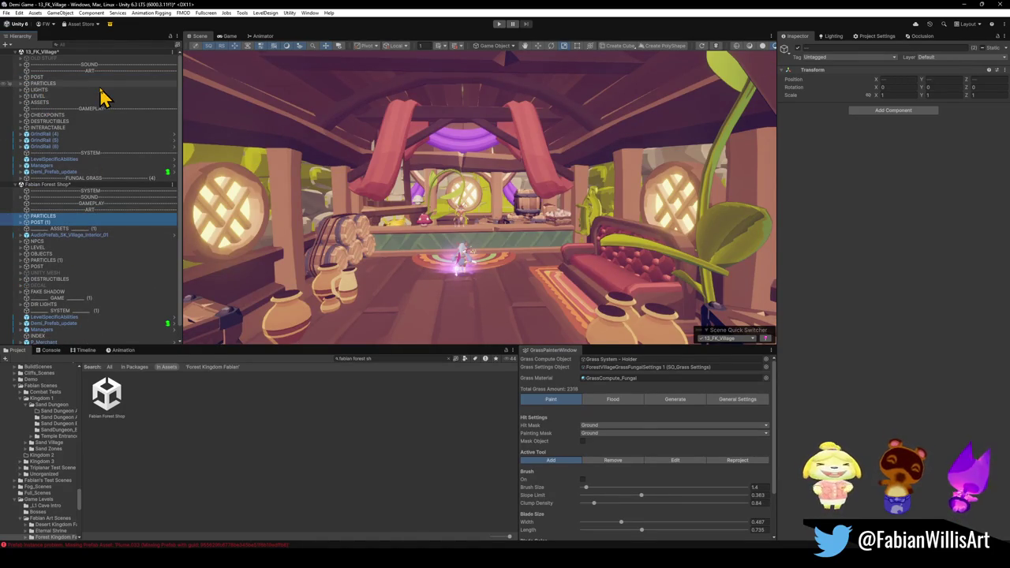
mouse_move(605, 226)
left_mouse_down()
mouse_move(582, 214)
mouse_move(592, 217)
left_mouse_up()
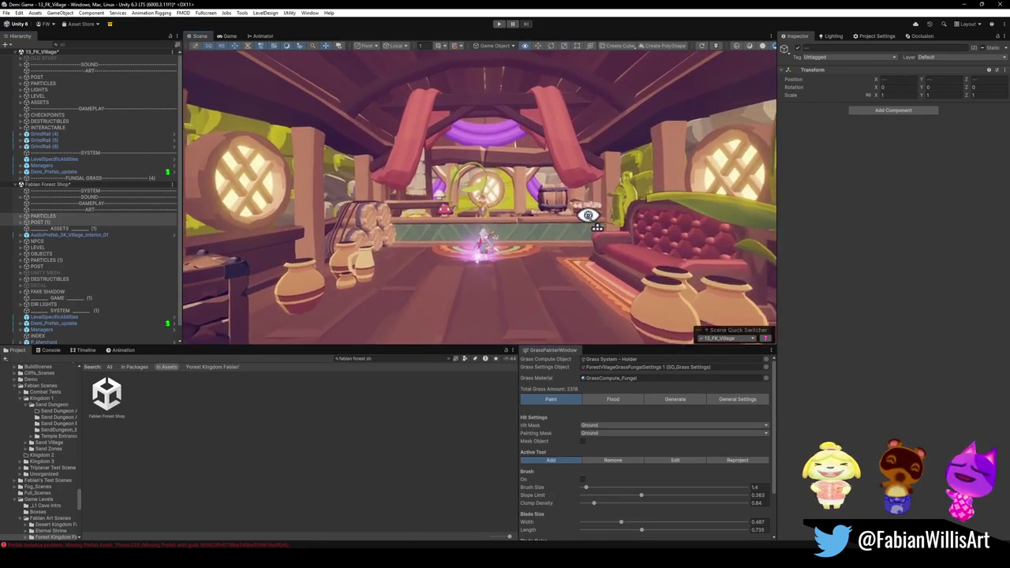
right_click(60, 54)
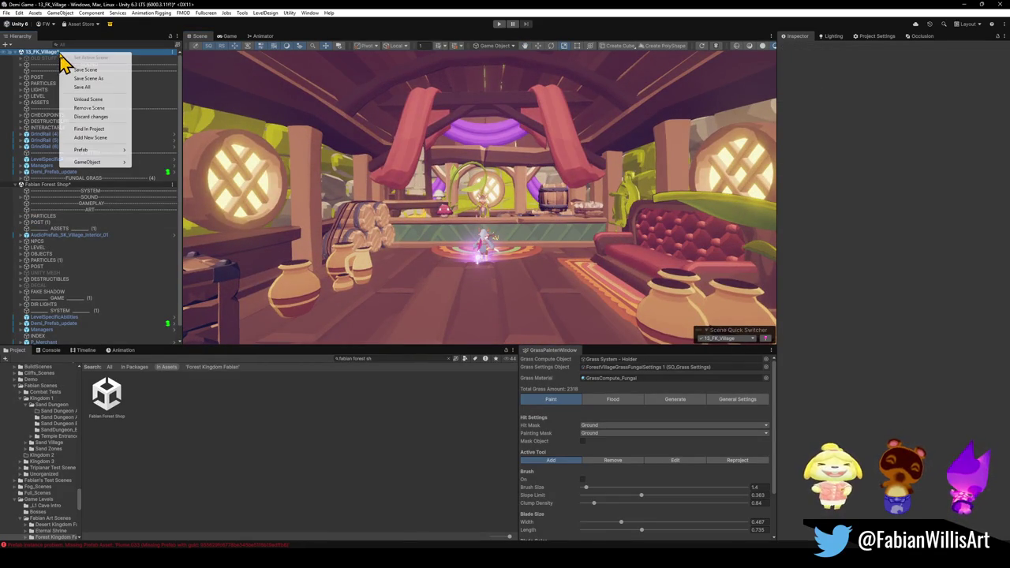
Step: Unload 13_FK_Village, then delete the ASSETS (1) divider and the village audio prefab
left_click(101, 100)
left_click(516, 294)
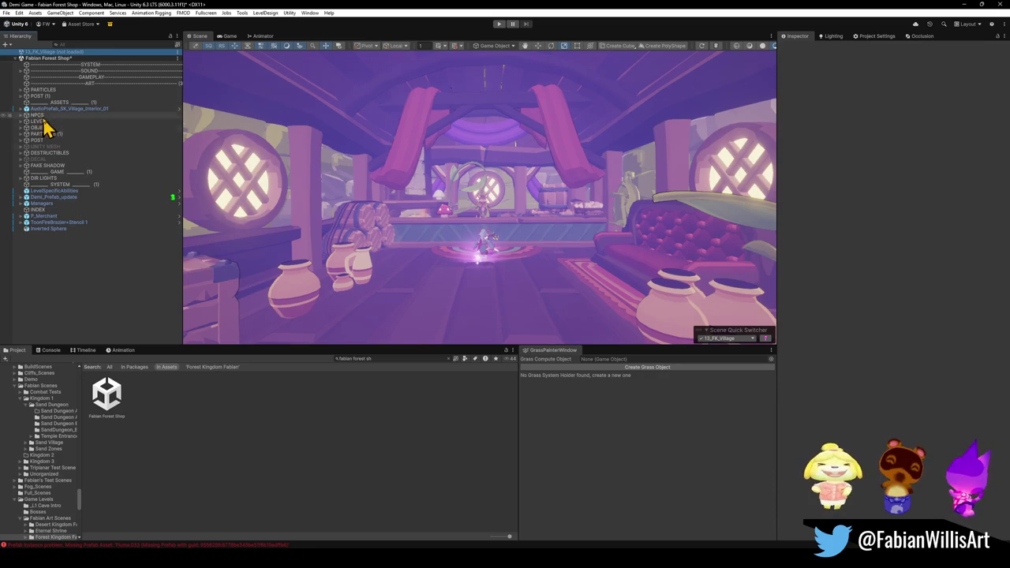
left_click(38, 96)
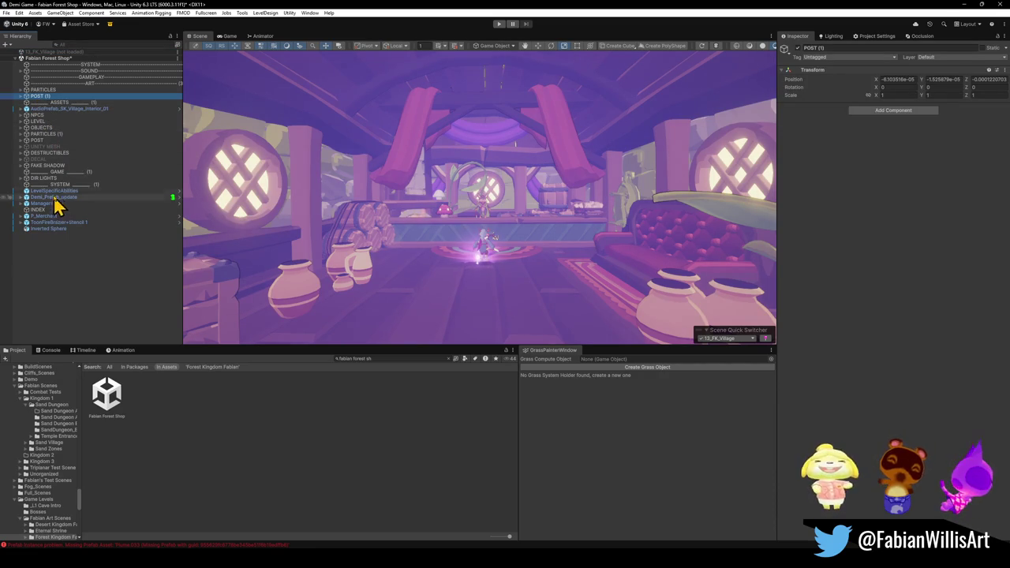
left_click(31, 102)
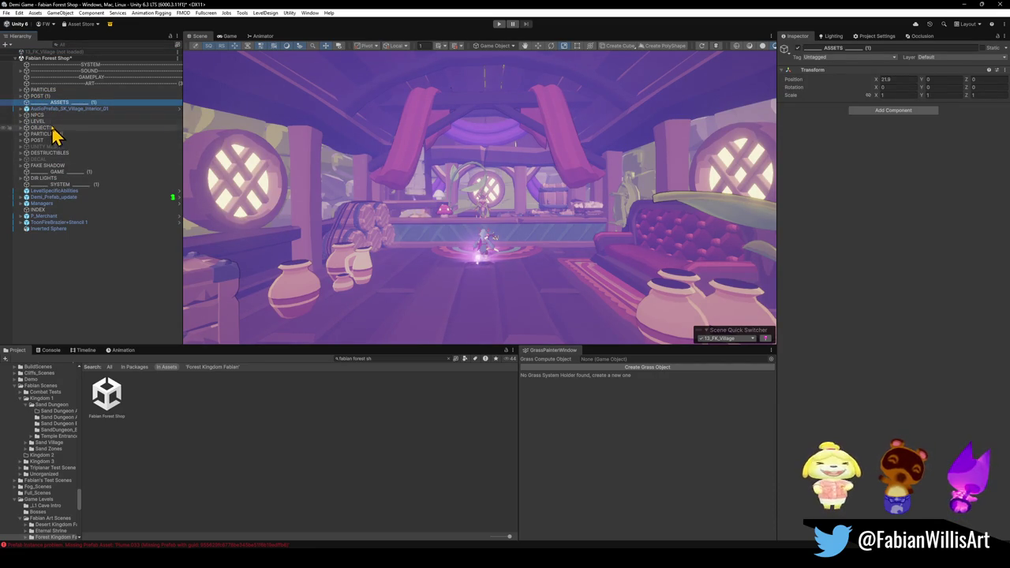
key("Delete")
left_click(62, 104)
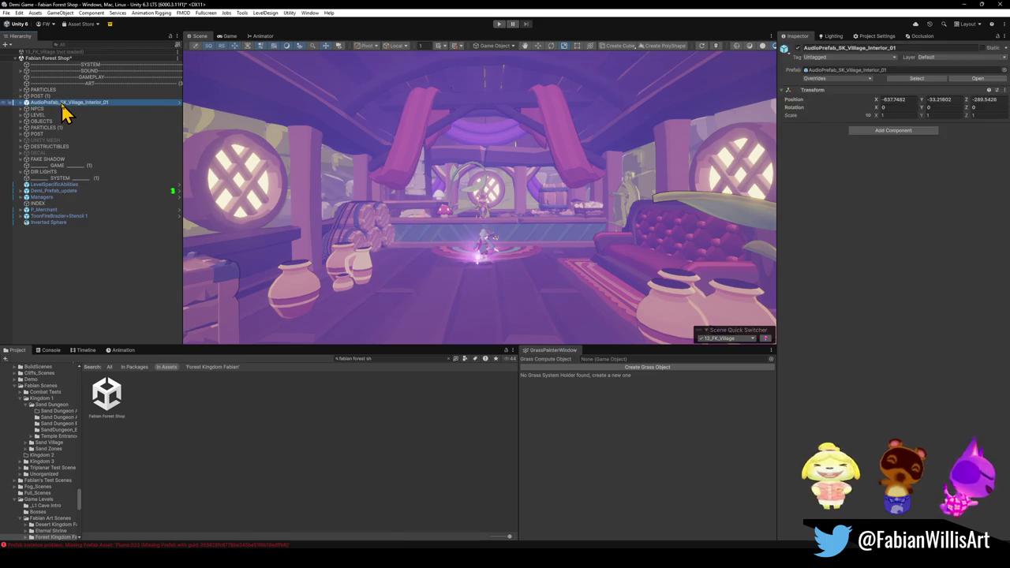
key("Delete")
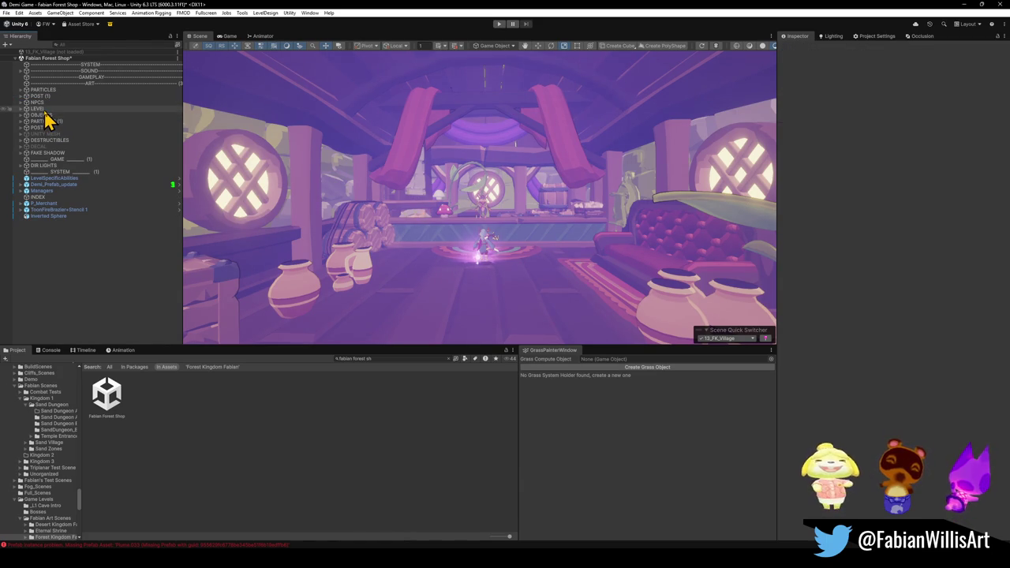
Step: Remove the DECAL group and delete UNITY MESH with its cube children
left_click(45, 111)
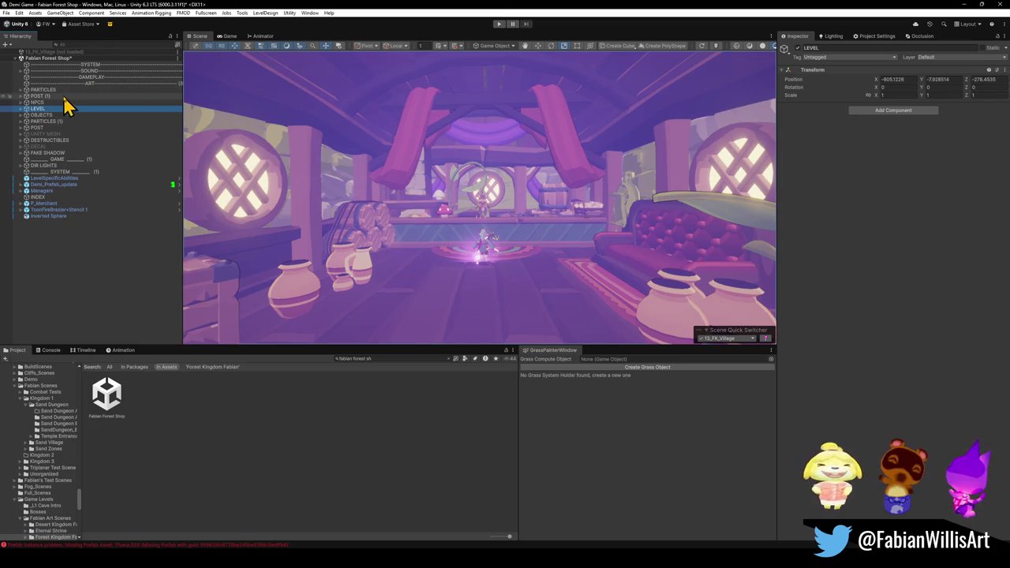
left_click(36, 147)
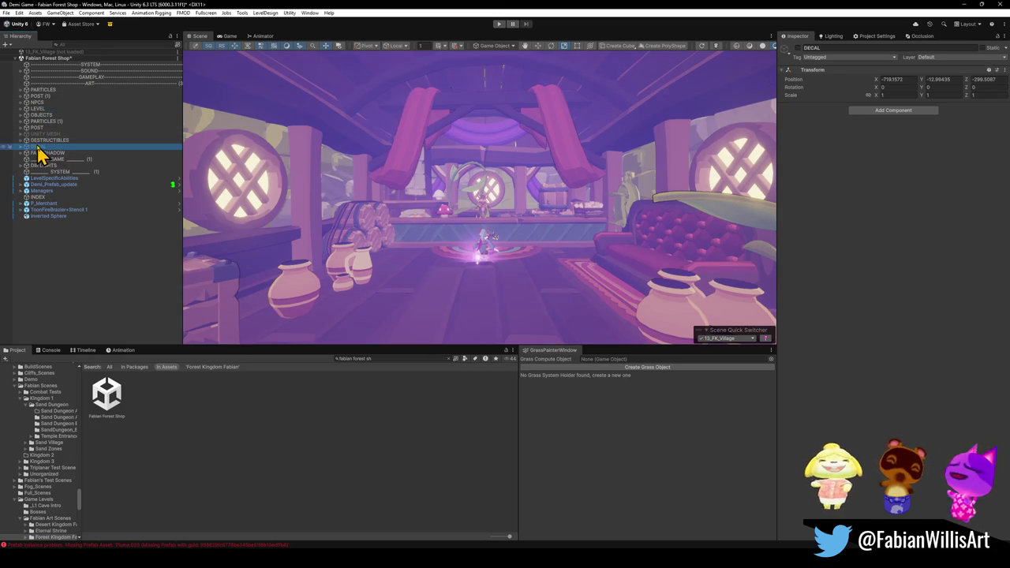
left_click_drag(38, 154, 51, 137)
left_click(50, 136)
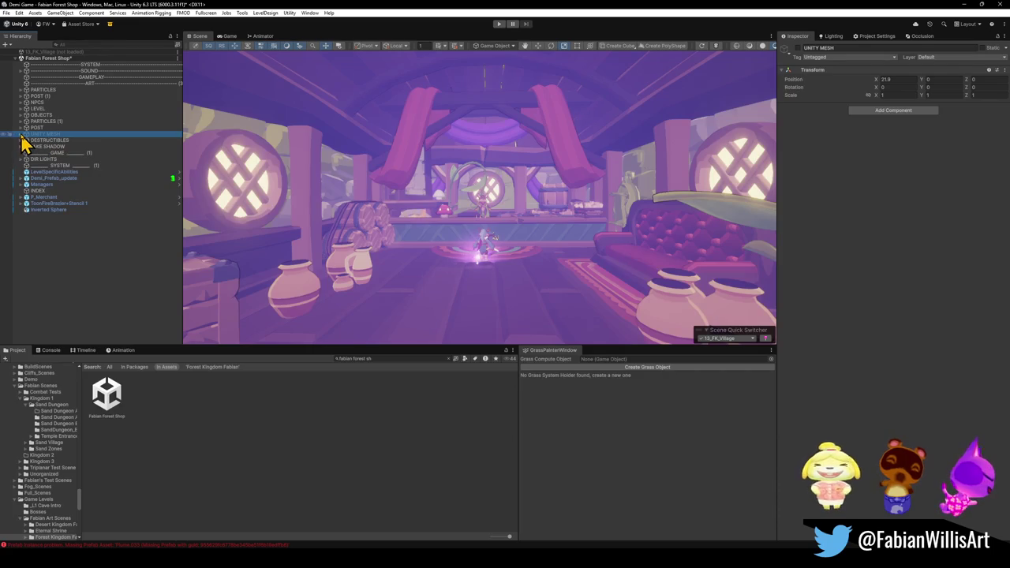
left_click(21, 135)
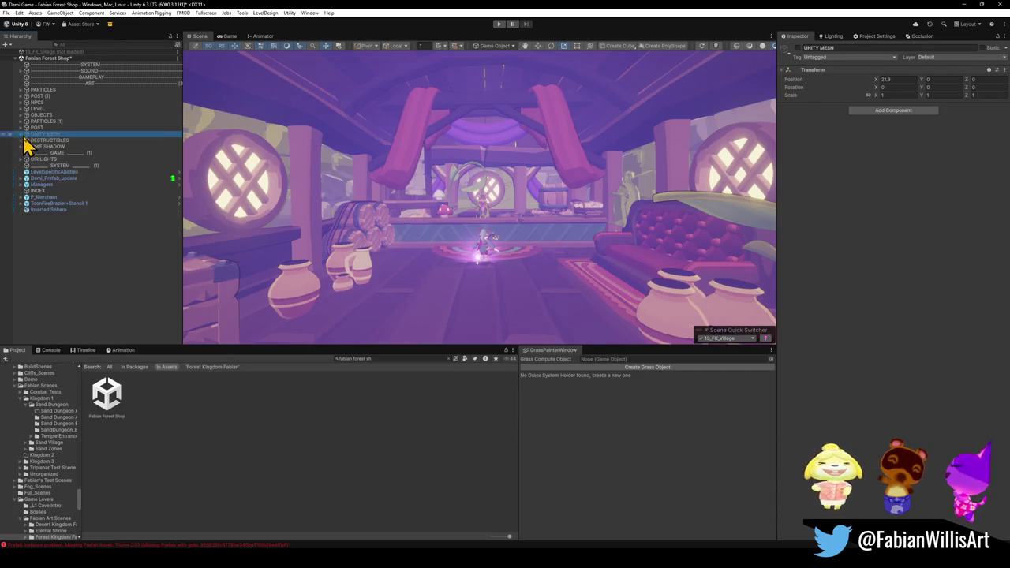
key("Delete")
Step: Restore the accidentally deleted FAKE SHADOW group and delete the GAME divider
left_click(35, 140)
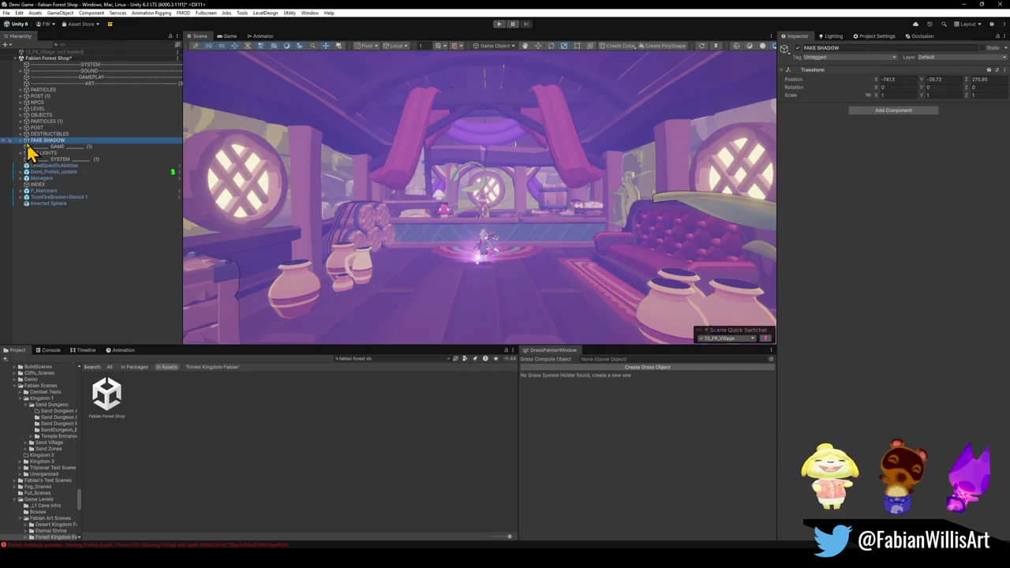
key("Delete")
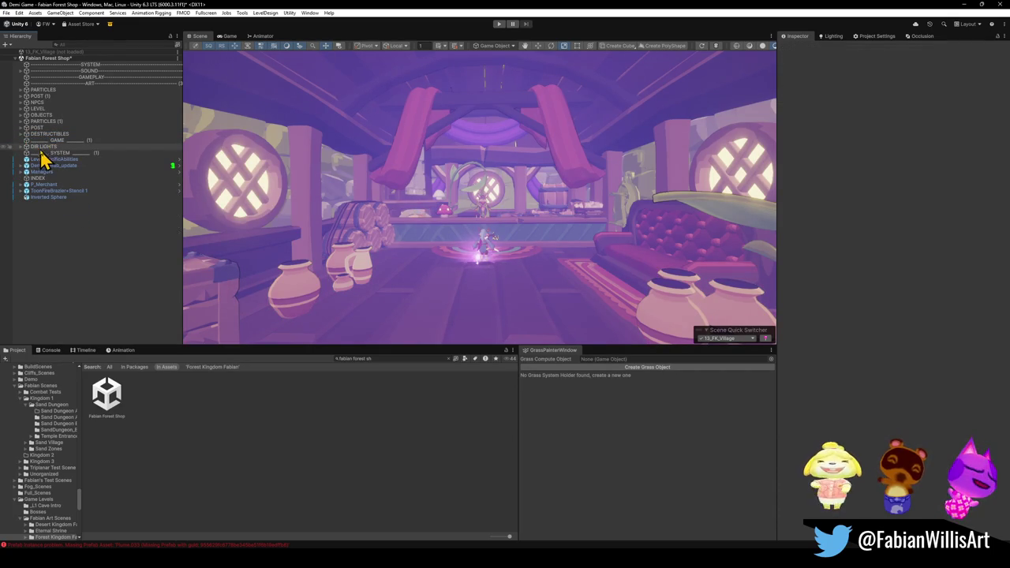
key("ctrl+z")
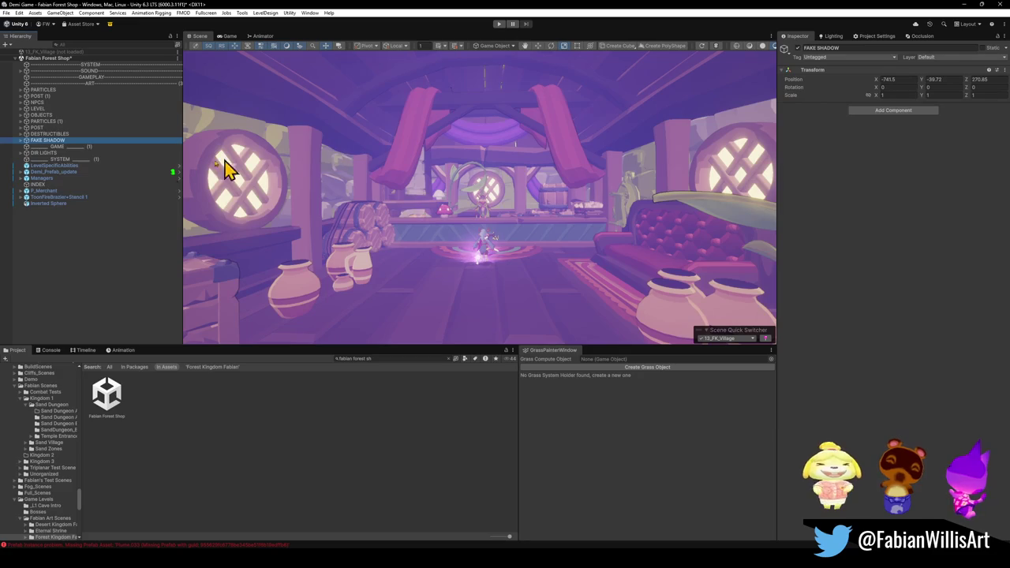
left_click(58, 147)
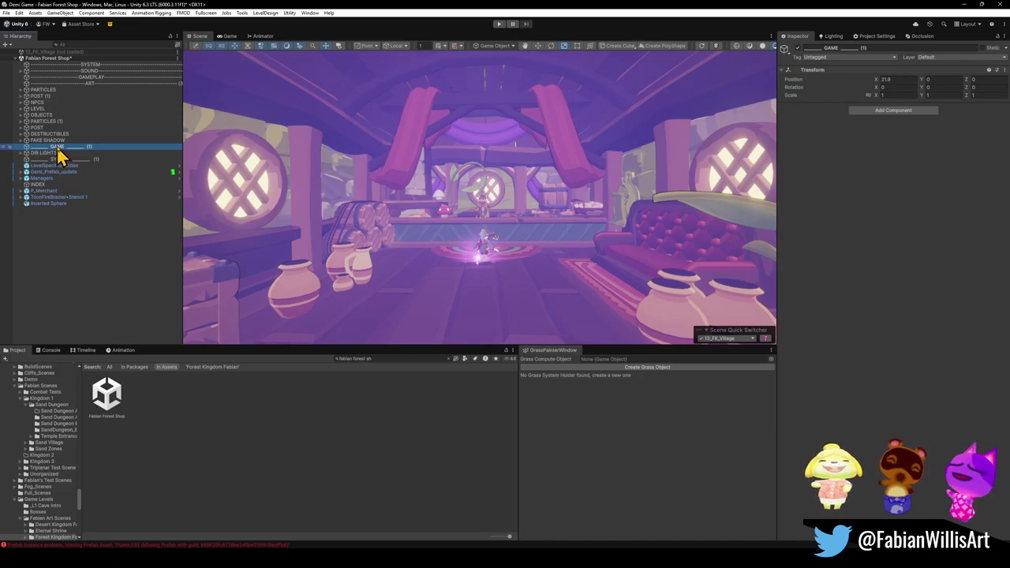
key("Delete")
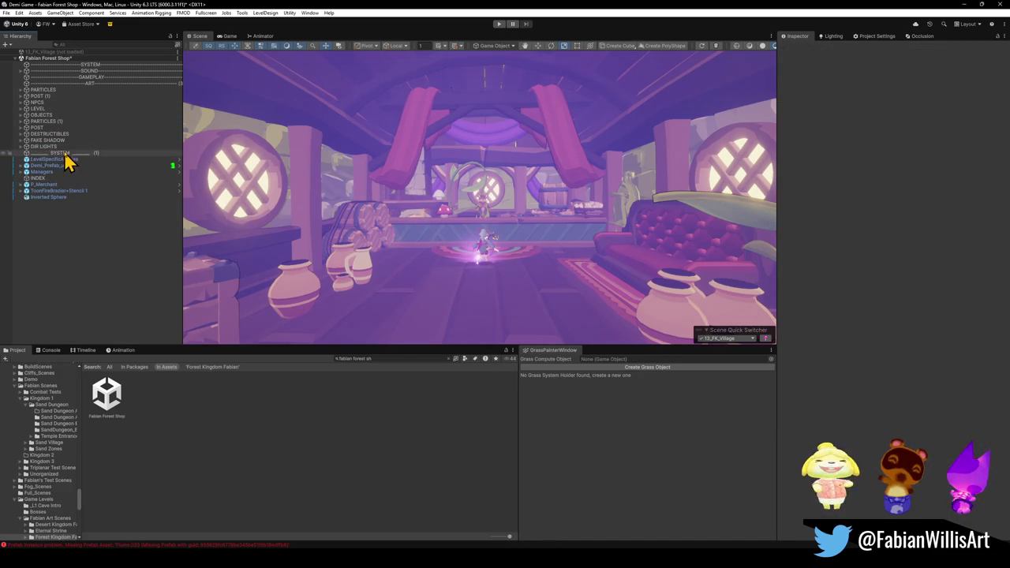
left_click(63, 198)
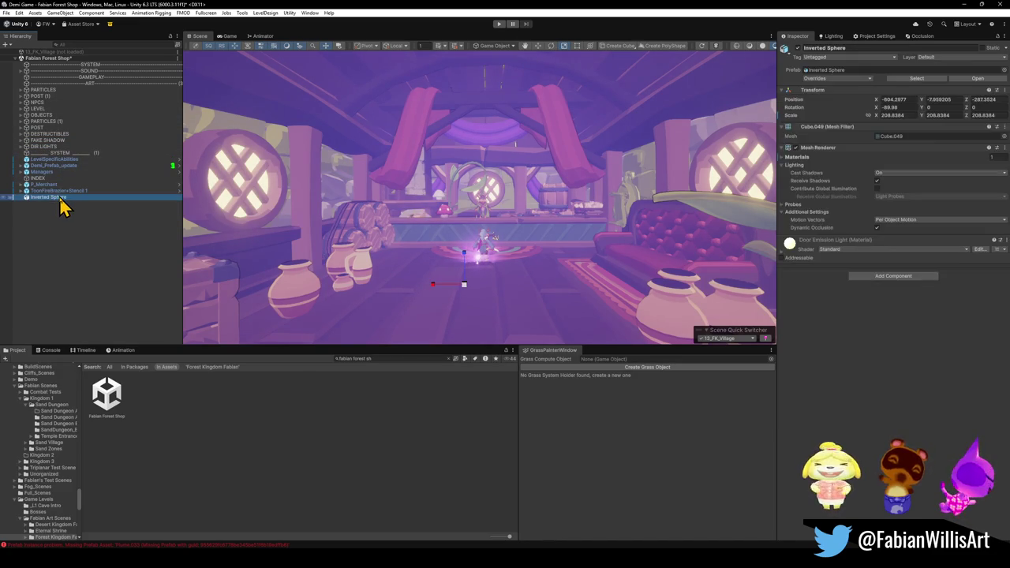
Step: Delete the duplicate SYSTEM divider in Fabian Forest Shop and save the scene with Ctrl+S
mouse_move(57, 199)
left_mouse_down()
mouse_move(49, 178)
mouse_move(48, 192)
mouse_move(108, 72)
mouse_move(32, 84)
mouse_move(63, 71)
mouse_move(99, 78)
mouse_move(81, 167)
mouse_move(73, 161)
left_mouse_up()
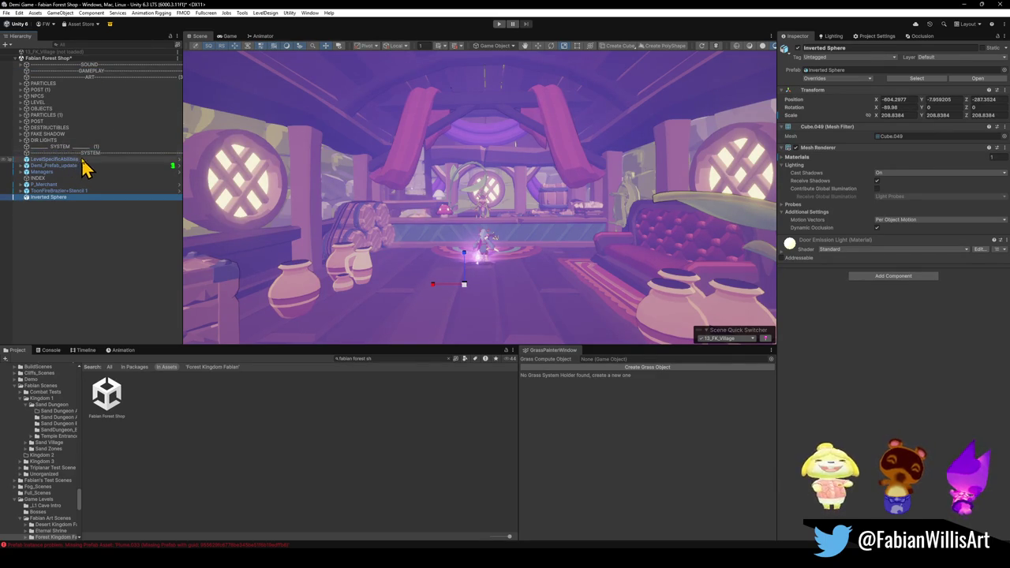
left_click(86, 153)
key("Delete")
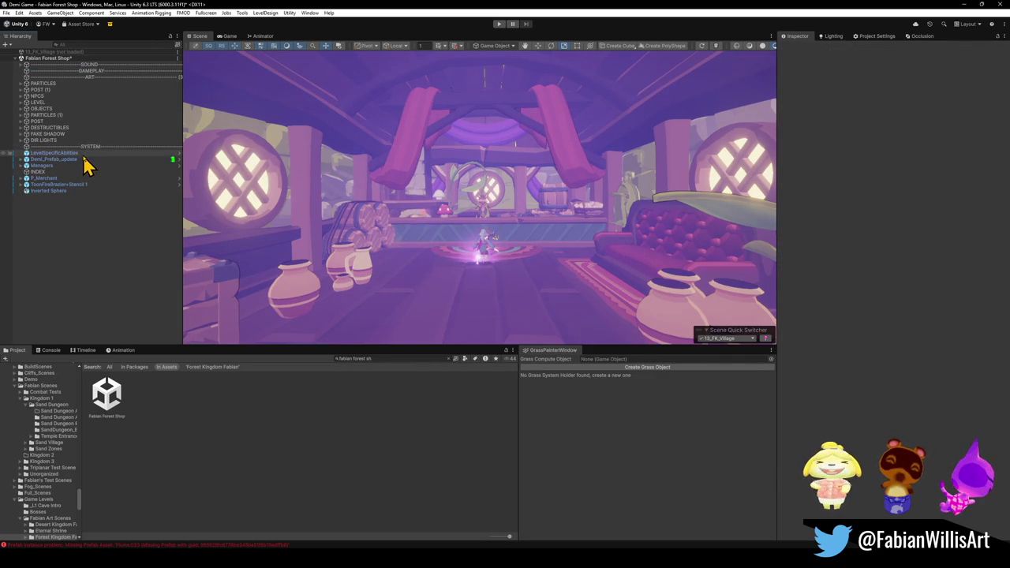
key("ctrl+s")
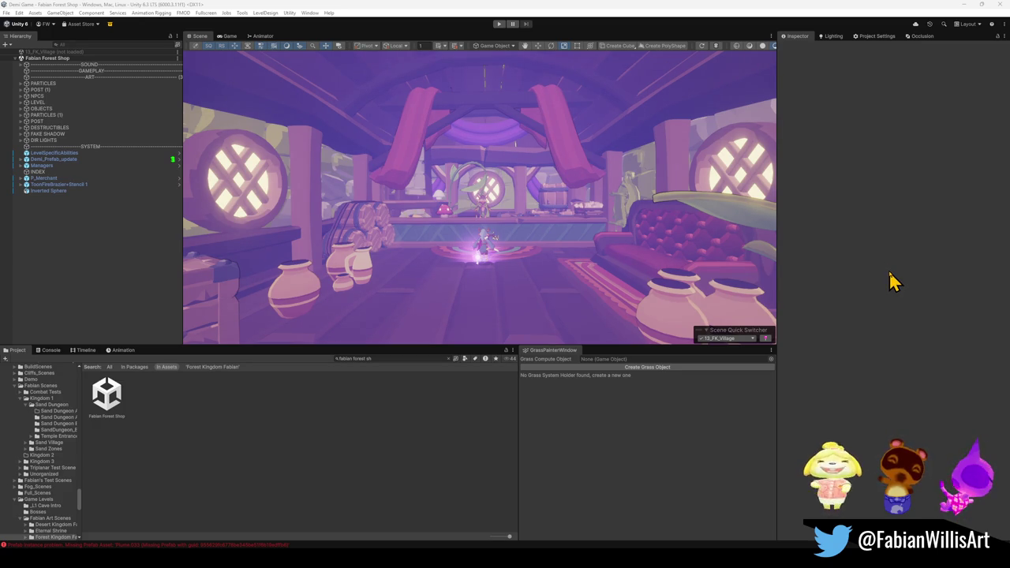
left_click_drag(650, 236, 650, 237)
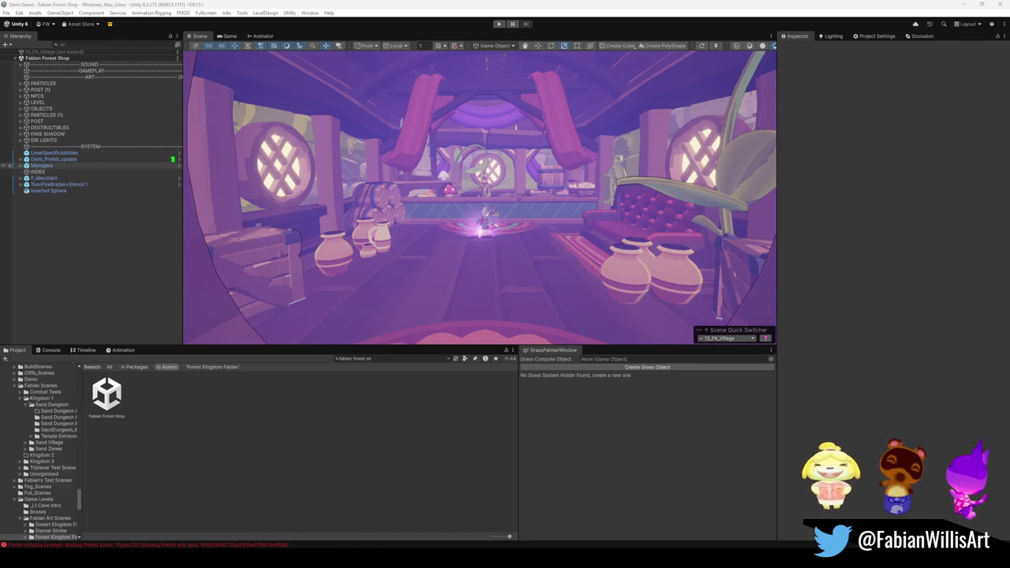
Step: Switch from Unity to the playing FINAL FANTASY XIV Evercold trailer video
key("alt+Tab")
key("f")
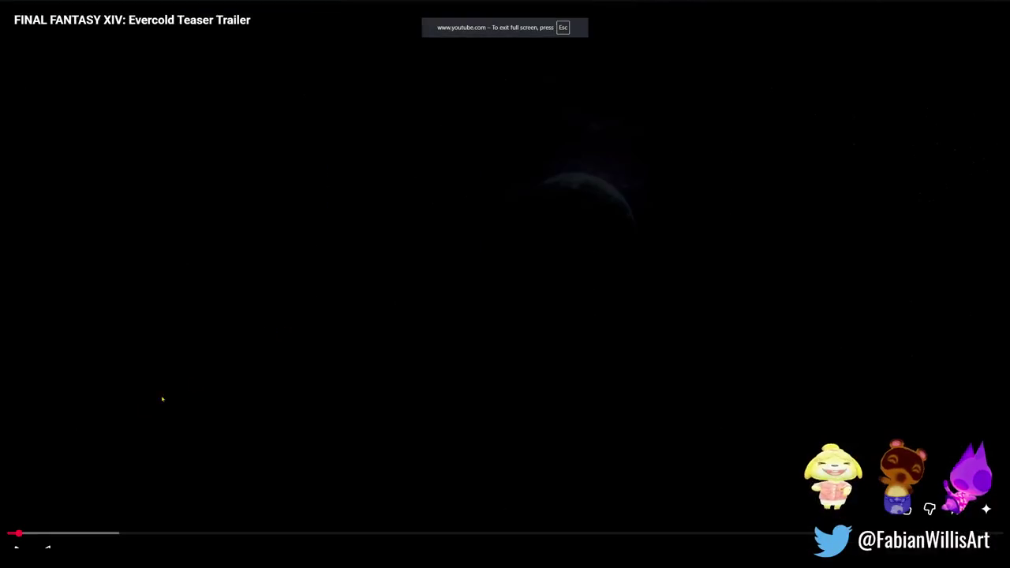
key("space")
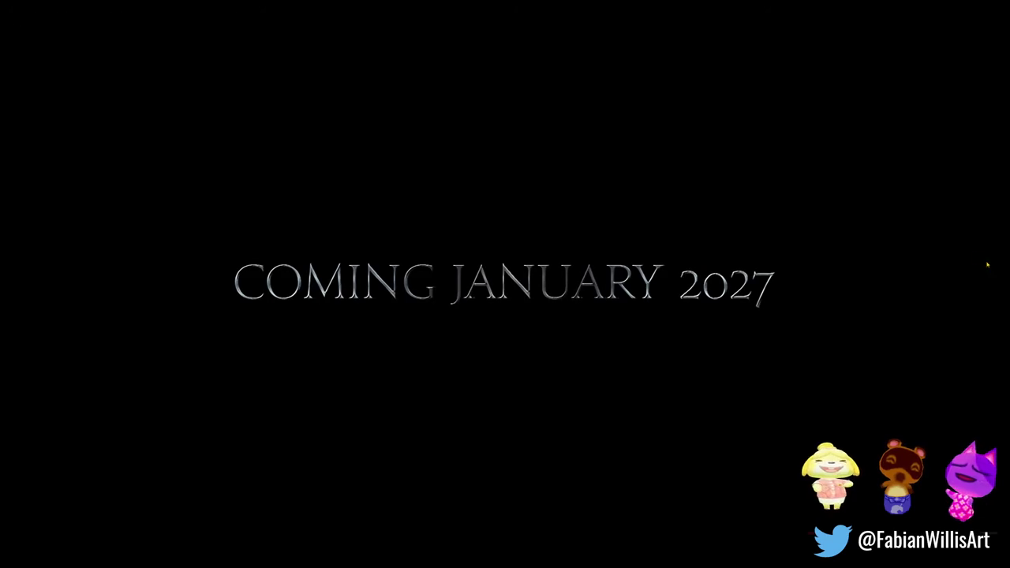
Step: Pause the trailer, exit fullscreen and close the browser to return to Unity
mouse_move(853, 273)
left_click(685, 308)
key("Escape")
mouse_move(571, 12)
left_mouse_down()
mouse_move(571, 292)
mouse_move(0, 224)
left_mouse_up()
key("alt+Tab")
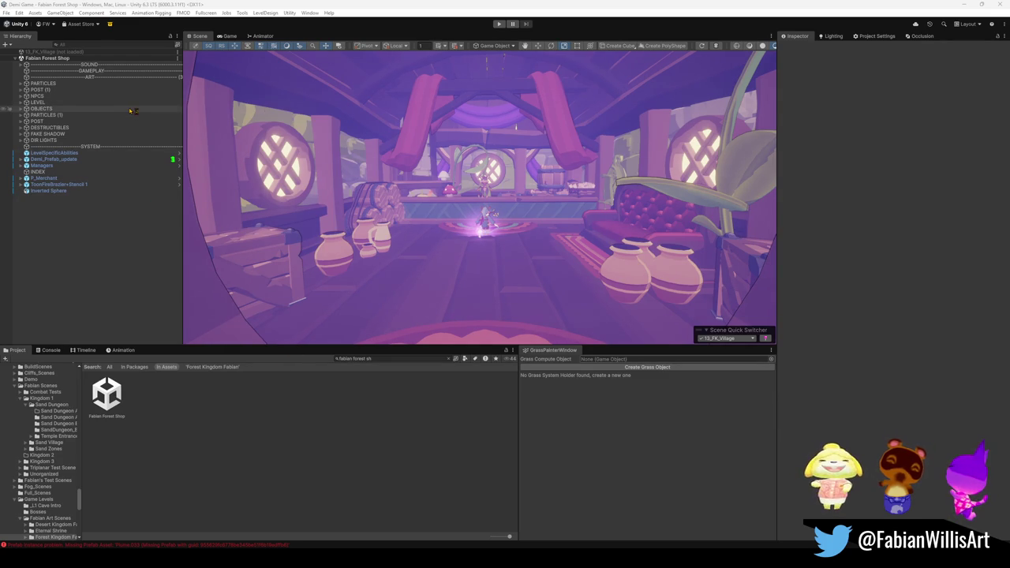
Step: Zoom in on the shopkeeper behind the counter and the mushroom lamp
scroll(499, 191, "up", 10)
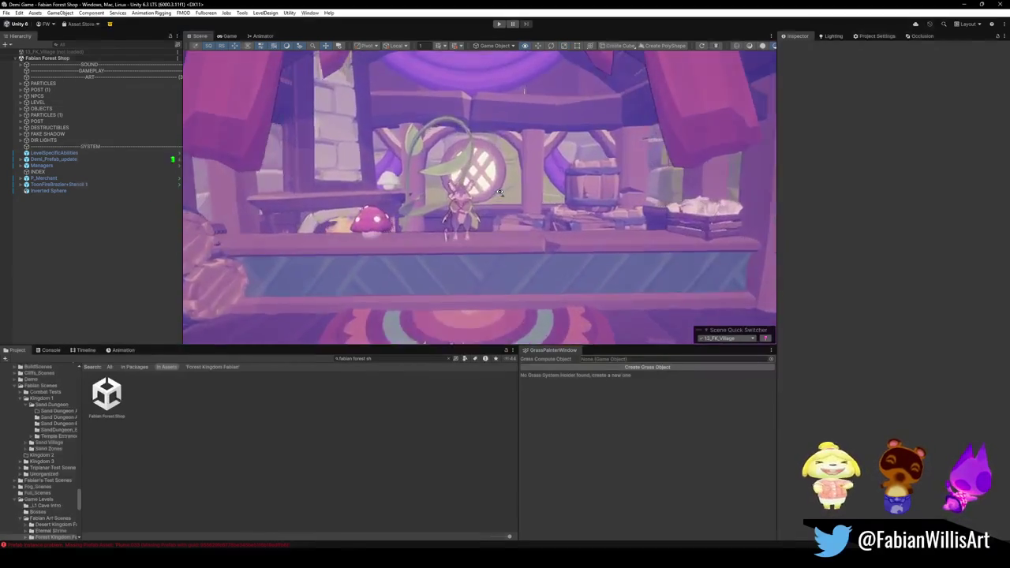
scroll(499, 192, "up", 5)
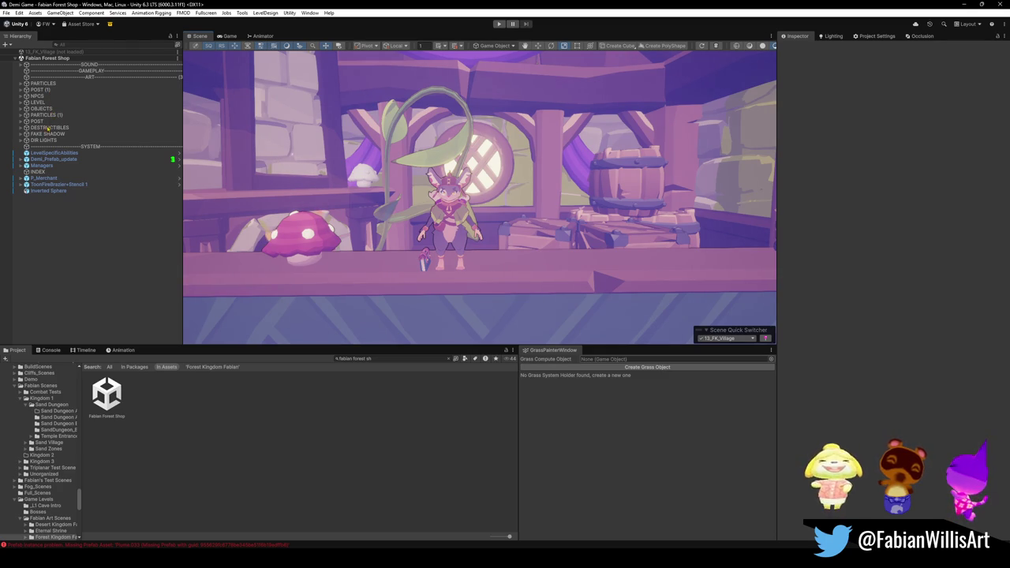
Step: Extend the Hierarchy selection across the scene groups from DIR LIGHTS up to LEVEL
left_click(45, 140)
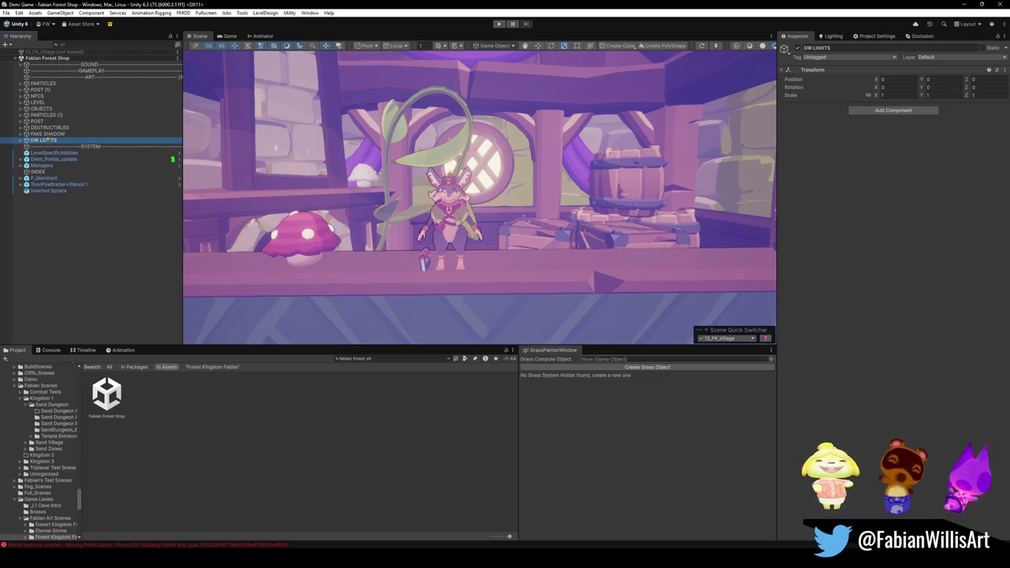
left_click(48, 133, "shift")
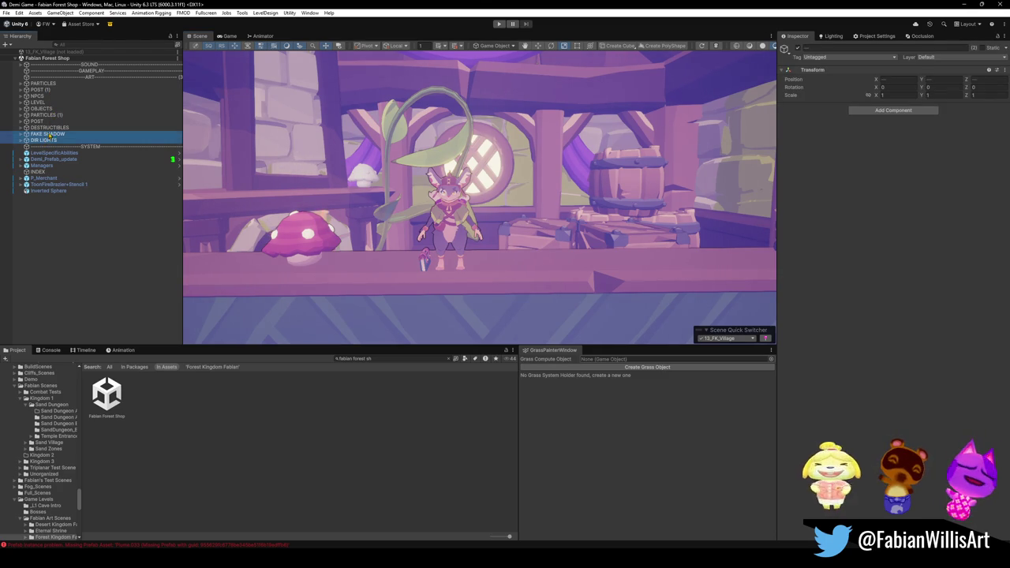
left_click(50, 128, "shift")
left_click(50, 121, "shift")
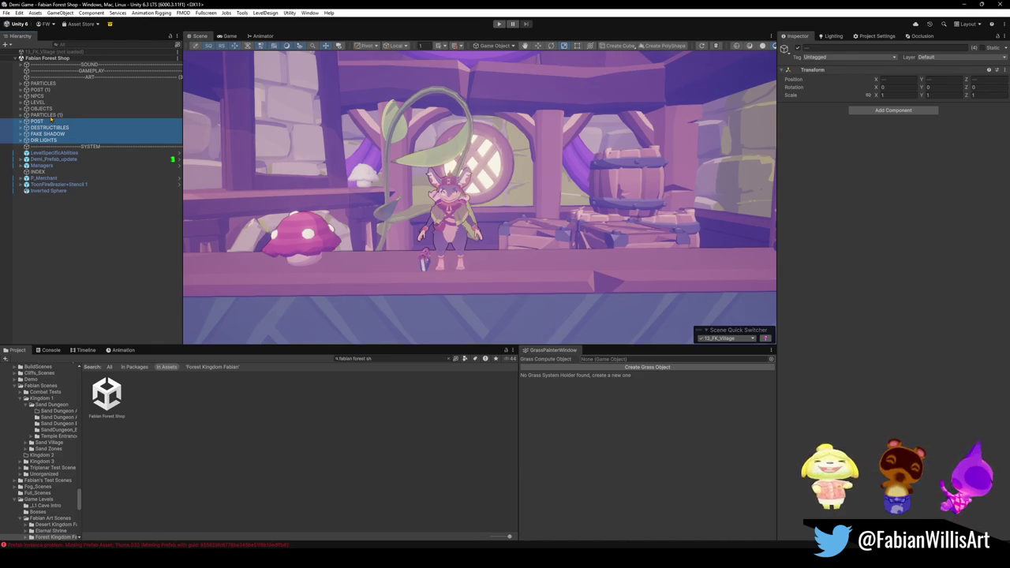
left_click(50, 116, "shift")
left_click(51, 109, "shift")
left_click(51, 102, "shift")
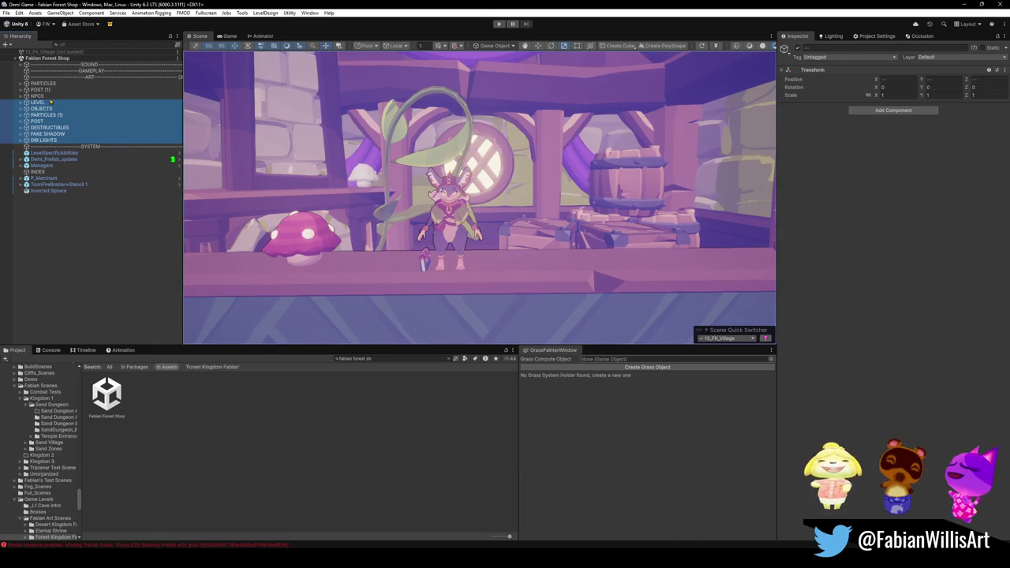
Step: Move the NPCS group between the GAMEPLAY and ART dividers
left_click(51, 97)
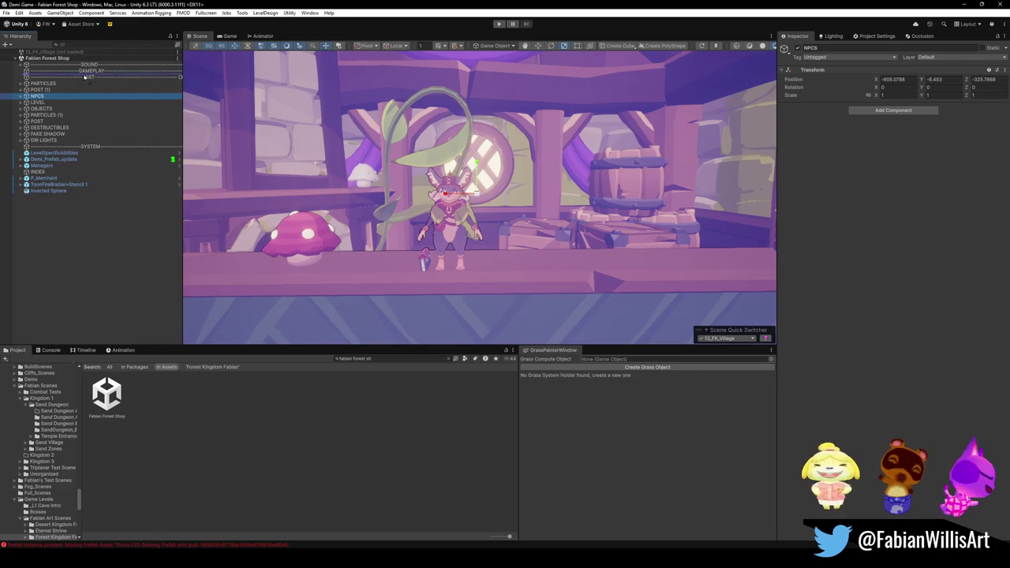
left_click_drag(87, 76, 85, 77)
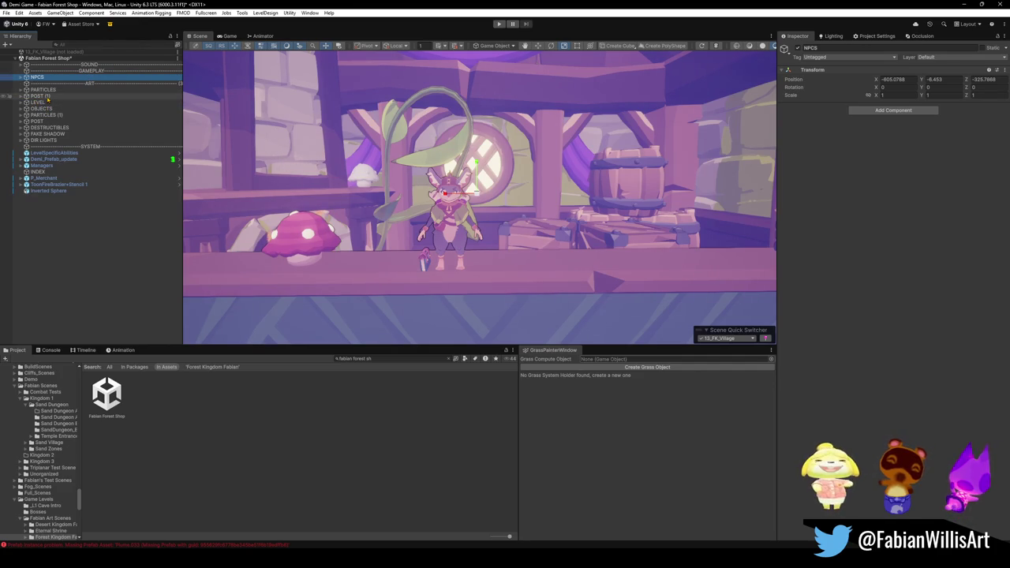
left_click(20, 90)
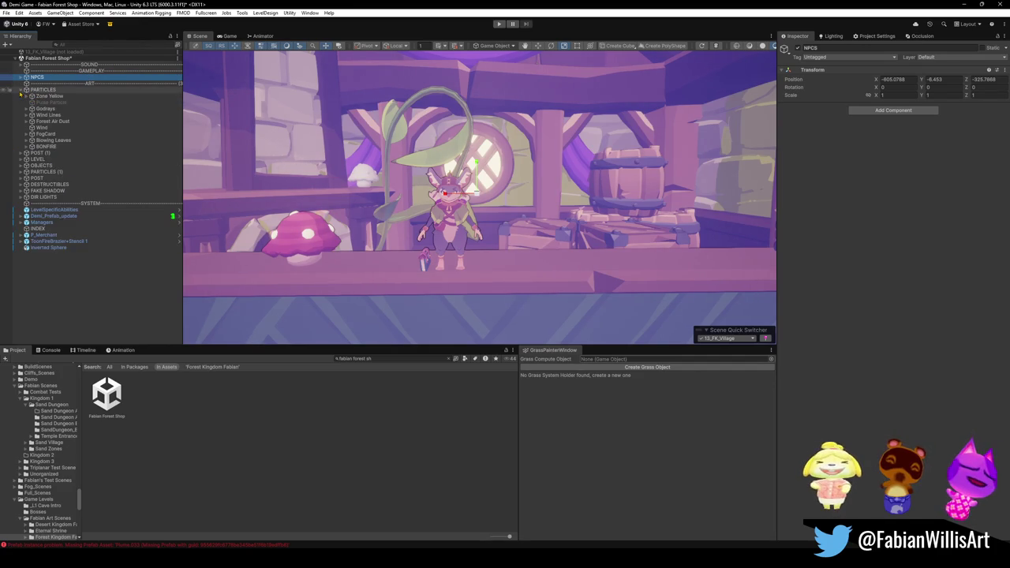
Step: Inspect the POST group, then delete POST (1) and undo the deletion
left_click(20, 89)
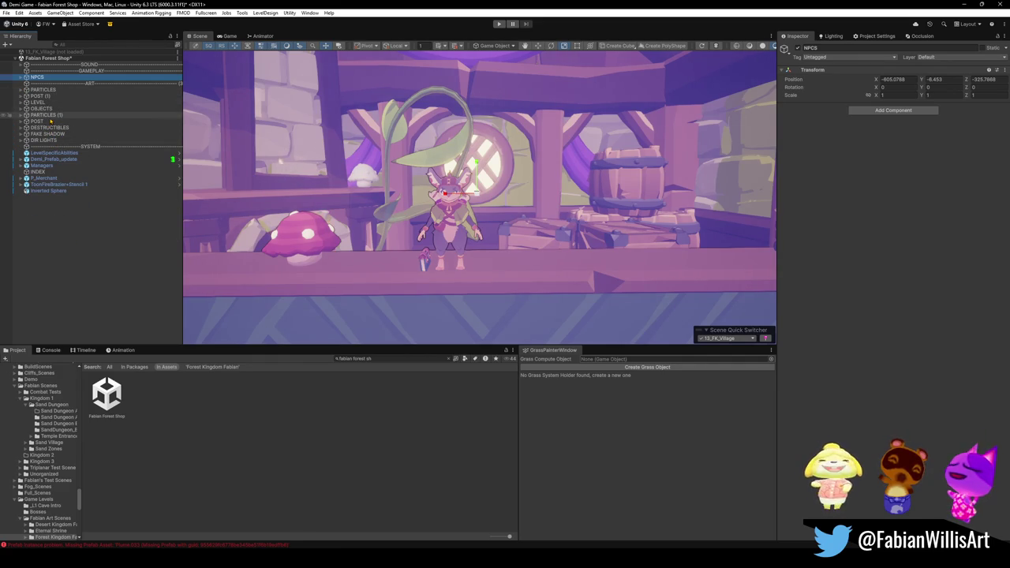
left_click(37, 121)
left_click(44, 121)
left_click(52, 96)
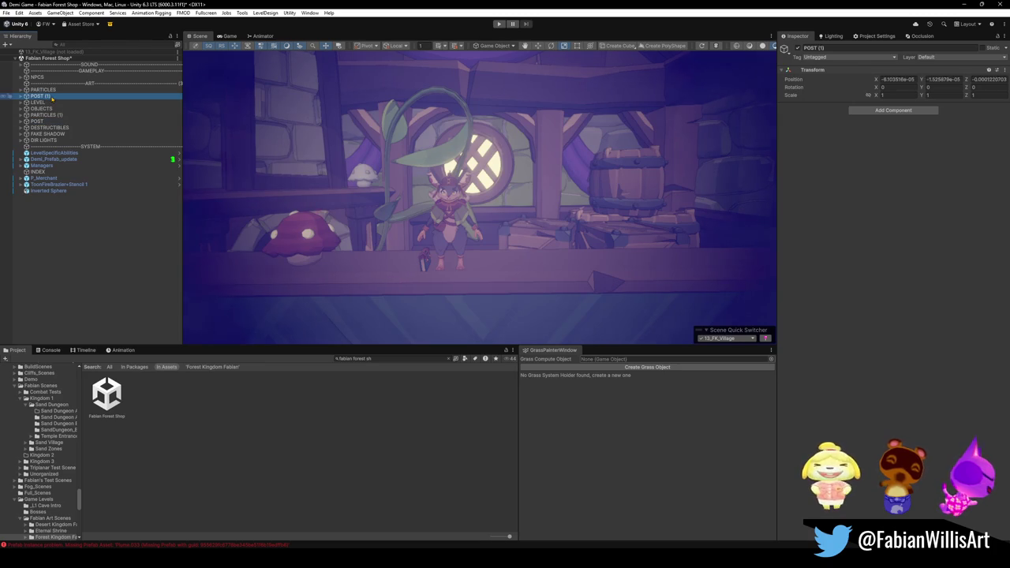
key("Delete")
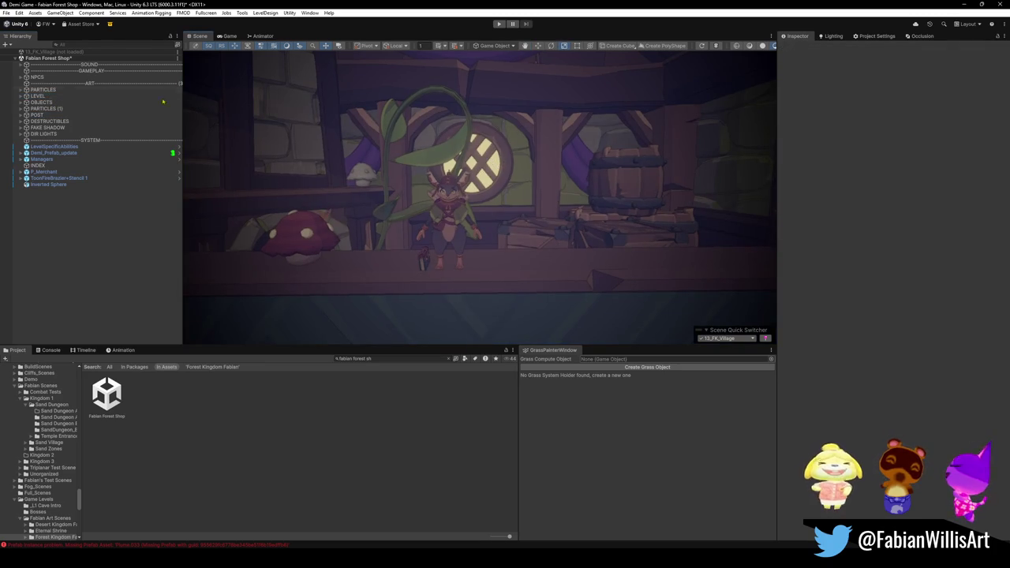
key("ctrl+z")
Step: Expand both POST groups, inspect Post Cube Global, and delete the POST group
left_click(21, 96)
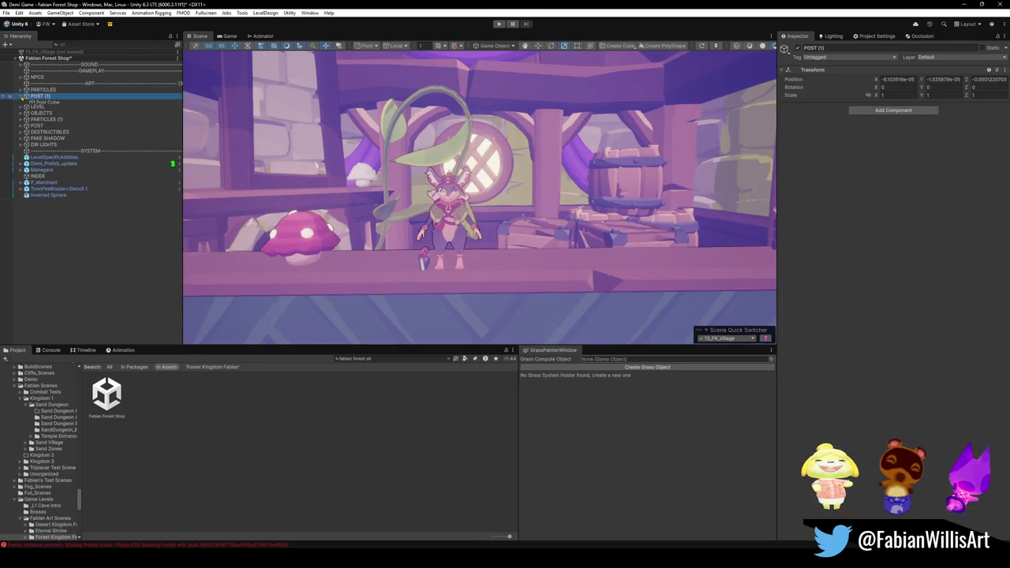
left_click(22, 127)
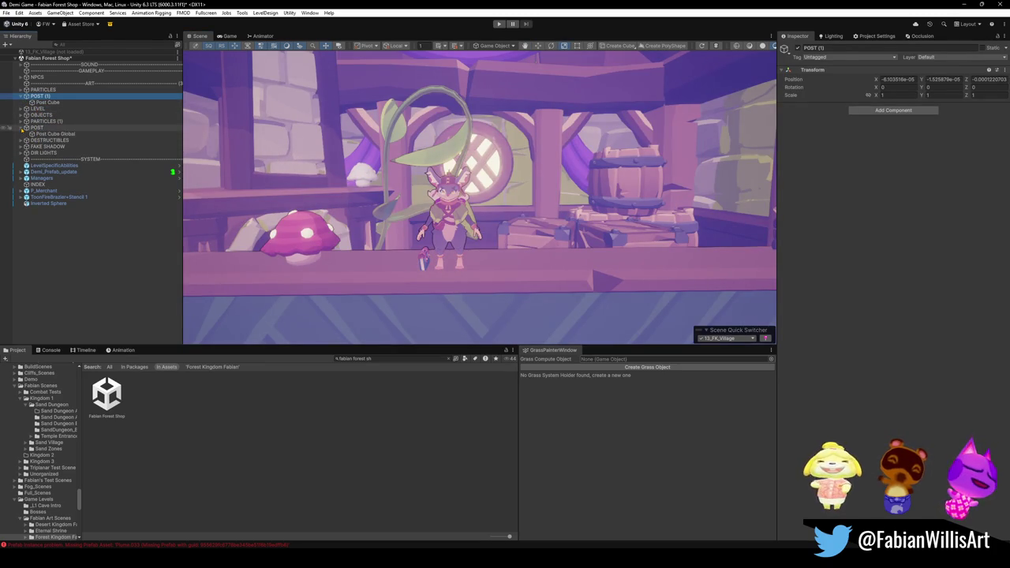
left_click(71, 134)
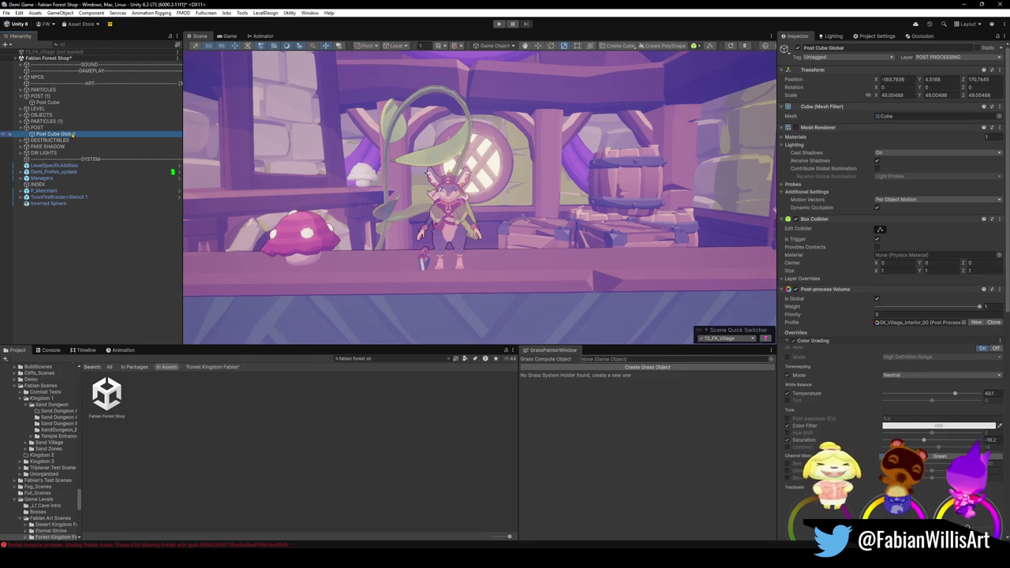
left_click(68, 128)
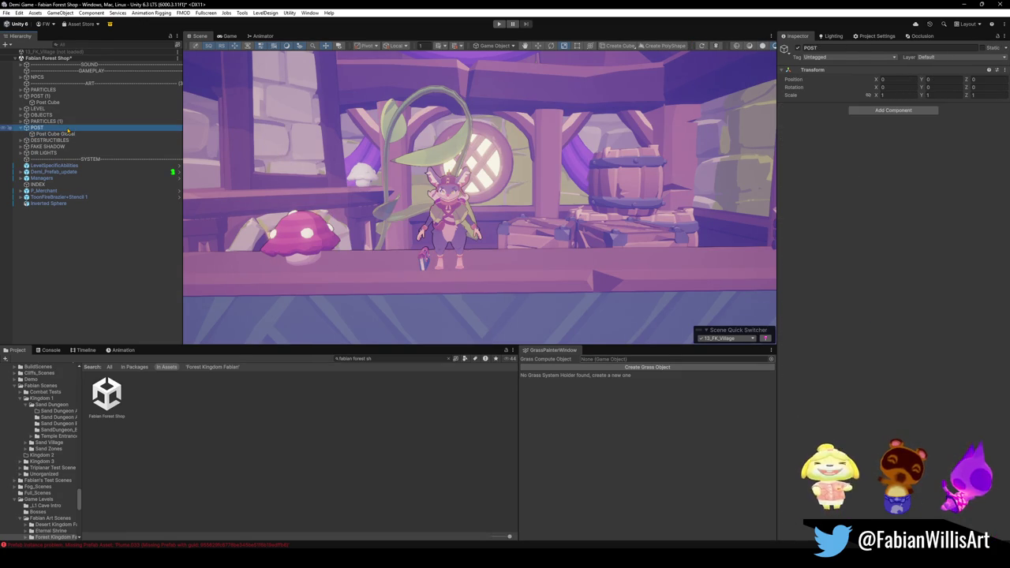
key("Delete")
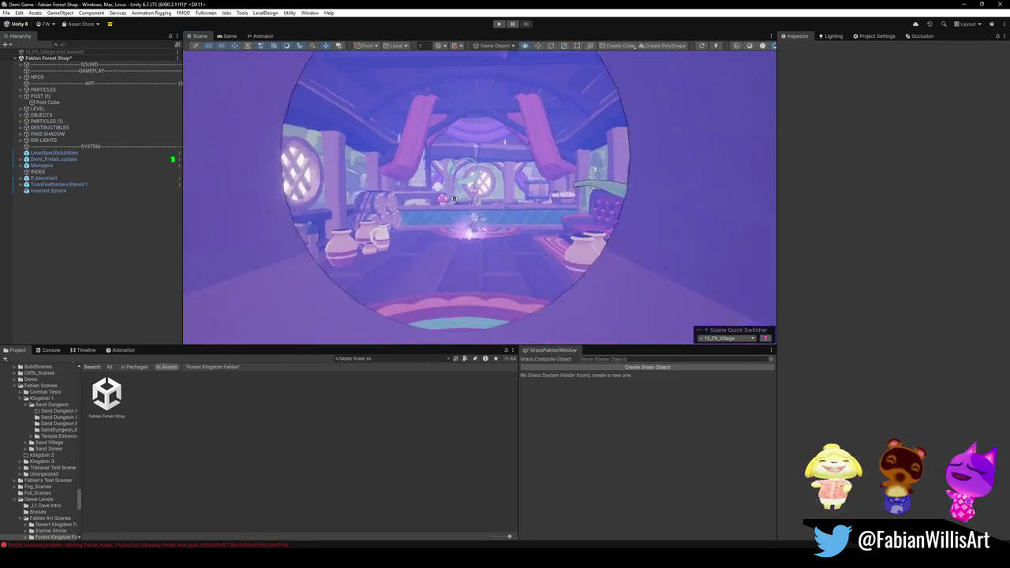
Step: Restore the POST group with undo and delete POST (1) with its Post Cube instead
scroll(454, 198, "down", 3)
scroll(456, 200, "up", 8)
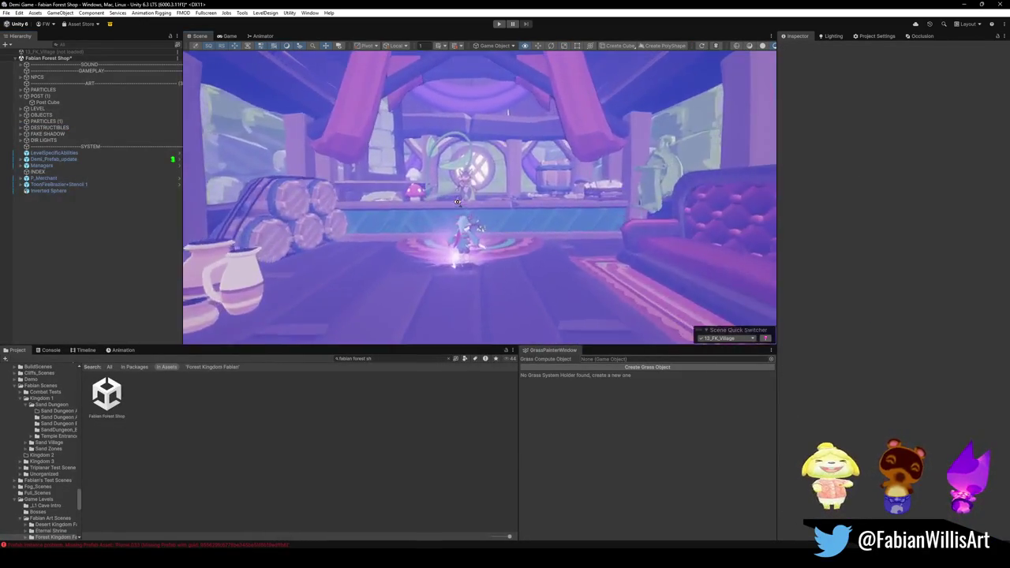
scroll(457, 202, "up", 5)
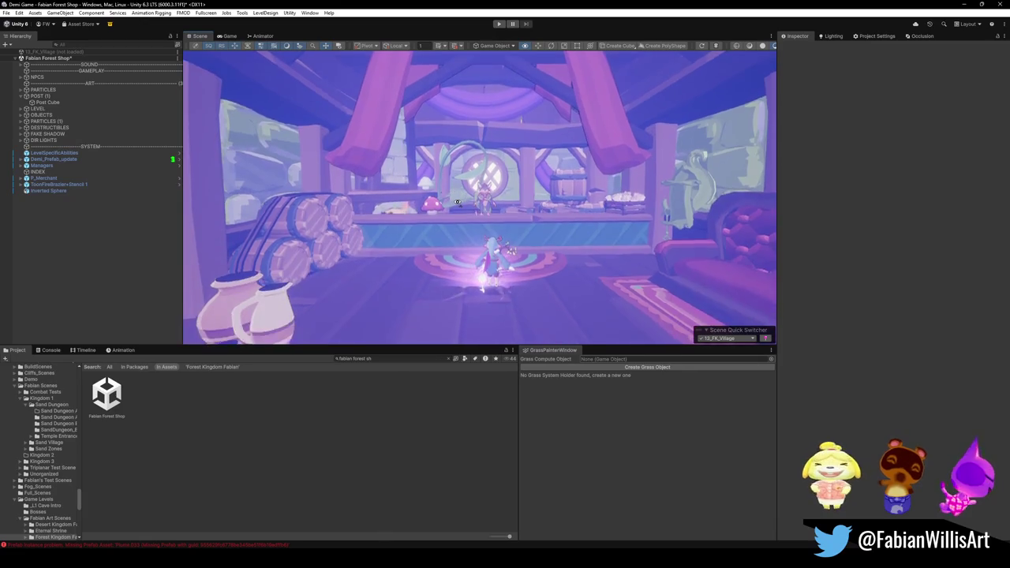
scroll(457, 202, "up", 2)
mouse_move(457, 203)
left_mouse_down()
mouse_move(340, 197)
mouse_move(658, 229)
left_mouse_up()
key("ctrl+z")
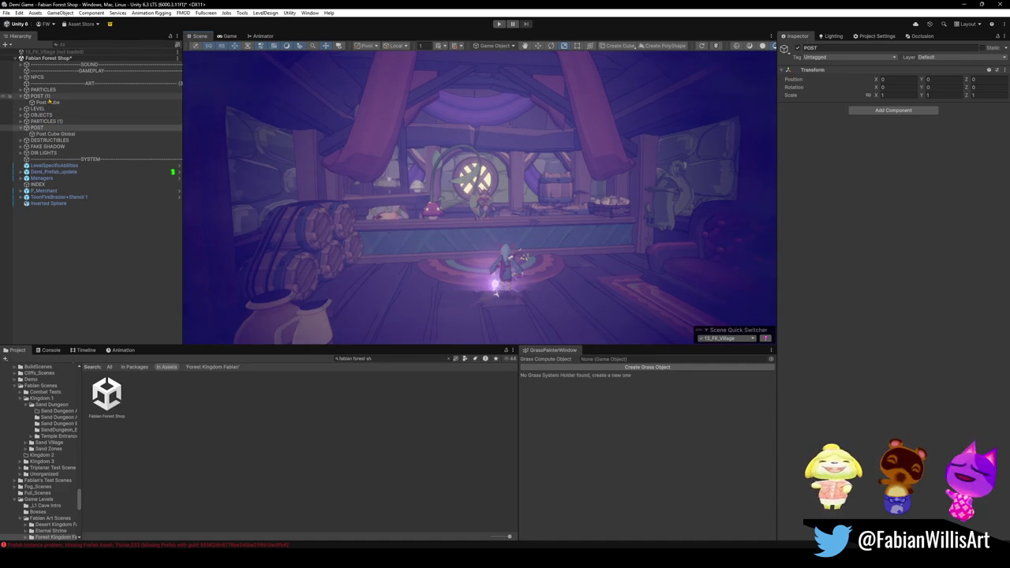
left_click(40, 95)
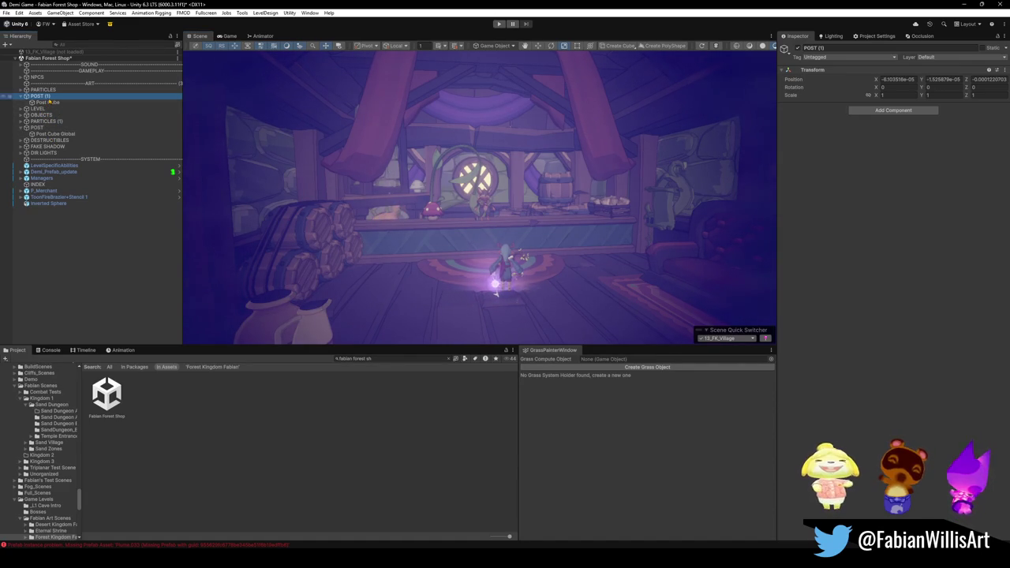
key("Delete")
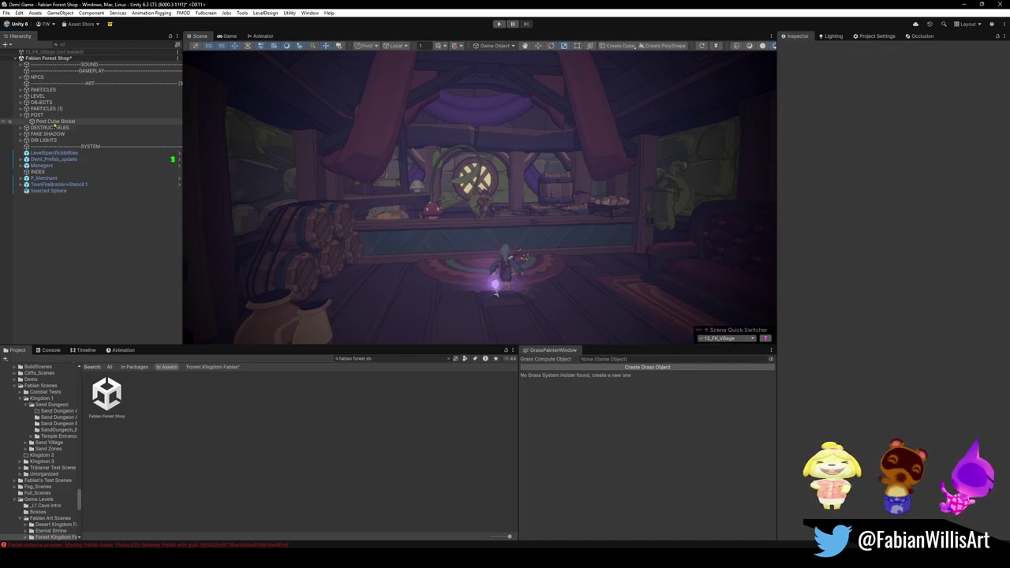
Step: Frame Post Cube Global and clone its volume's post-process profile
double_click(55, 123)
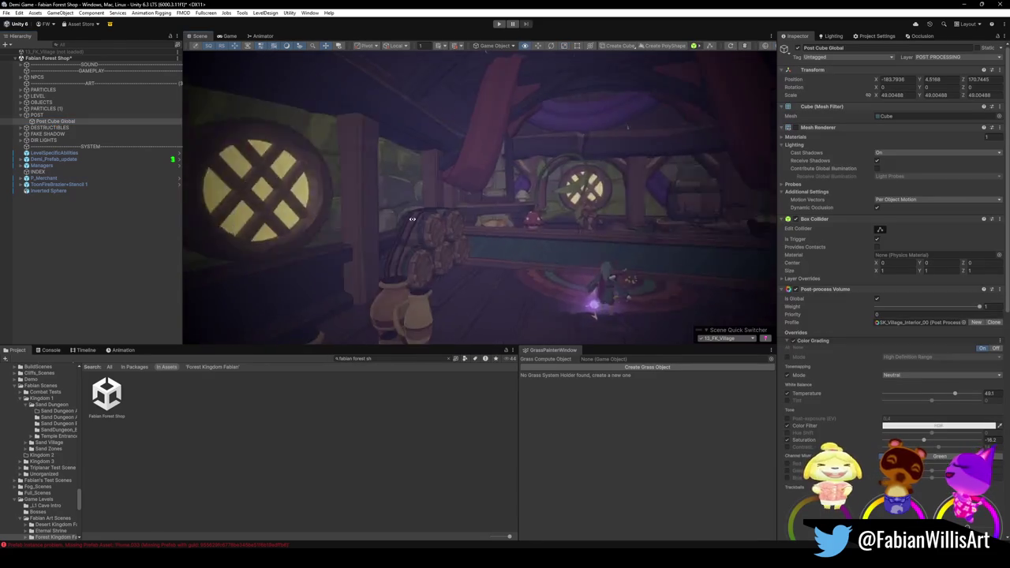
key("w")
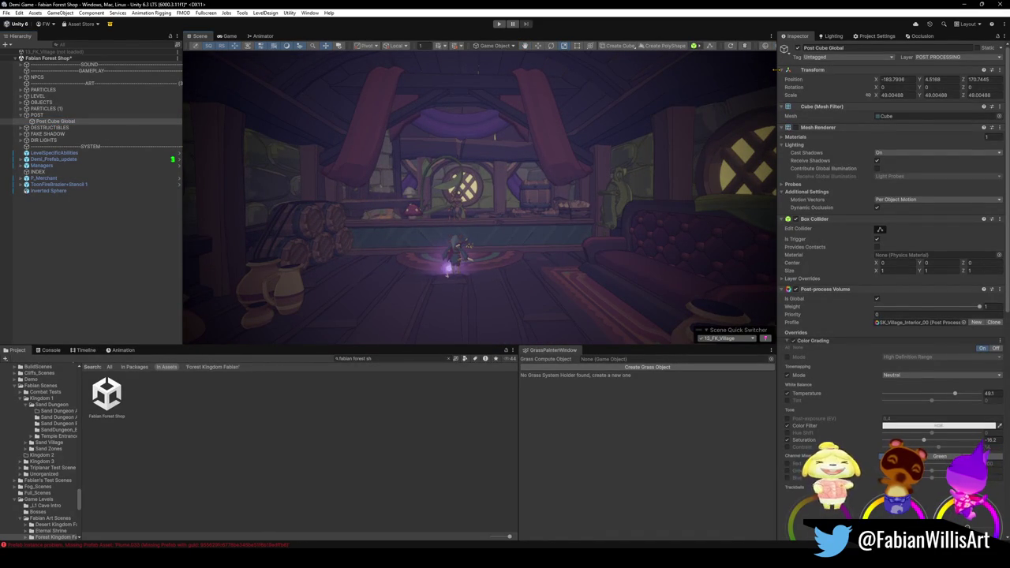
scroll(866, 345, "down", 4)
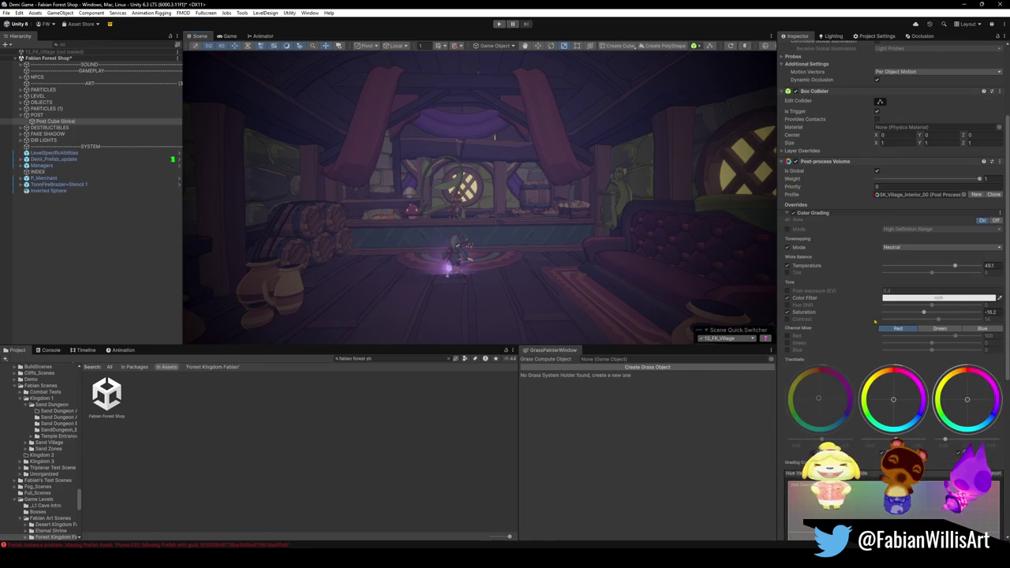
left_click(994, 195)
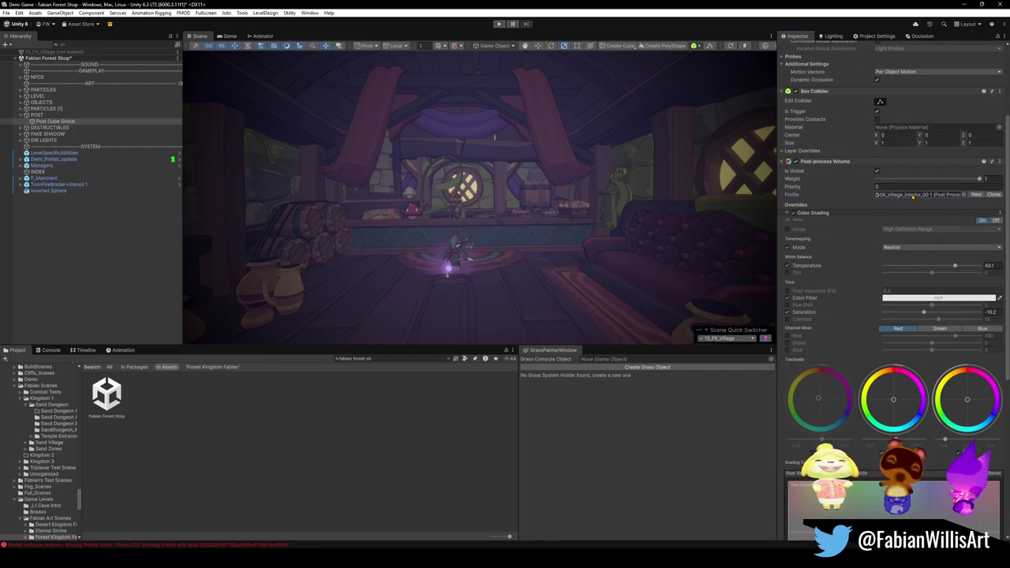
Step: Rename the cloned profile asset to FK Shop Post in Assets/Post Processing
left_click(909, 196)
left_click(150, 466)
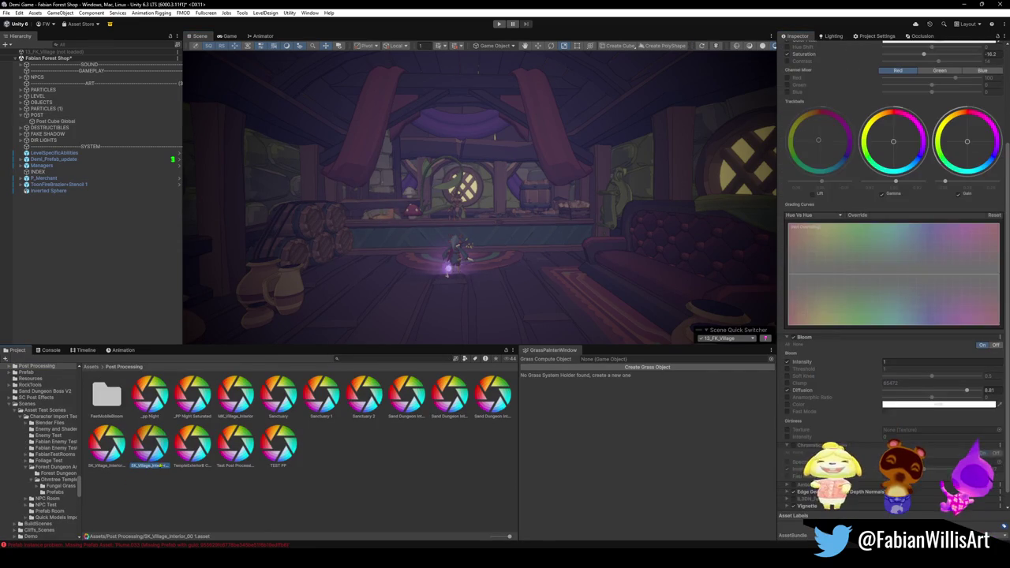
key("F2")
type("FK Village Post")
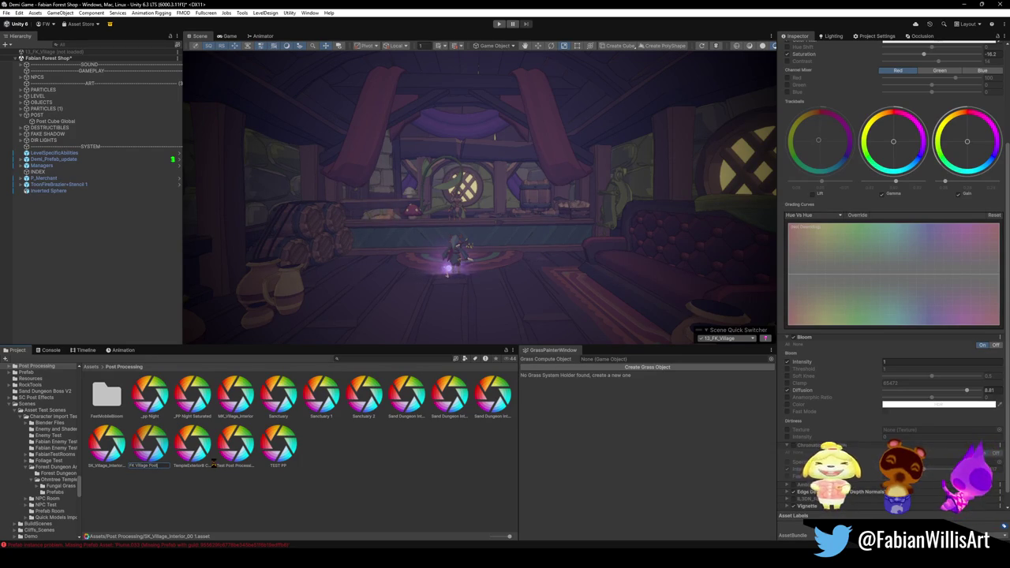
key("Return")
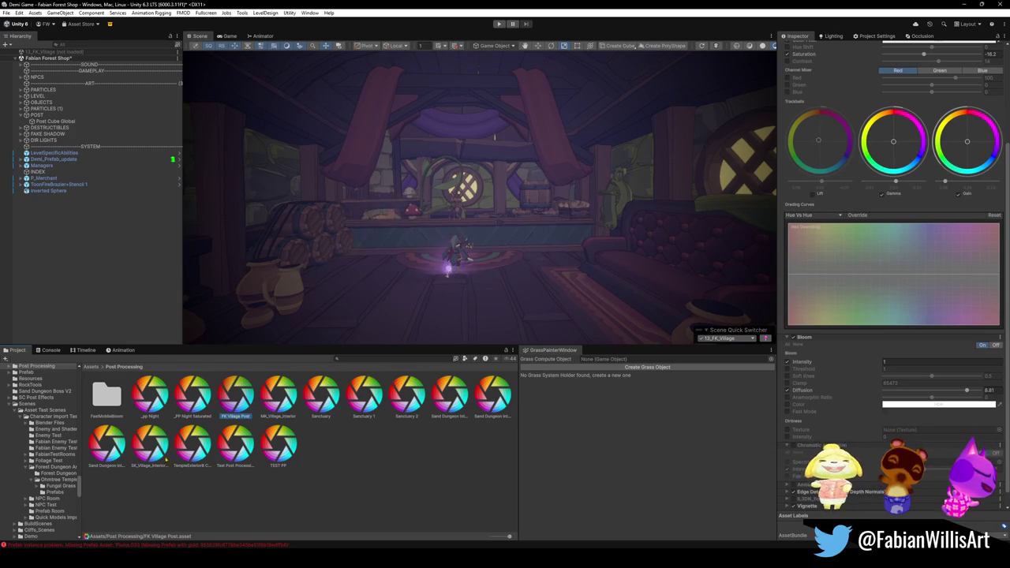
left_click(247, 418)
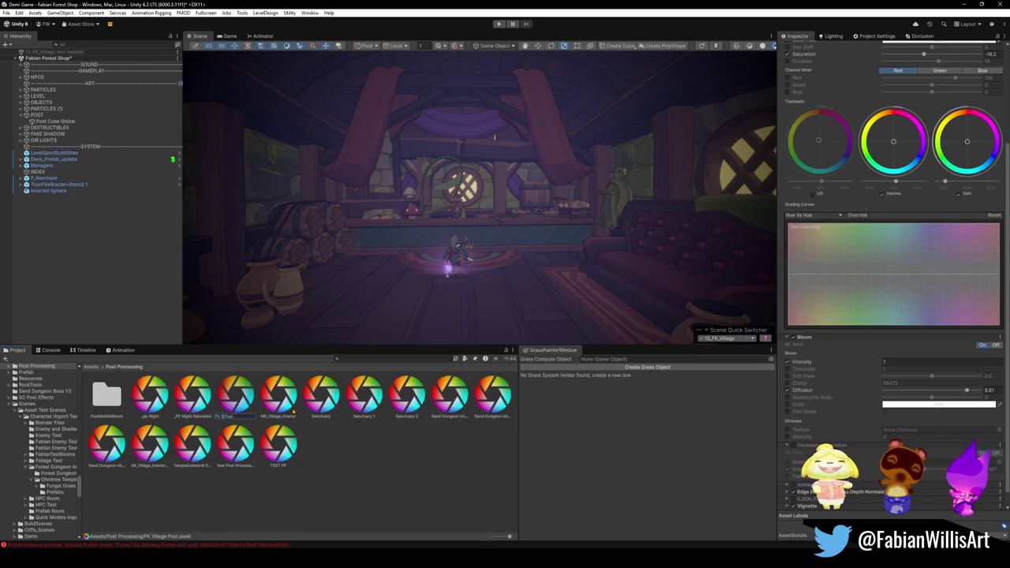
key("Return")
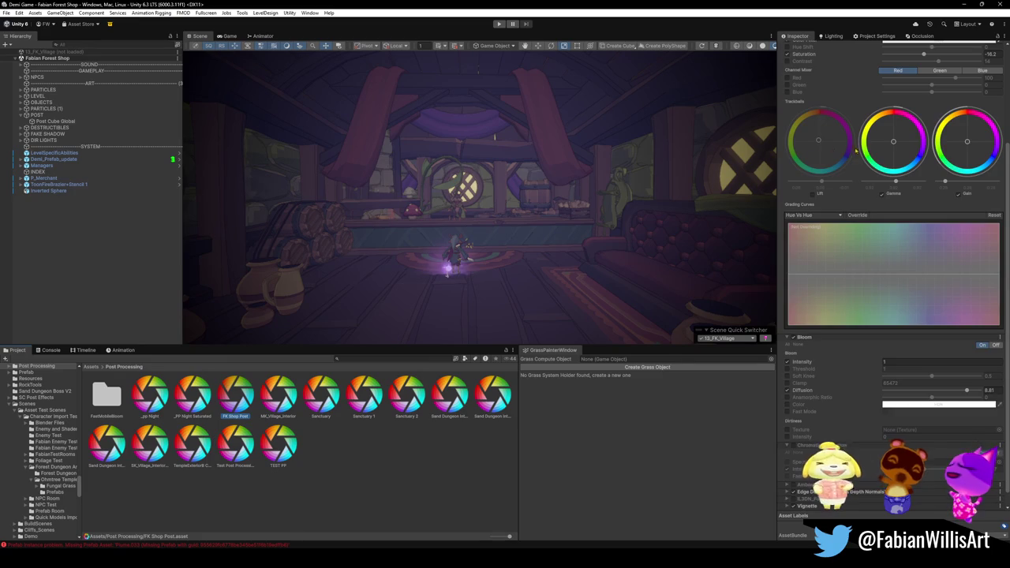
scroll(830, 147, "up", 5)
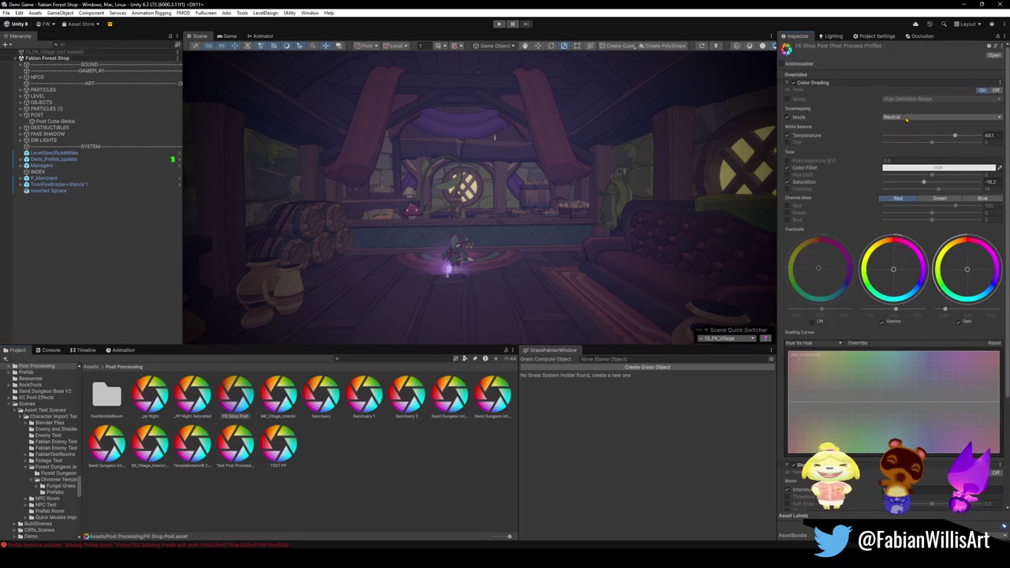
Step: Switch the colour grading tonemapping mode to ACES
left_click(904, 118)
left_click(912, 150)
left_click_drag(489, 237, 525, 240)
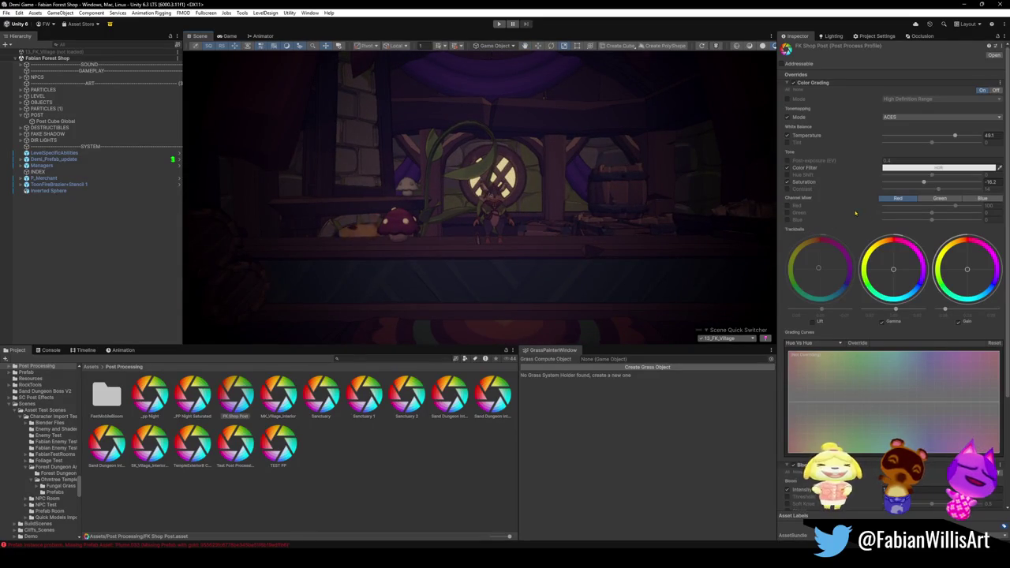
scroll(836, 249, "down", 1)
scroll(847, 255, "up", 1)
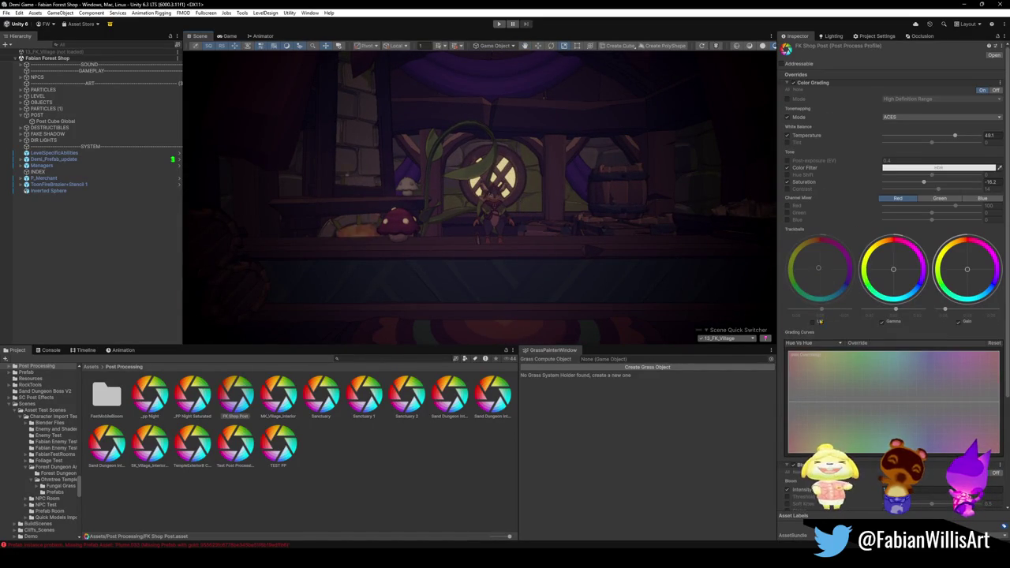
Step: Enable Lift, tint the shadows warm yellow-green, and raise gamma and gain
left_click(815, 322)
mouse_move(587, 266)
left_mouse_down()
mouse_move(601, 278)
mouse_move(652, 281)
left_mouse_up()
left_click_drag(825, 272, 792, 258)
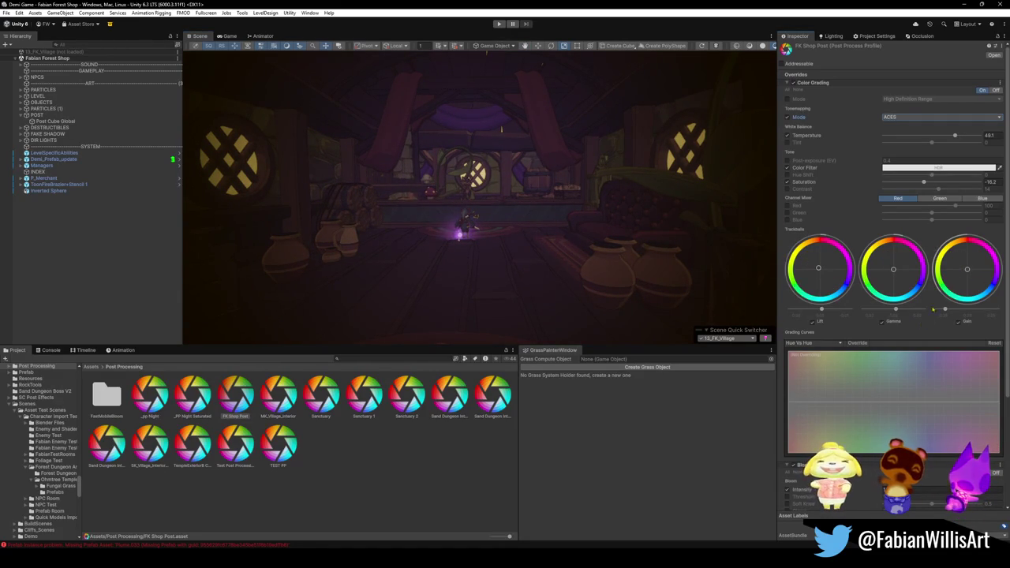
mouse_move(897, 312)
left_mouse_down()
mouse_move(907, 313)
mouse_move(895, 312)
left_mouse_up()
mouse_move(824, 311)
left_mouse_down()
mouse_move(832, 311)
mouse_move(822, 311)
left_mouse_up()
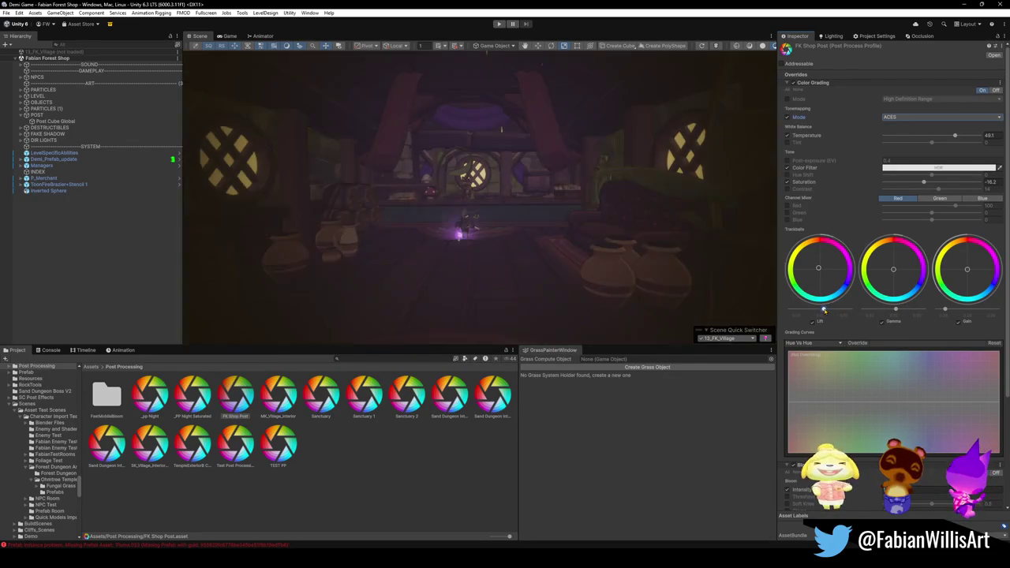
left_click_drag(945, 312, 957, 309)
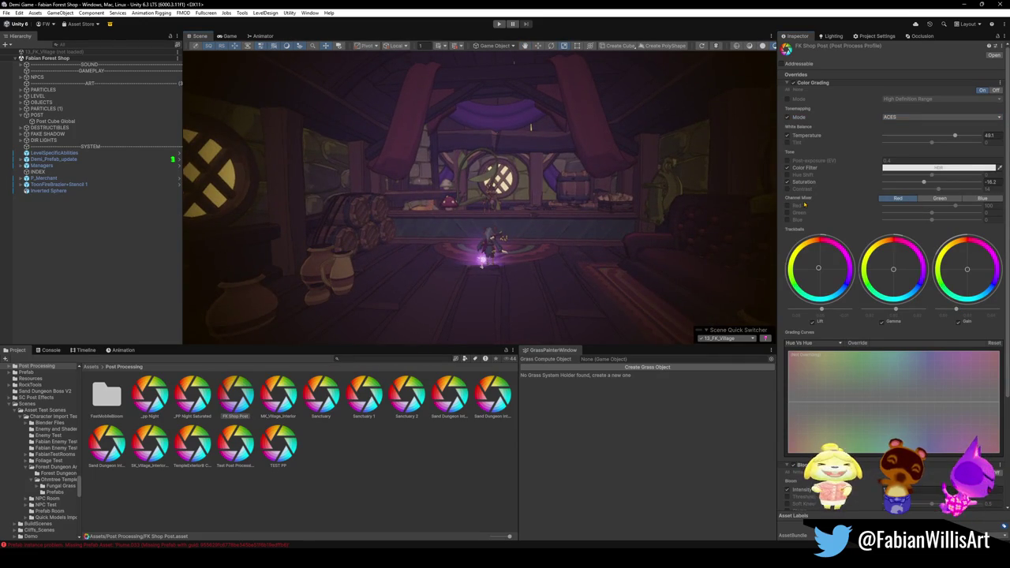
left_click(788, 82)
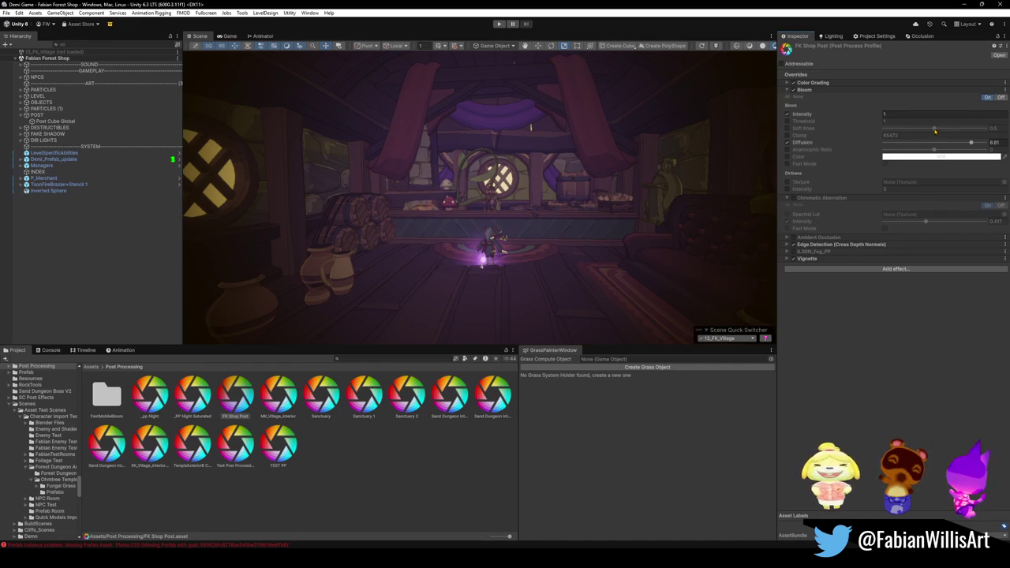
Step: Raise the Bloom intensity to 3.78 so the lights glow more
mouse_move(879, 117)
left_mouse_down()
mouse_move(1007, 131)
mouse_move(912, 119)
left_mouse_up()
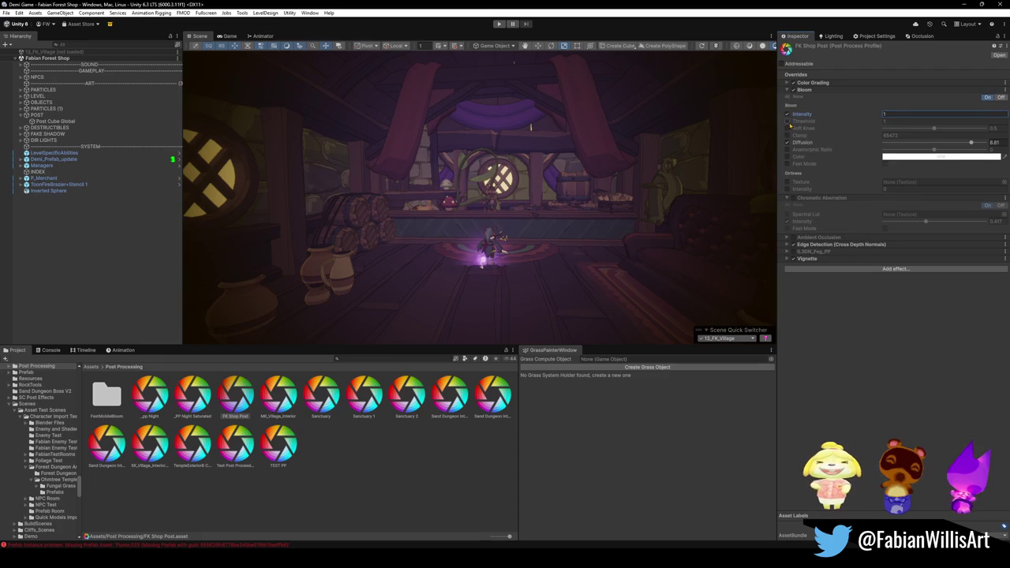
mouse_move(880, 115)
left_mouse_down()
mouse_move(916, 117)
mouse_move(868, 121)
mouse_move(902, 127)
mouse_move(881, 128)
left_mouse_up()
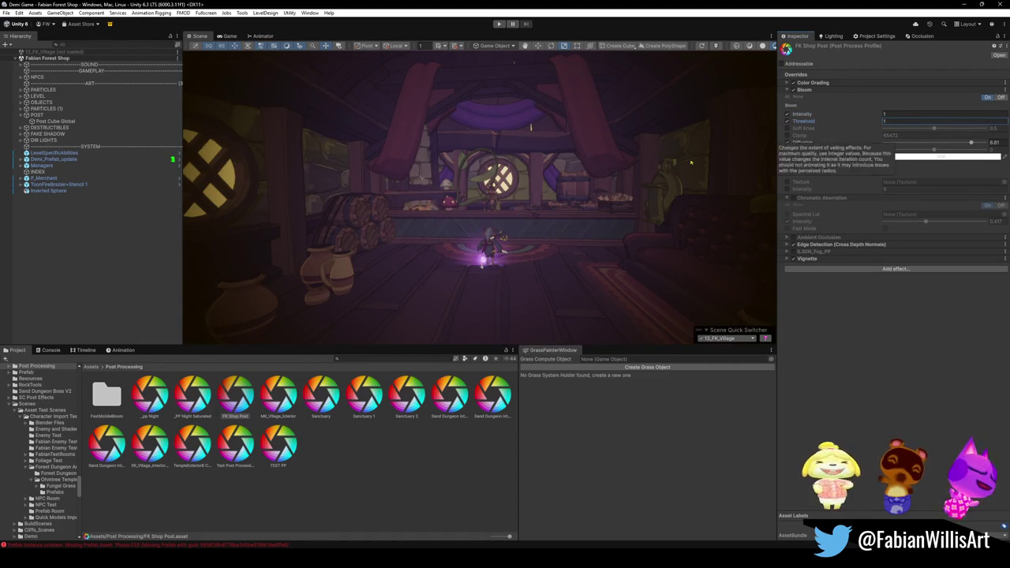
mouse_move(553, 198)
left_mouse_down()
mouse_move(598, 205)
mouse_move(632, 195)
left_mouse_up()
mouse_move(879, 115)
left_mouse_down()
mouse_move(959, 119)
mouse_move(916, 121)
mouse_move(925, 121)
left_mouse_up()
mouse_move(558, 187)
left_mouse_down()
mouse_move(609, 187)
mouse_move(563, 195)
left_mouse_up()
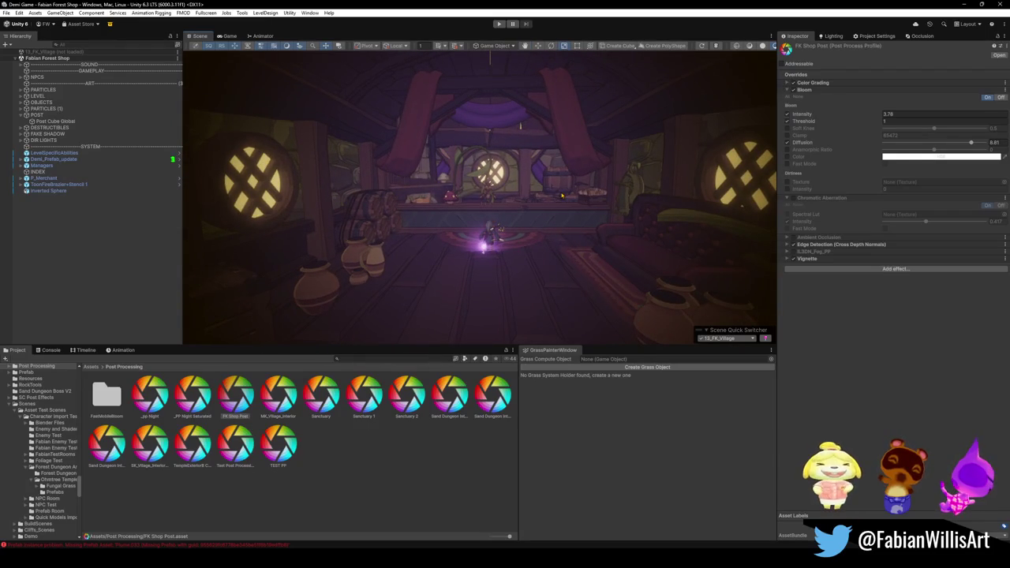
Step: Expand Edge Detection and lower the edge opacity to 0.123
left_click(787, 245)
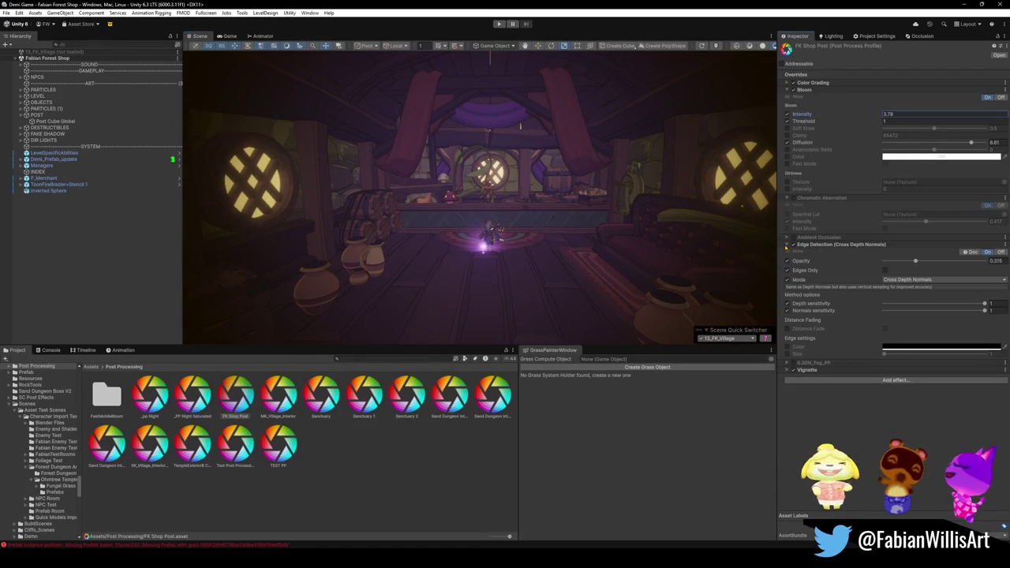
left_click_drag(917, 263, 900, 262)
mouse_move(710, 237)
left_mouse_down()
mouse_move(727, 235)
mouse_move(590, 208)
mouse_move(673, 203)
mouse_move(648, 202)
left_mouse_up()
mouse_move(702, 223)
left_mouse_down()
mouse_move(629, 197)
mouse_move(351, 186)
mouse_move(468, 210)
mouse_move(417, 198)
mouse_move(352, 250)
mouse_move(584, 202)
mouse_move(566, 225)
left_mouse_up()
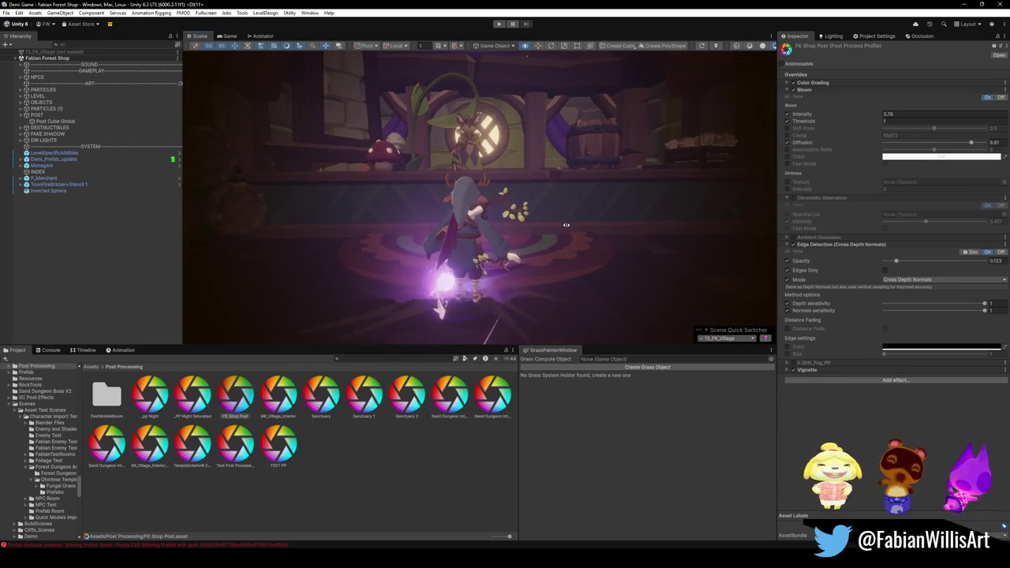
Step: Select Post Cube Global and show its volume's colour grading settings
left_click(76, 122)
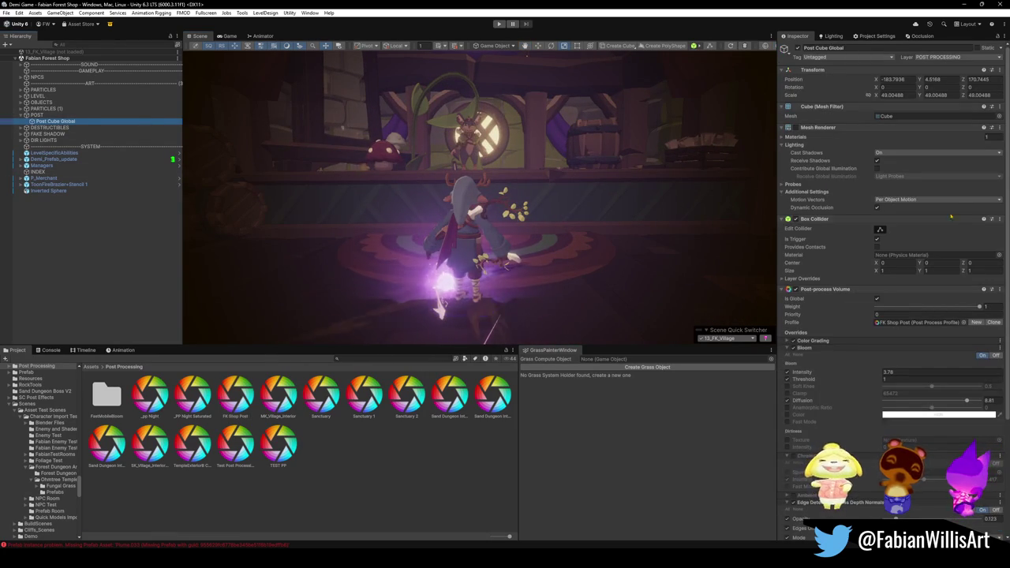
left_click(821, 342)
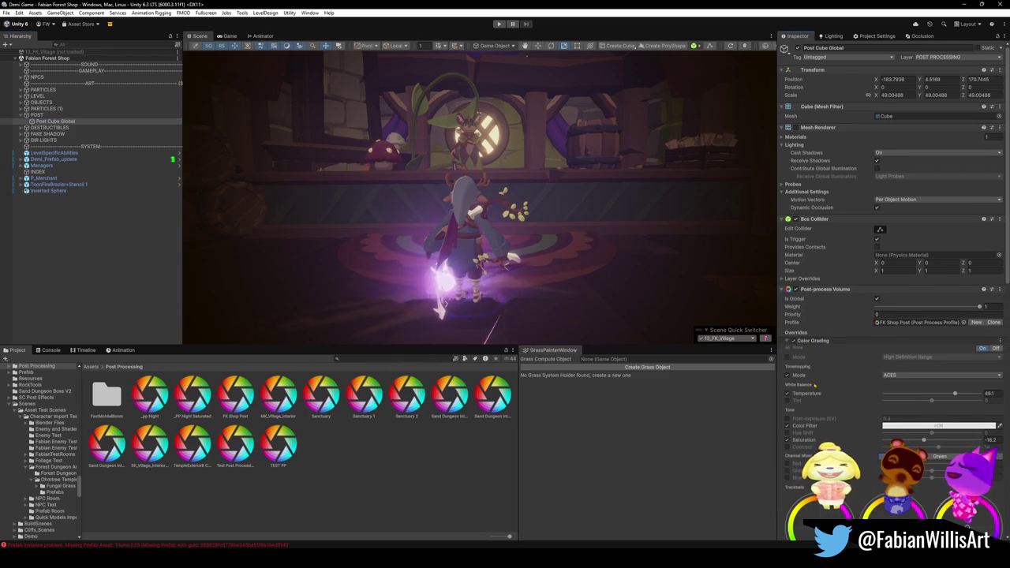
scroll(841, 410, "down", 1)
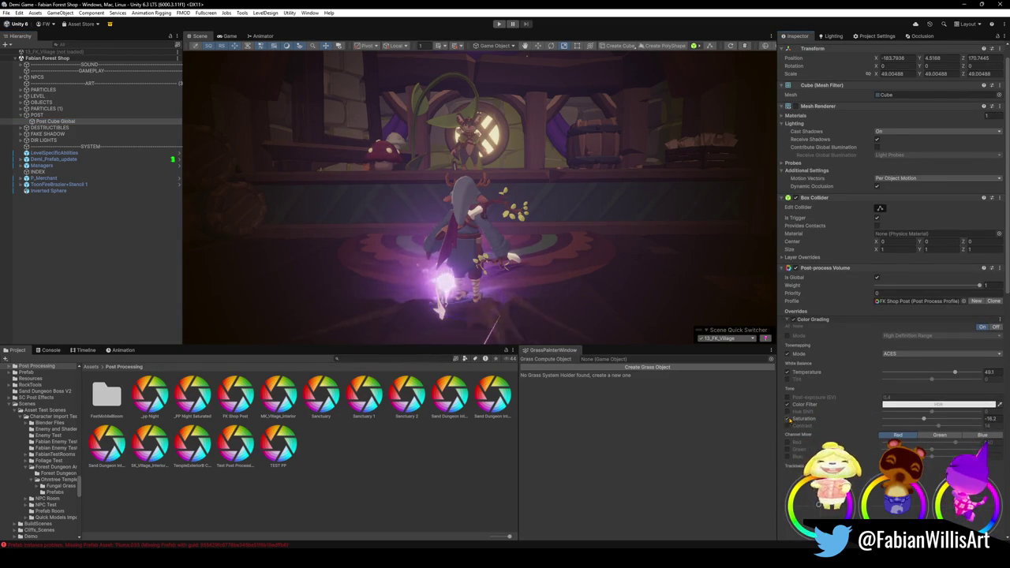
Step: Set the white balance temperature to 33.9
left_click(787, 373)
scroll(687, 284, "down", 5)
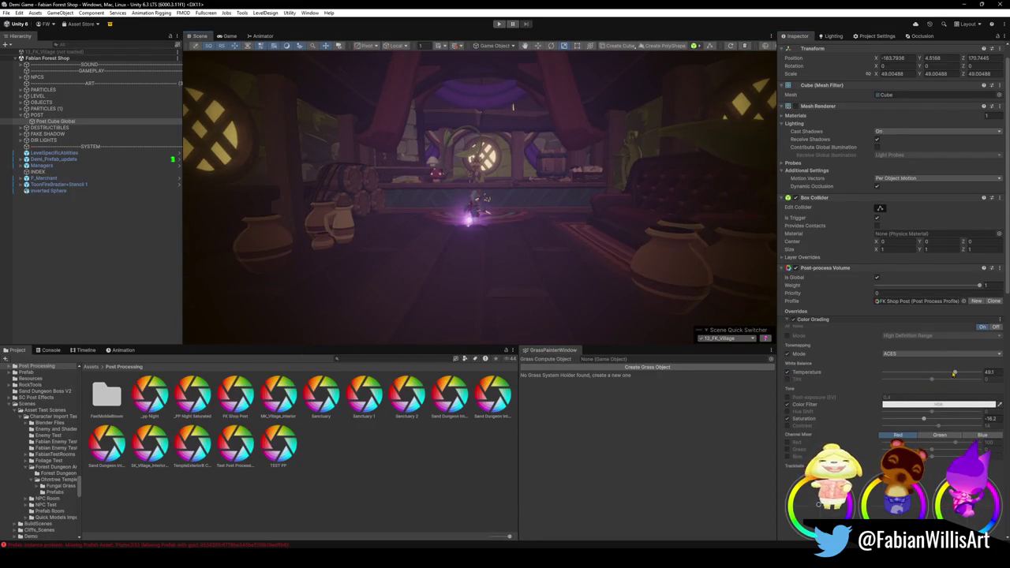
left_click_drag(955, 372, 949, 372)
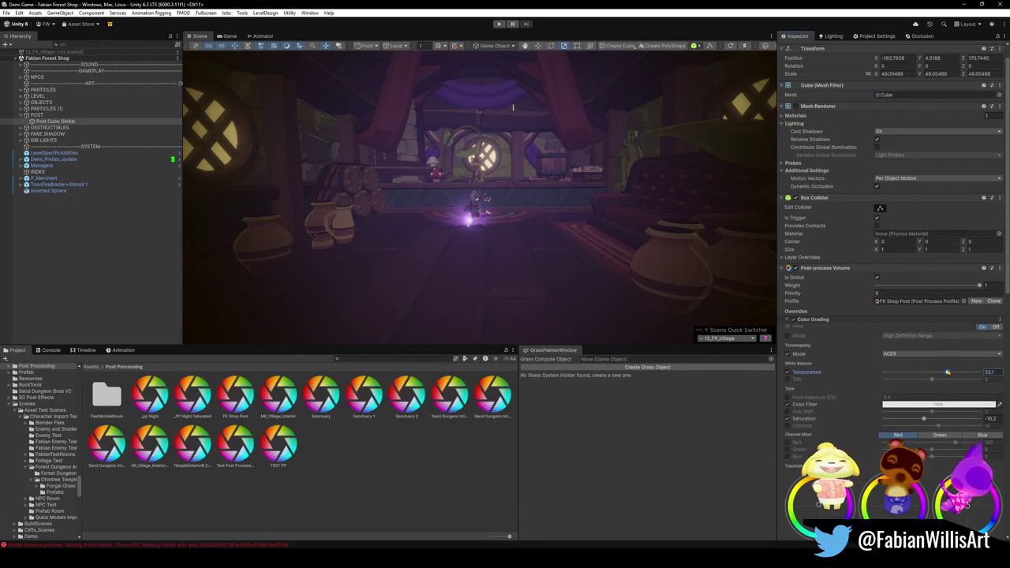
mouse_move(687, 229)
left_mouse_down()
mouse_move(703, 226)
mouse_move(675, 241)
left_mouse_up()
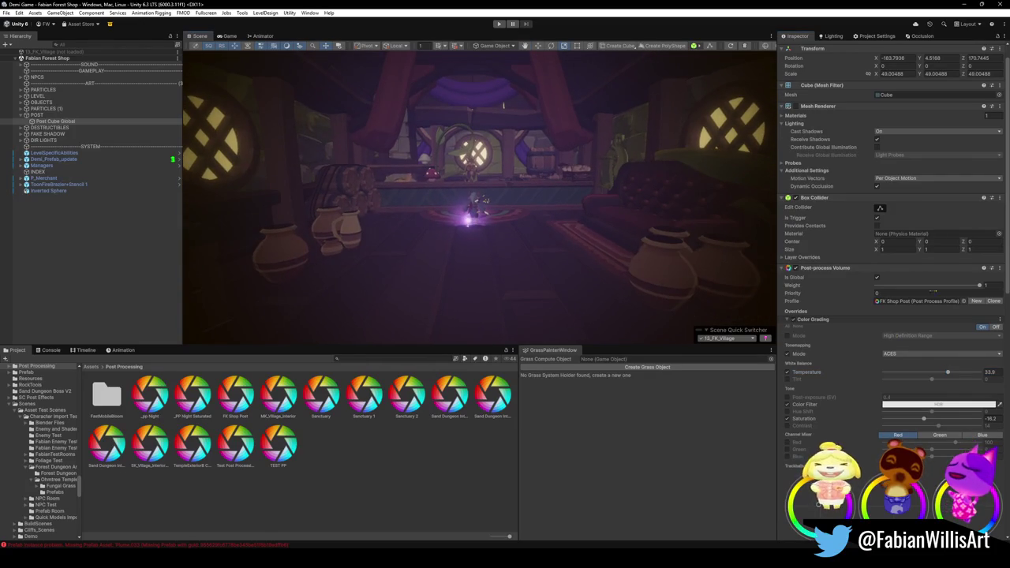
Step: Compare Tonemapping None, then revert it to ACES
left_click(908, 354)
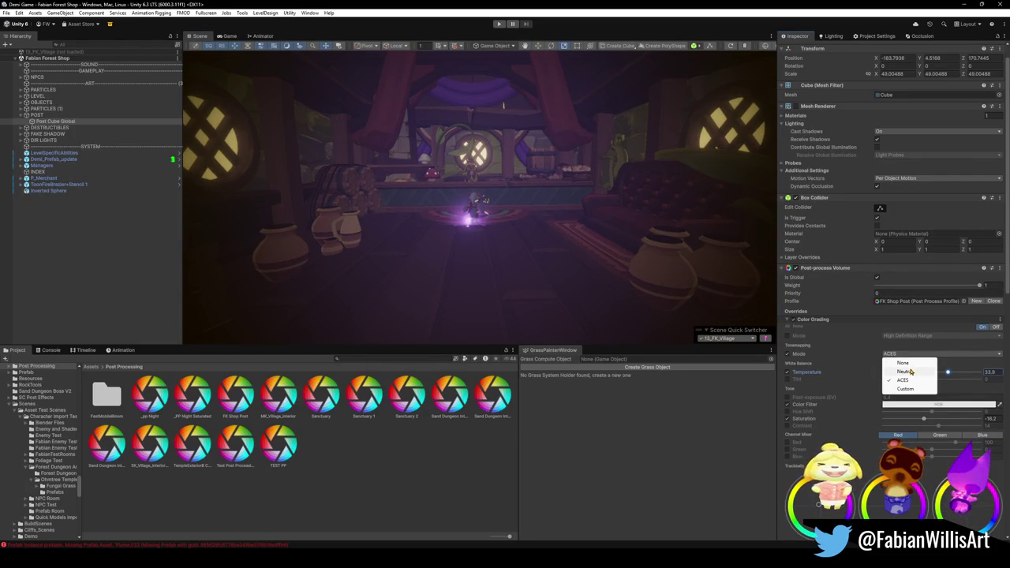
left_click(903, 363)
key("ctrl+z")
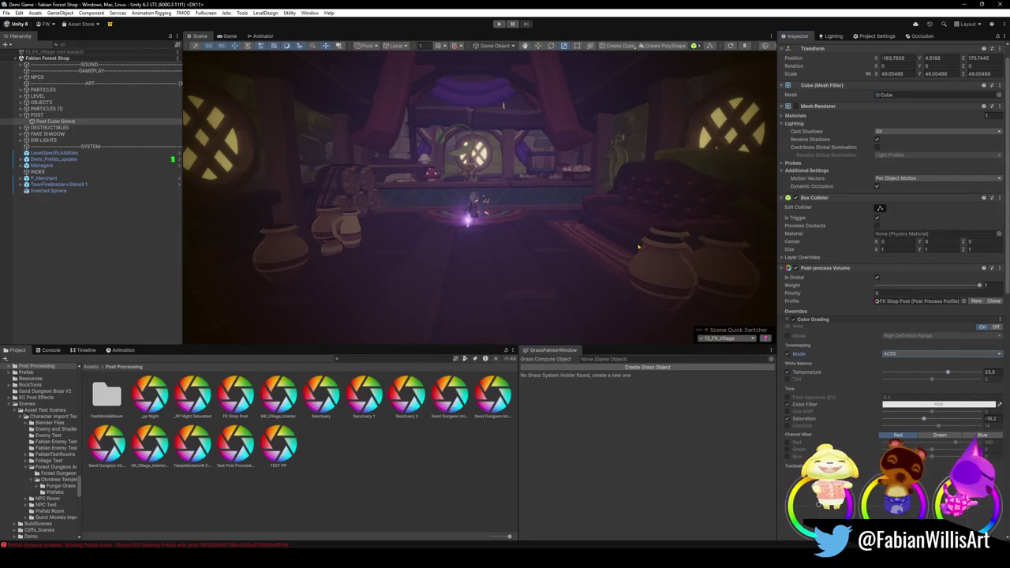
scroll(719, 328, "up", 3)
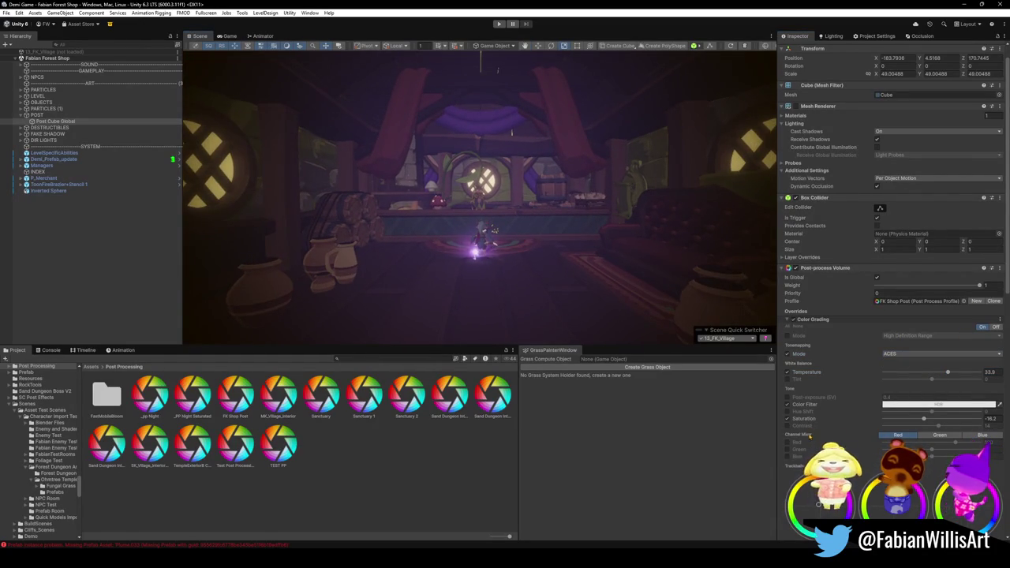
Step: Enable the Contrast override and compare the look with it on and off
left_click(787, 426)
mouse_move(931, 426)
left_mouse_down()
mouse_move(998, 429)
mouse_move(952, 427)
left_mouse_up()
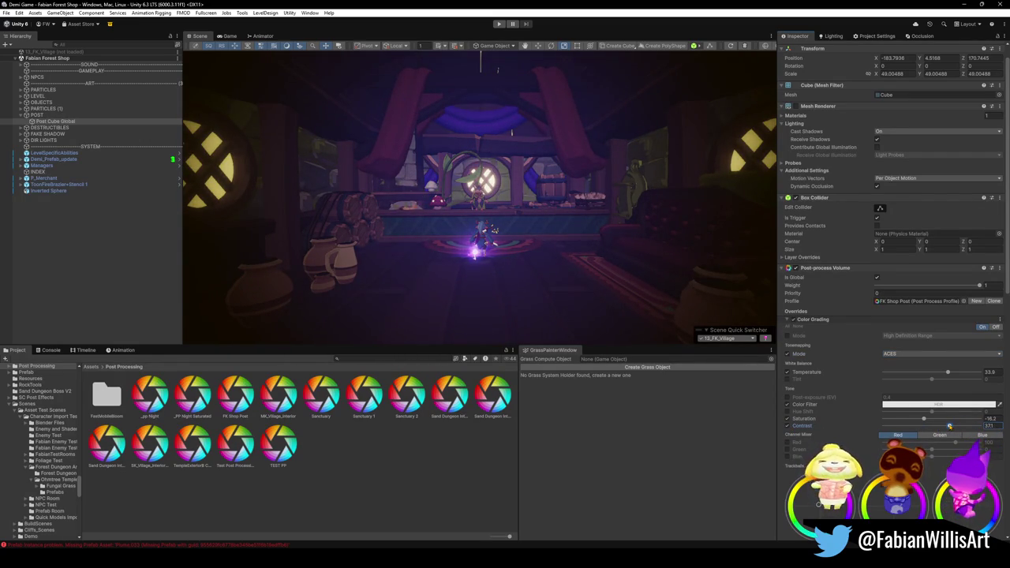
left_click(787, 426)
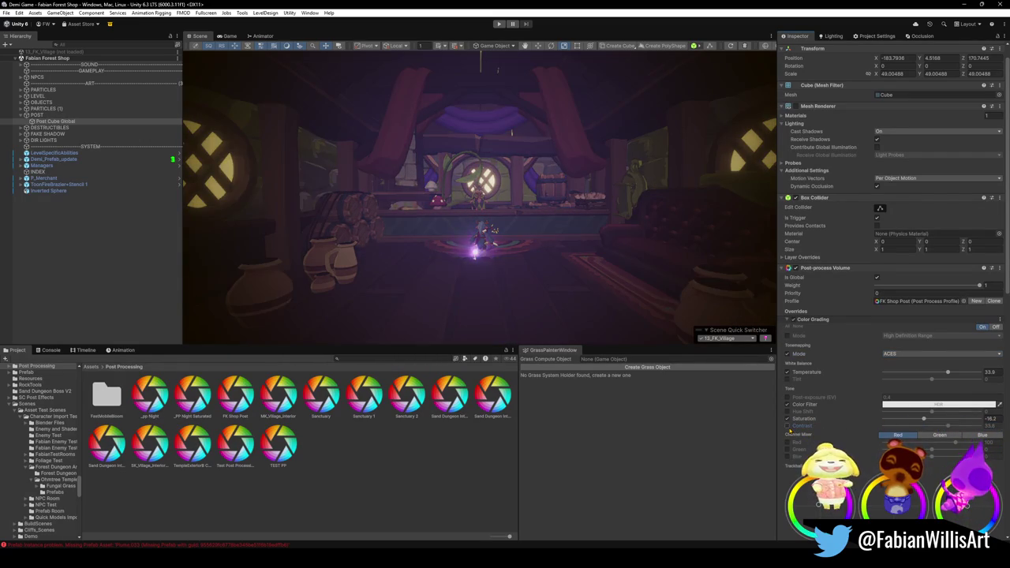
left_click(787, 426)
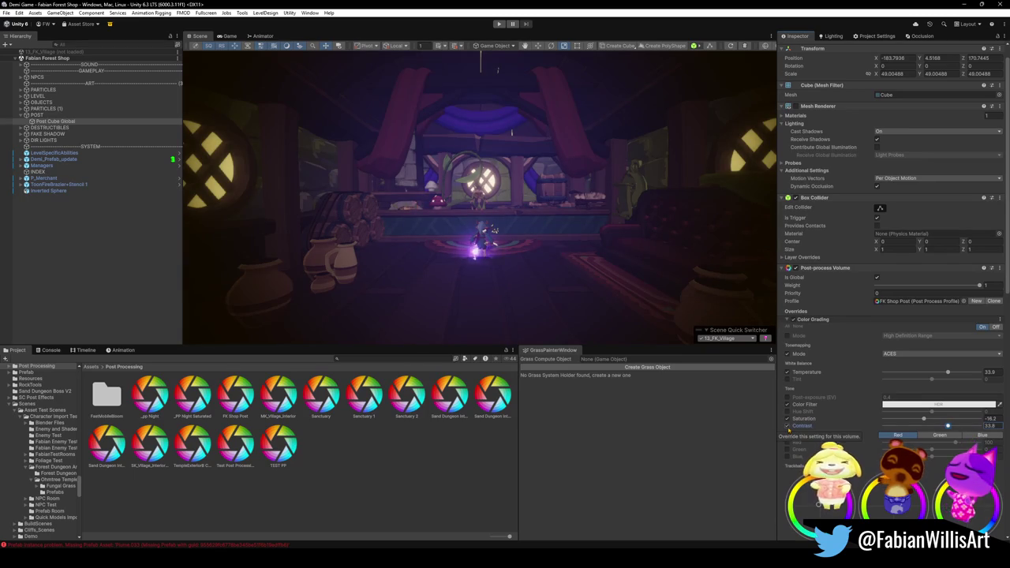
left_click_drag(947, 430, 938, 428)
Step: Set contrast to 42.1 and saturation to -15.3, checking the counter view
left_click_drag(552, 237, 679, 254)
left_click_drag(923, 420, 938, 419)
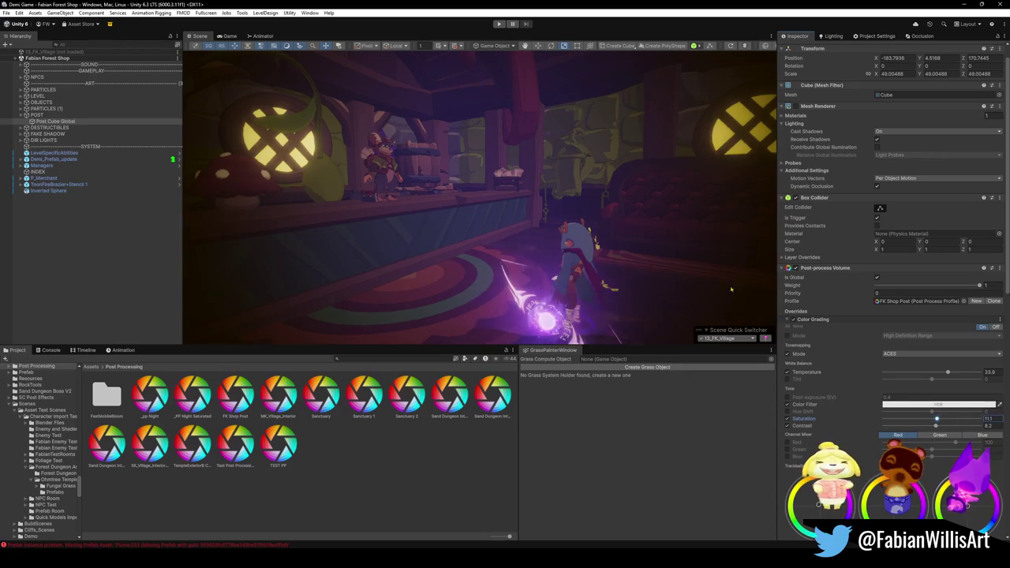
left_click_drag(576, 250, 600, 253)
left_click_drag(955, 426, 951, 426)
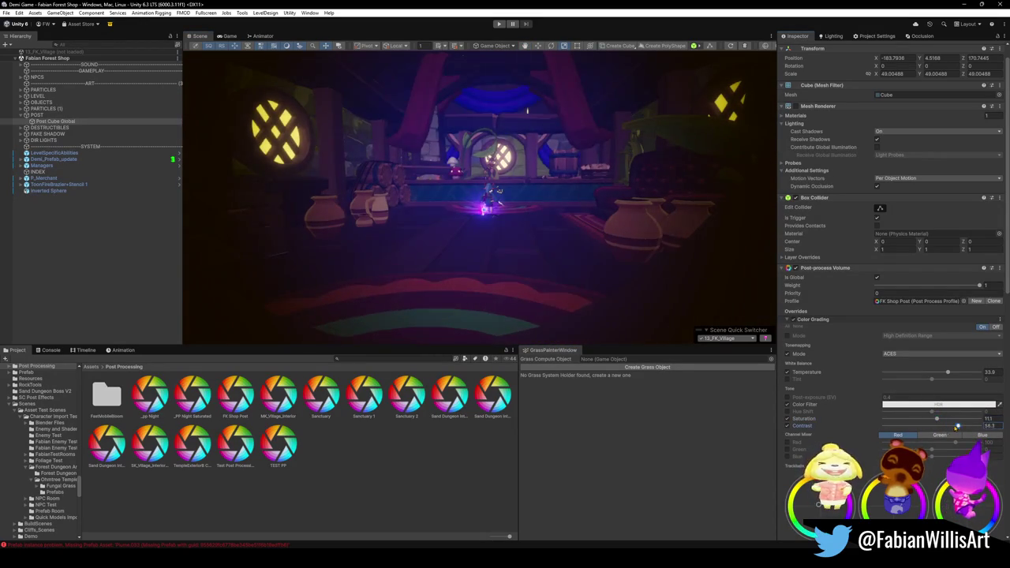
mouse_move(643, 244)
left_mouse_down()
mouse_move(657, 241)
mouse_move(624, 243)
left_mouse_up()
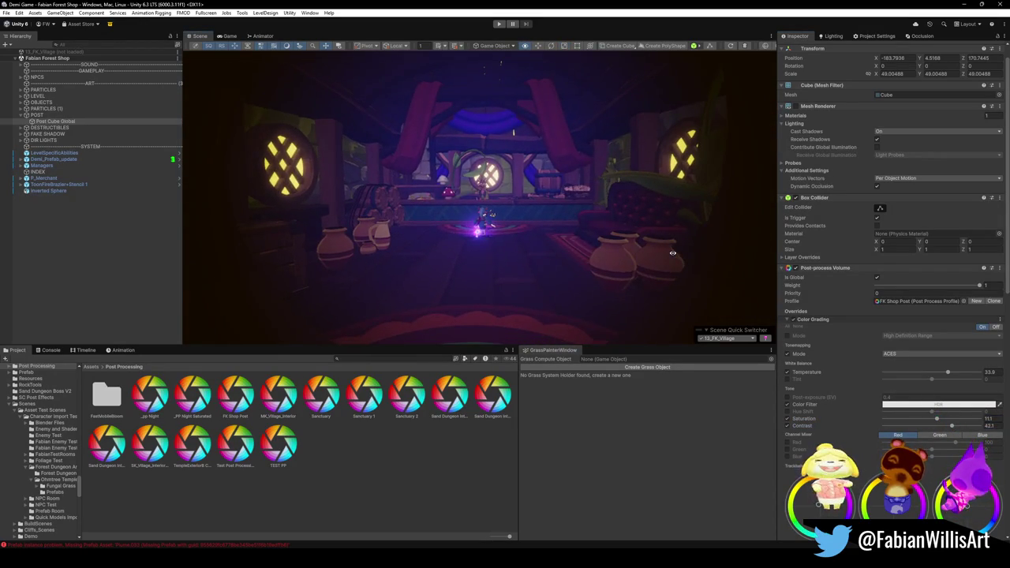
mouse_move(937, 419)
left_mouse_down()
mouse_move(965, 422)
mouse_move(909, 419)
mouse_move(924, 419)
left_mouse_up()
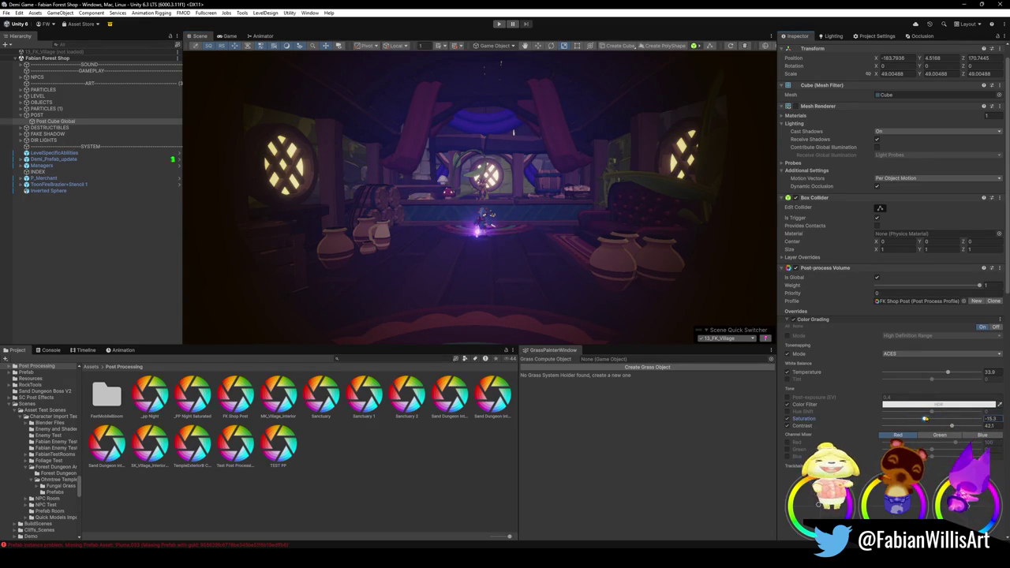
scroll(603, 226, "up", 2)
scroll(603, 227, "up", 5)
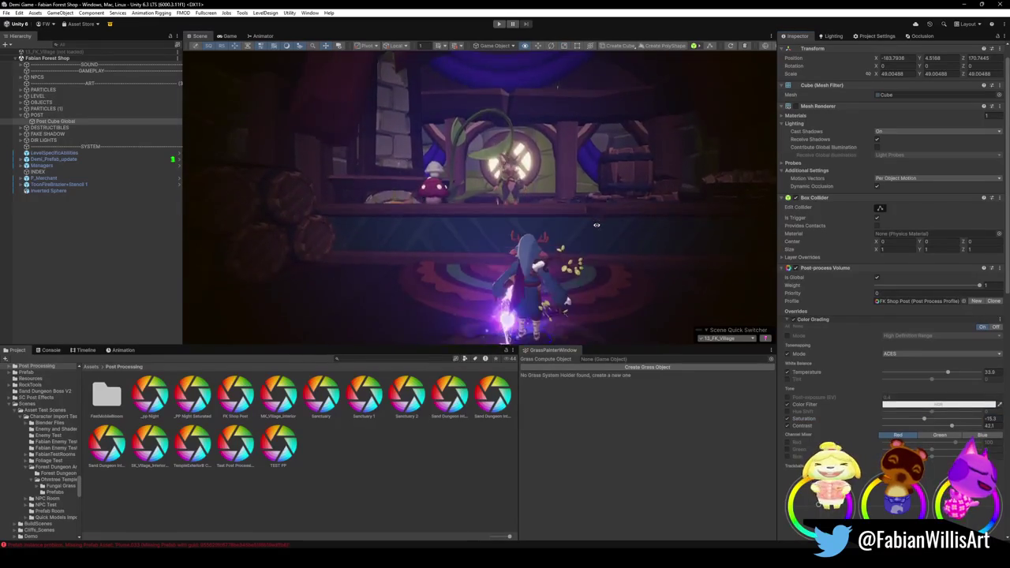
mouse_move(646, 232)
left_mouse_down()
mouse_move(522, 217)
mouse_move(511, 150)
left_mouse_up()
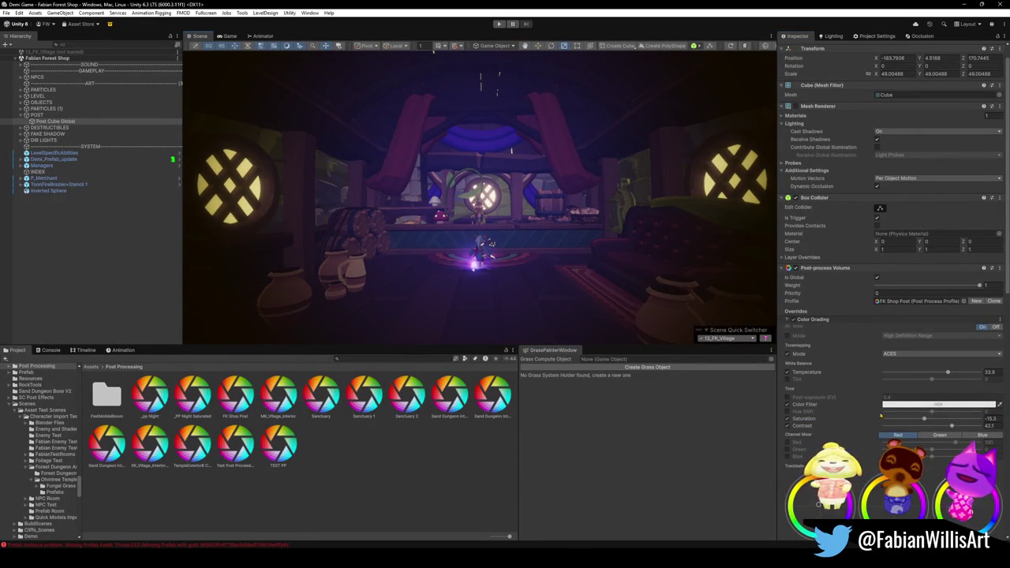
scroll(874, 411, "down", 1)
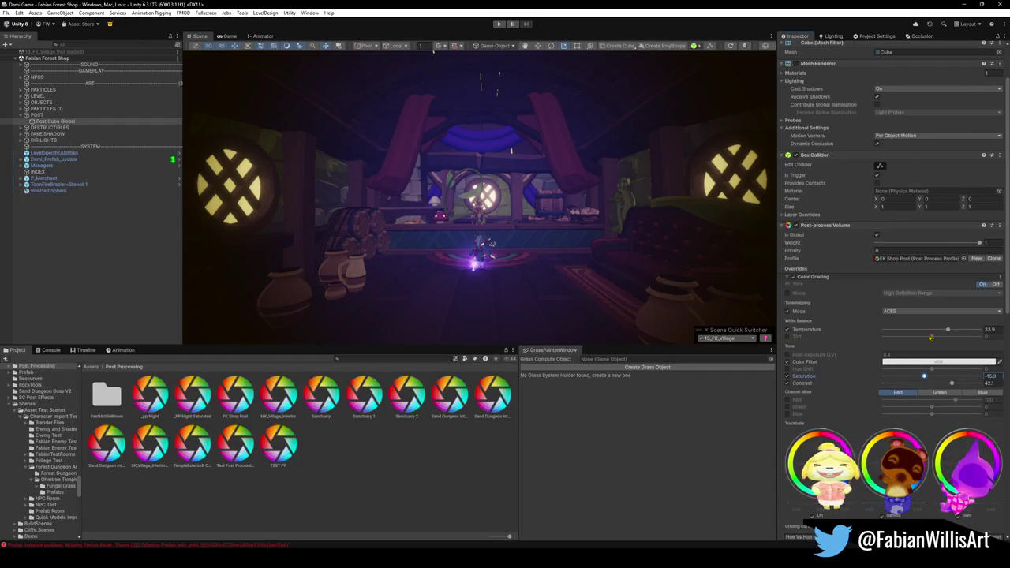
Step: Warm the colour grading temperature to 60.3, then collapse the colour grading settings
left_click_drag(949, 331, 957, 332)
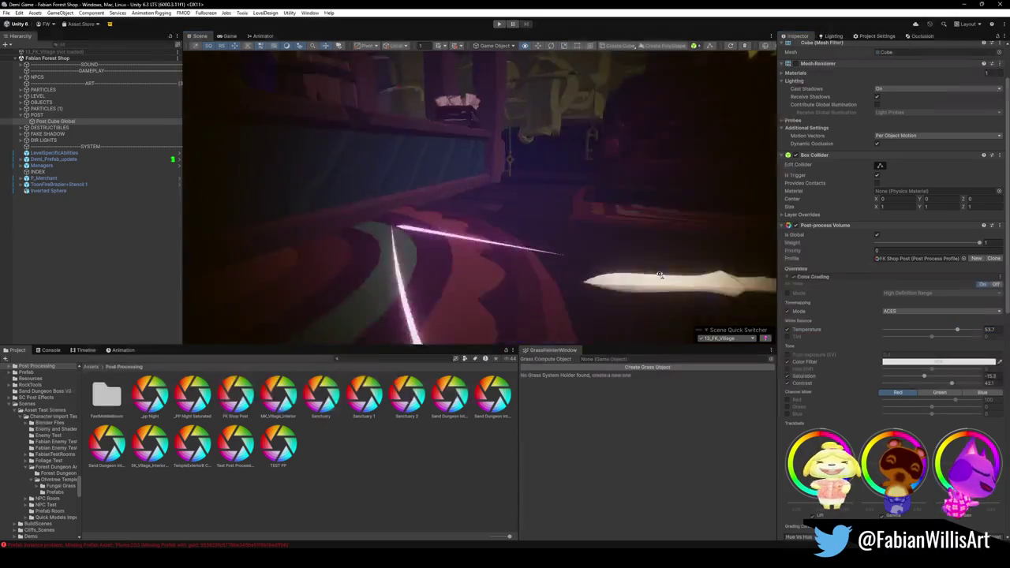
mouse_move(607, 245)
left_mouse_down()
mouse_move(663, 247)
mouse_move(437, 271)
mouse_move(469, 241)
mouse_move(613, 308)
left_mouse_up()
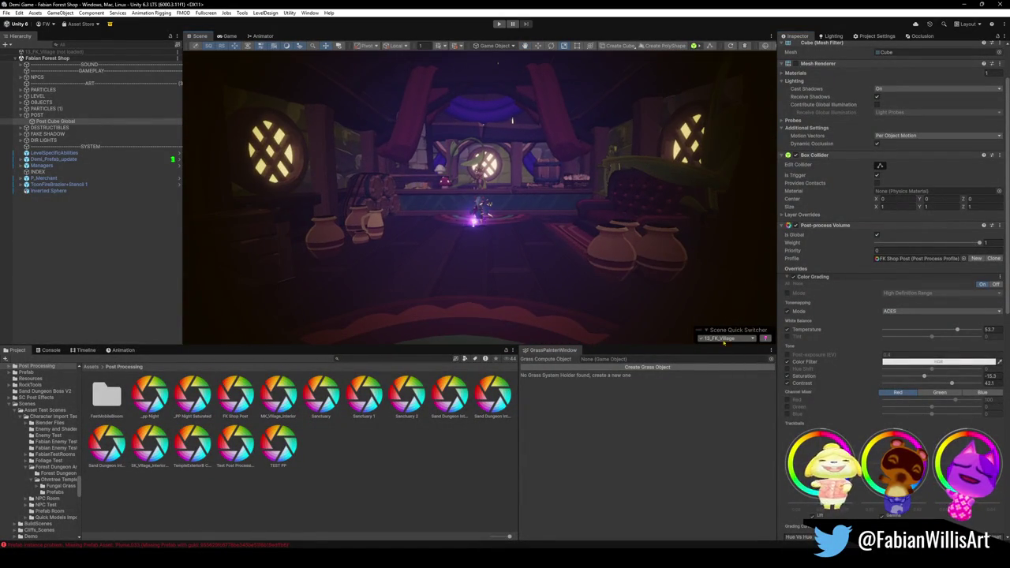
scroll(849, 388, "down", 3)
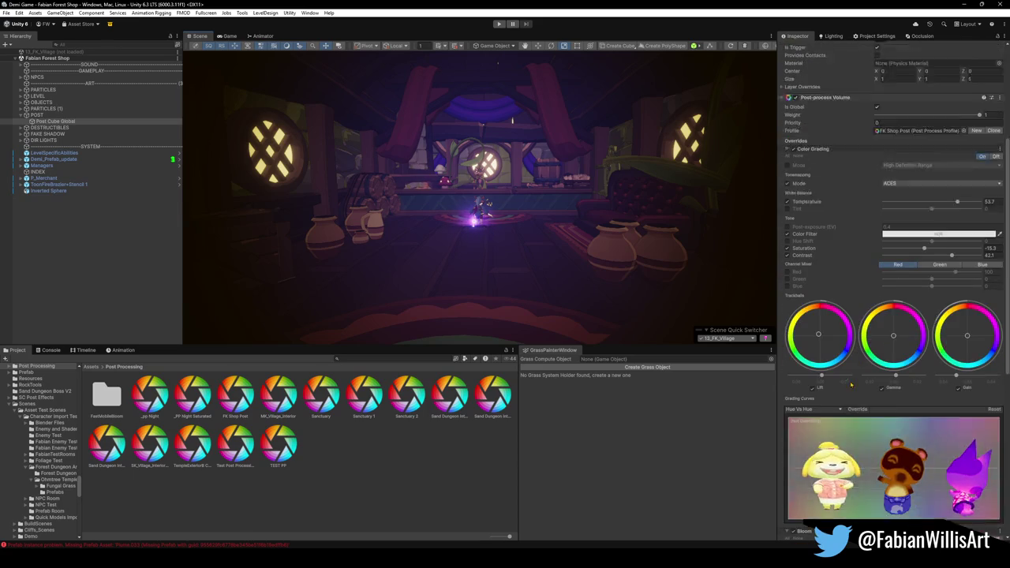
left_click(787, 213)
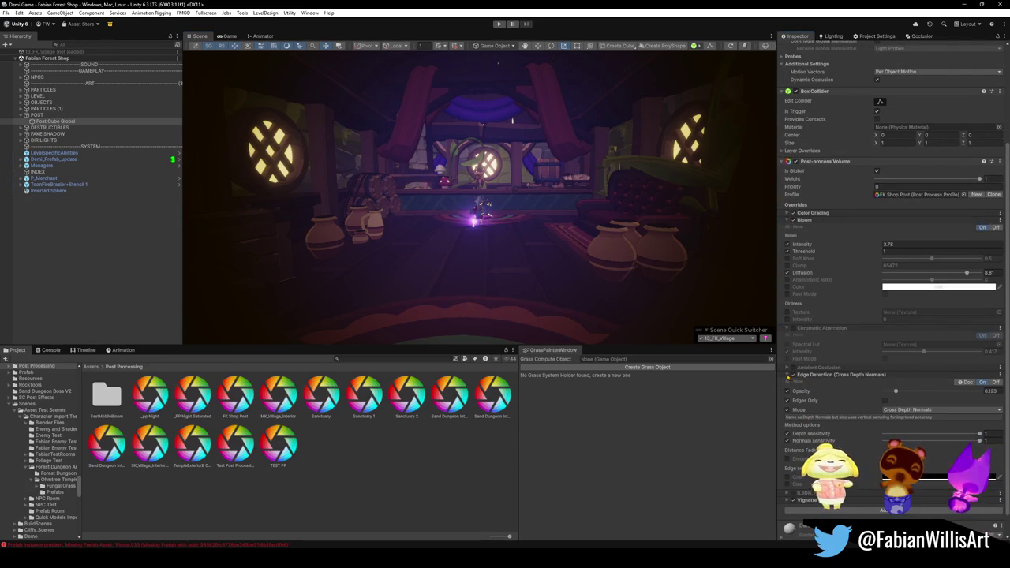
Step: Toggle the Vignette override off and back on to compare, then expand PARTICLES (1)
scroll(789, 377, "up", 4)
left_click(795, 476)
left_click(795, 477)
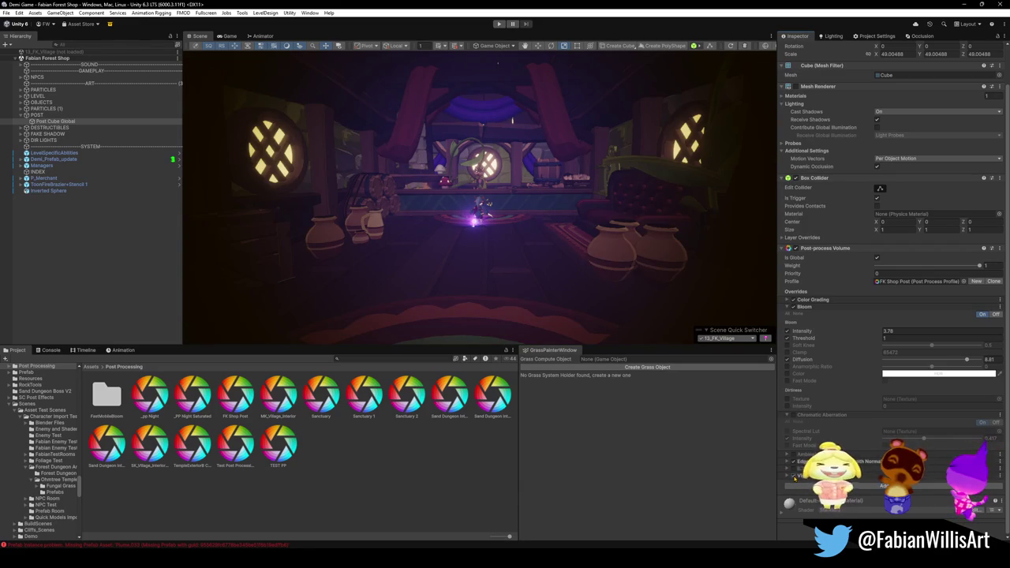
mouse_move(669, 248)
left_mouse_down()
mouse_move(669, 226)
mouse_move(620, 259)
left_mouse_up()
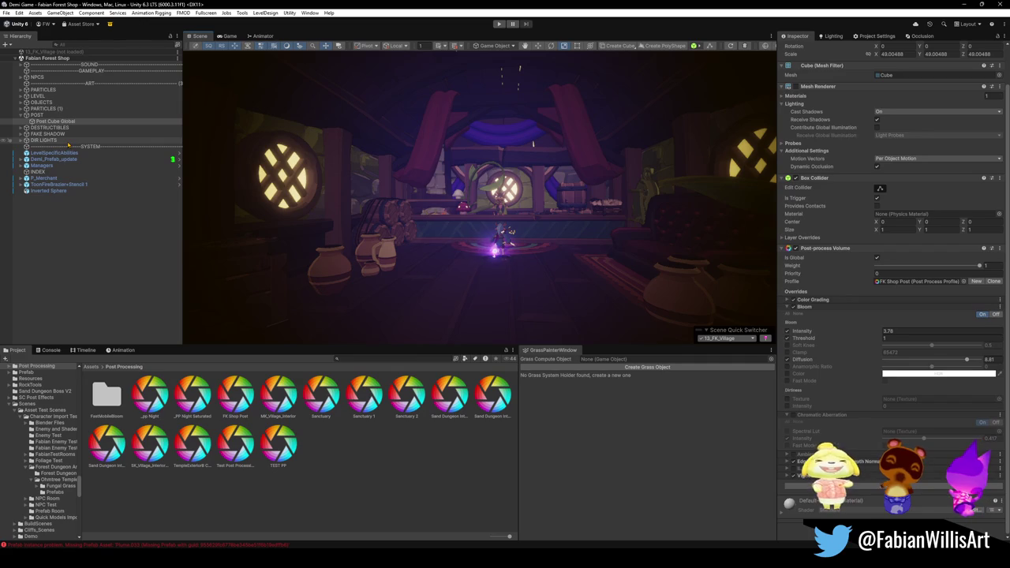
left_click(18, 115)
left_click(21, 108)
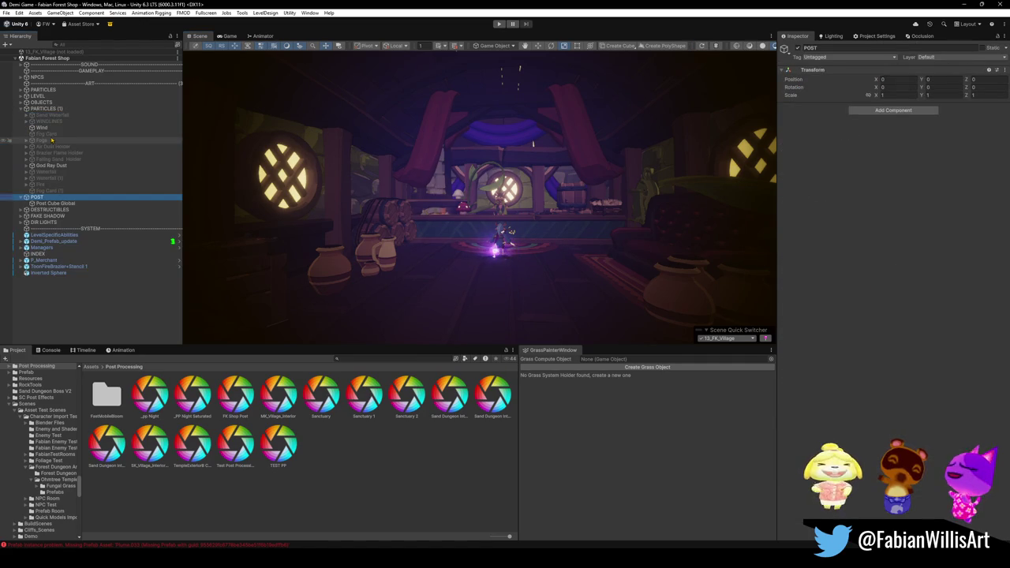
Step: Inspect God Ray Dust, then enable the Fire object and delete its two child effects
left_click(26, 166)
left_click(49, 166)
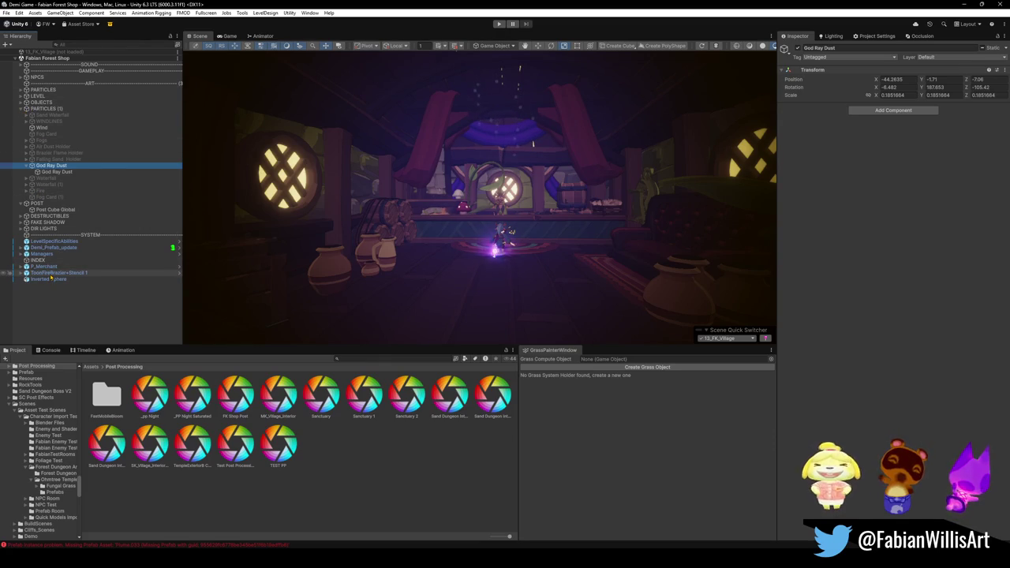
left_click(47, 192)
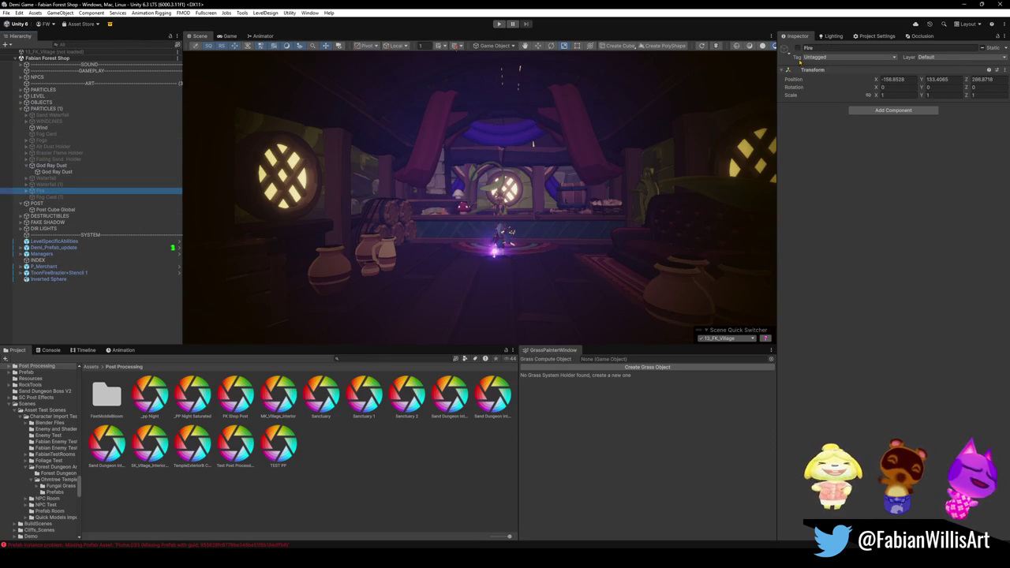
left_click(33, 191)
left_click(27, 191)
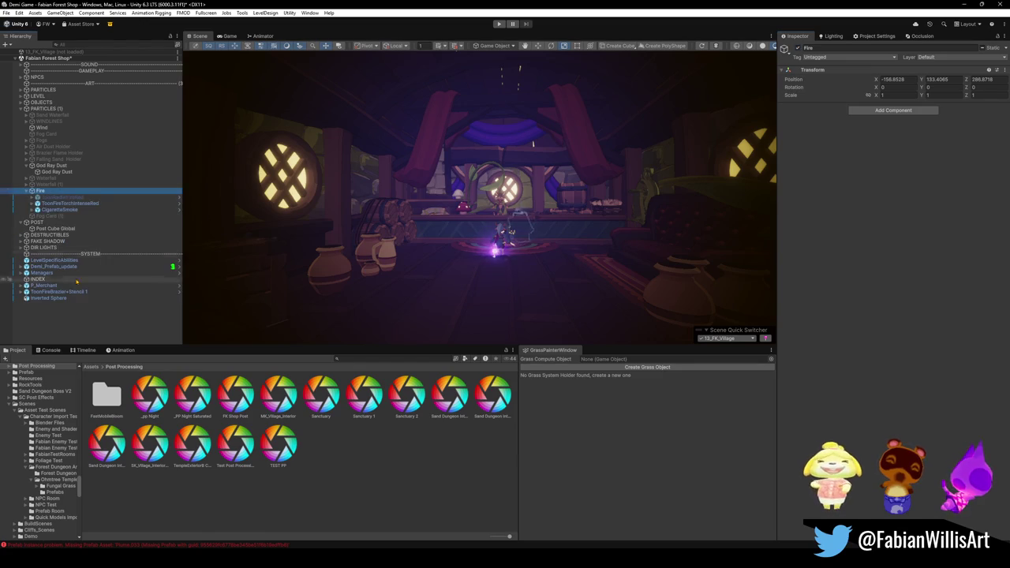
left_click(71, 210)
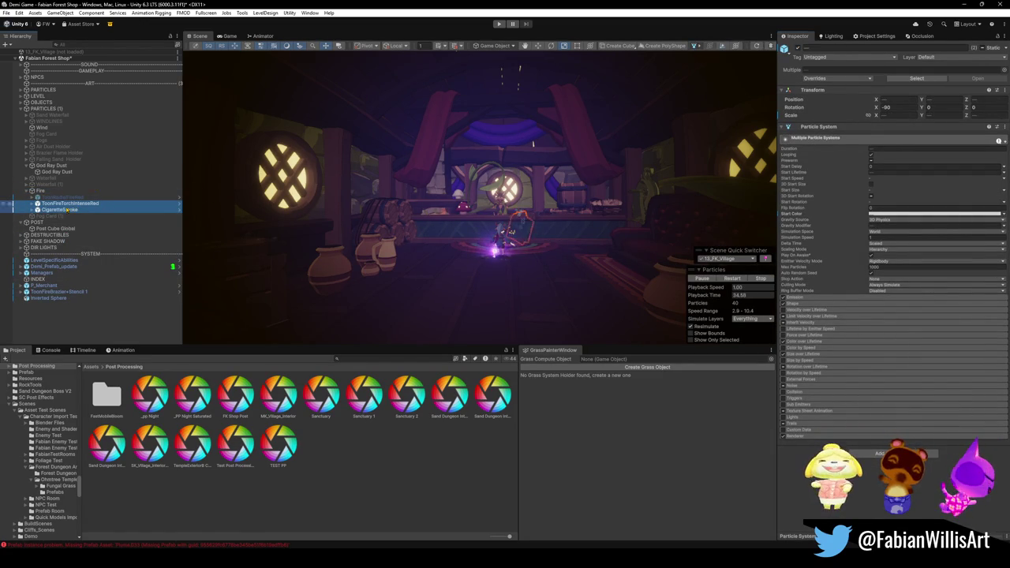
key("Delete")
Step: Nest ToonFireBrazier+Stencil 1 under Fire and delete the two unused Waterfall objects
left_click(51, 273)
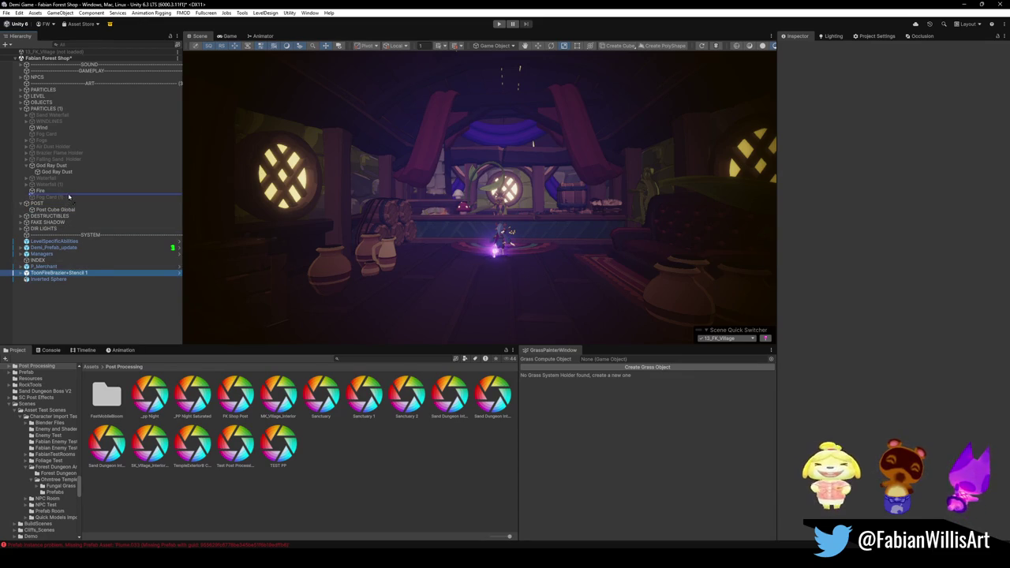
left_click_drag(71, 194, 69, 193)
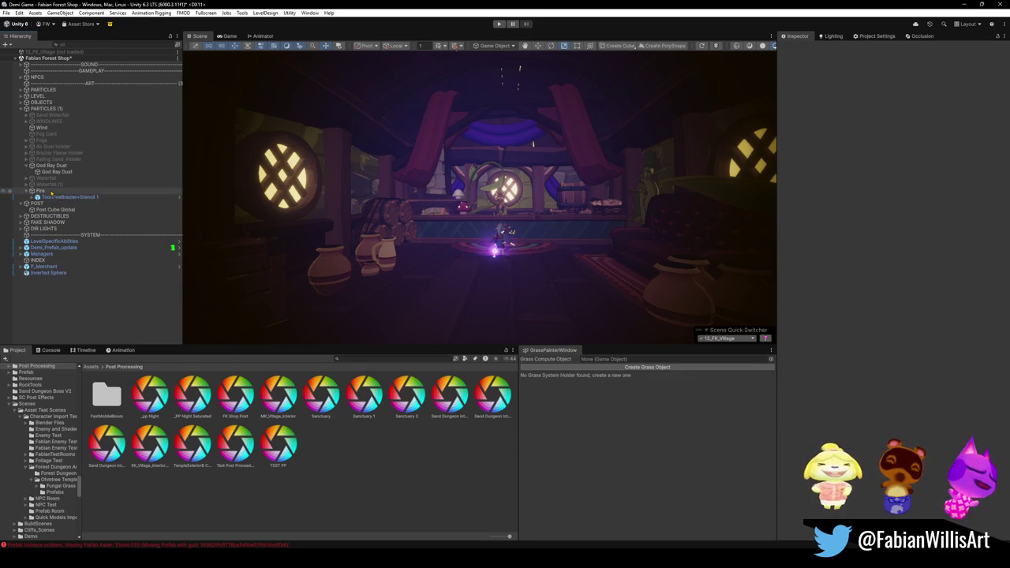
key("Delete")
Step: Delete God Ray Dust, Falling Sand Holder, Brazier Flame Holder and Air Dust Holder
left_click(57, 165)
key("Delete")
left_click(54, 159)
key("Delete")
left_click(52, 152)
key("Delete")
left_click(51, 147)
key("Delete")
Step: Delete Fogs, Fog Card, WINDLINES and Sand Waterfall, keeping the Wind object
left_click(52, 139)
key("Delete")
left_click(53, 134)
key("Delete")
left_click(54, 127)
key("Delete")
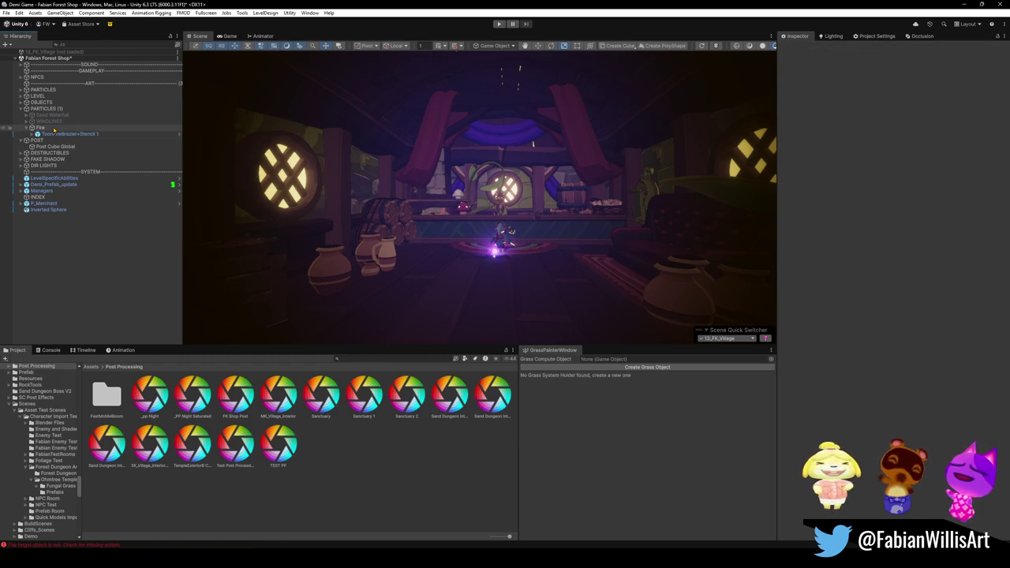
key("ctrl+z")
left_click(59, 120)
key("Delete")
left_click(58, 115)
key("Delete")
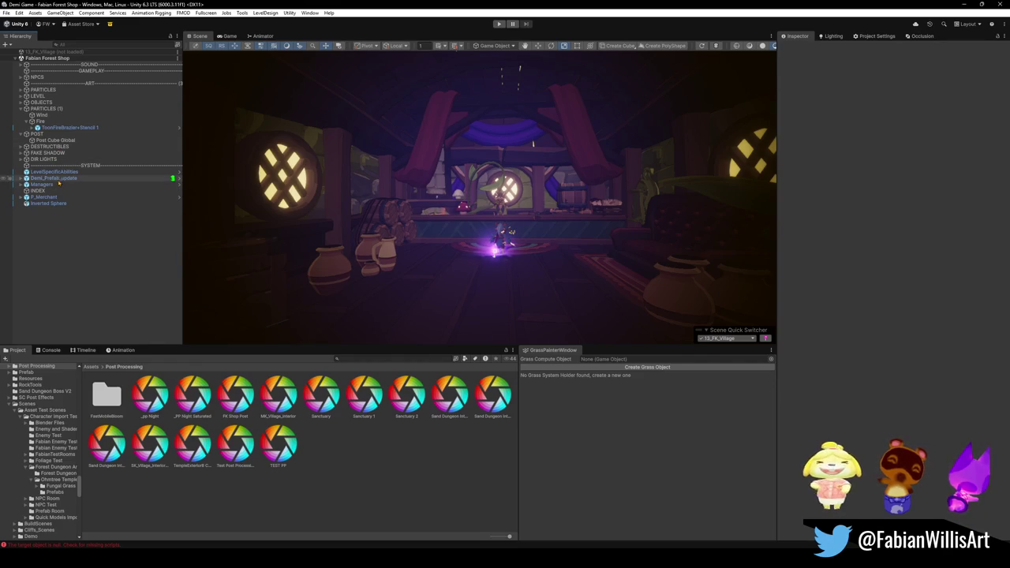
Step: Move Inverted Sphere into the OBJECTS group
left_click(50, 203, "shift")
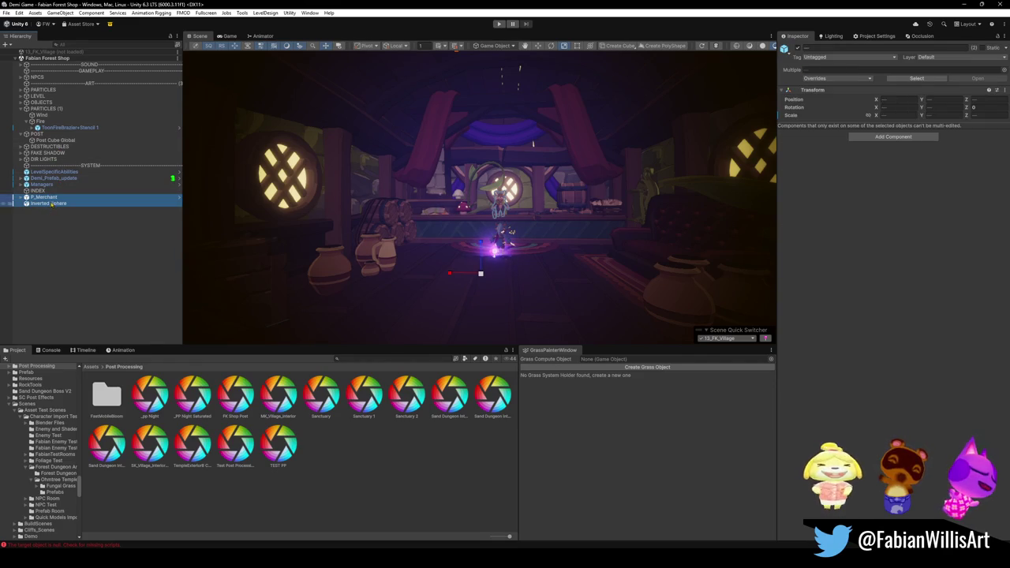
left_click(49, 204)
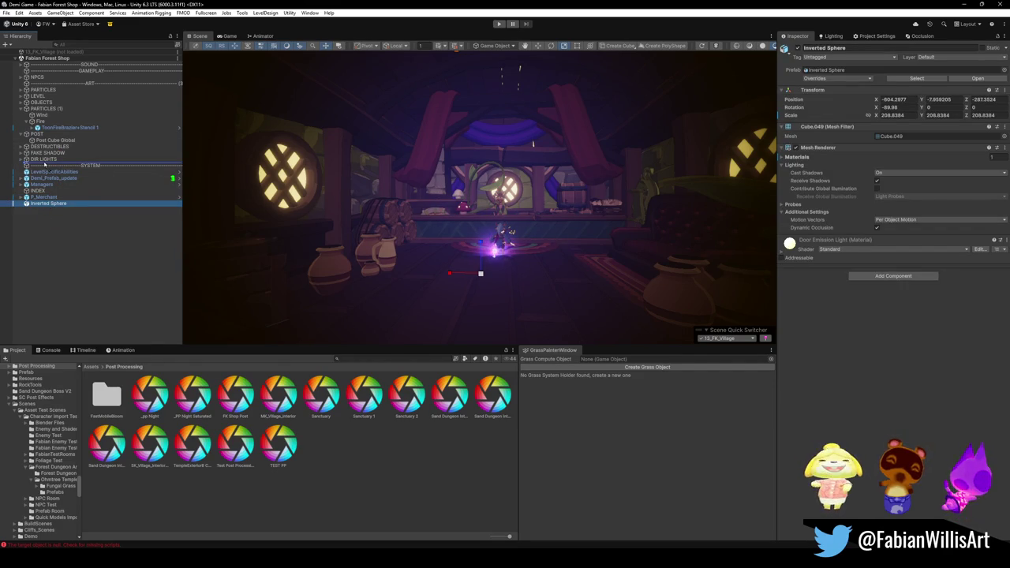
left_click(21, 103)
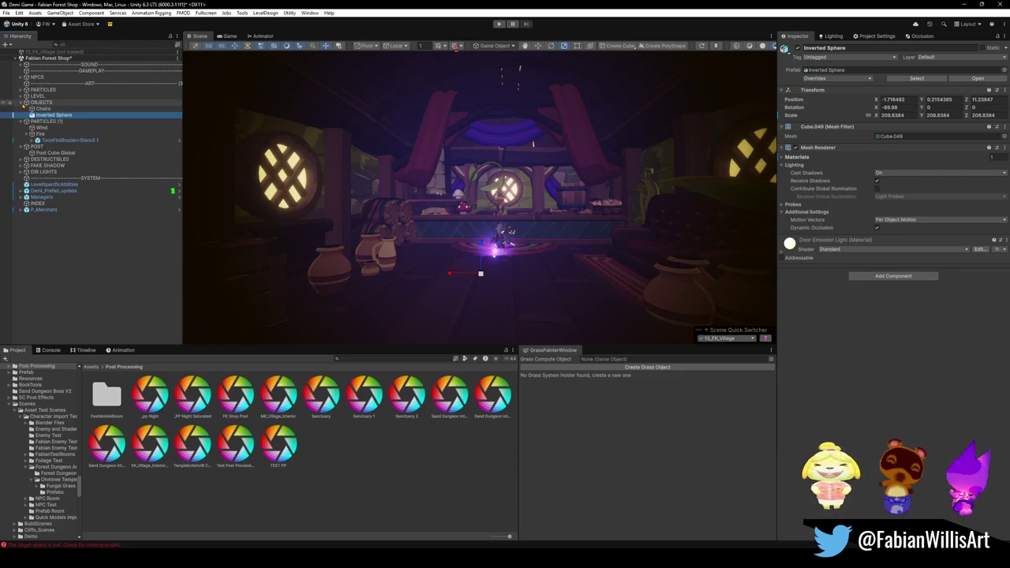
Step: Delete the Chairs group and collapse the OBJECTS and POST groups
left_click(55, 109)
scroll(470, 295, "down", 10)
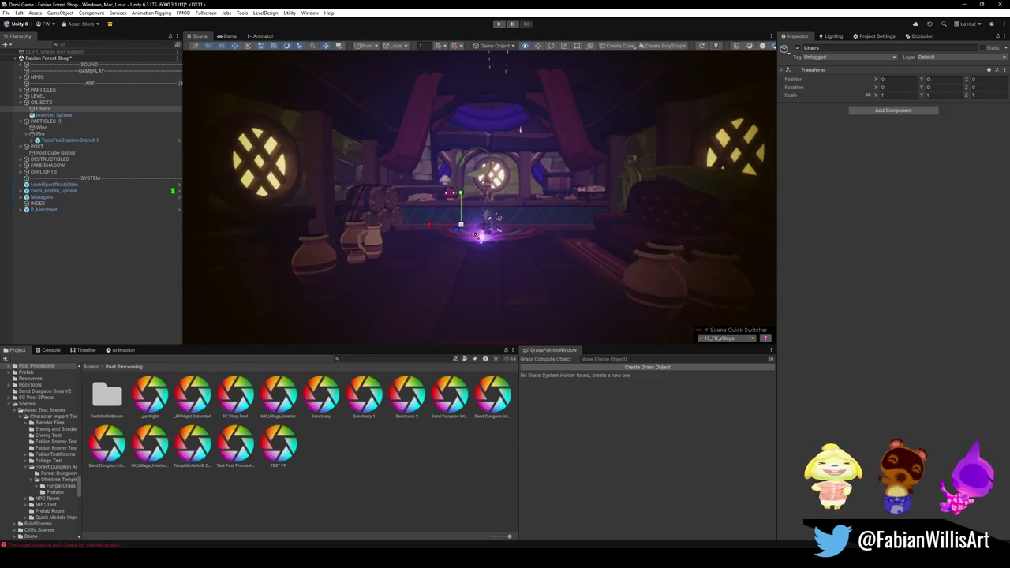
scroll(470, 295, "down", 5)
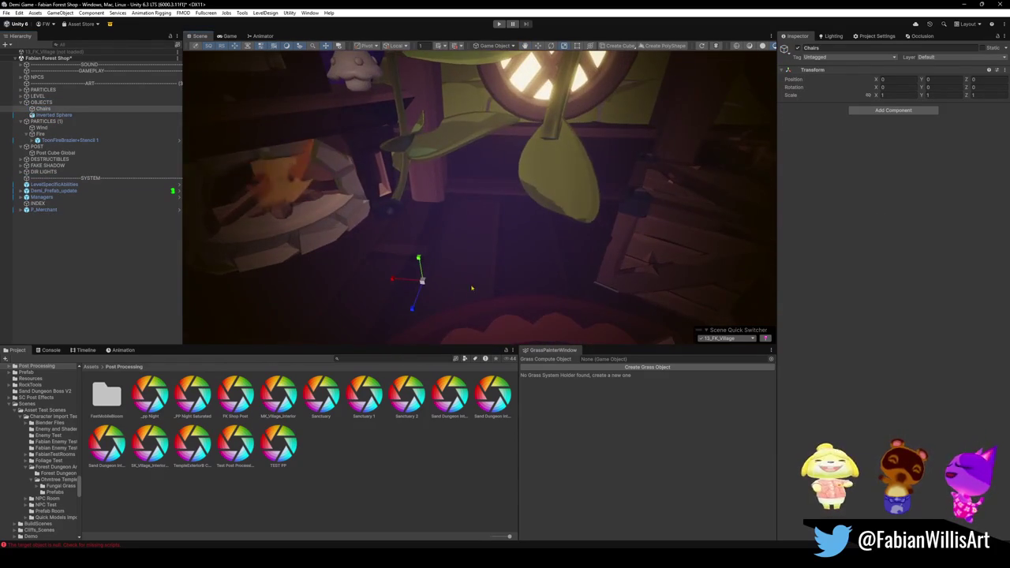
key("ctrl+z")
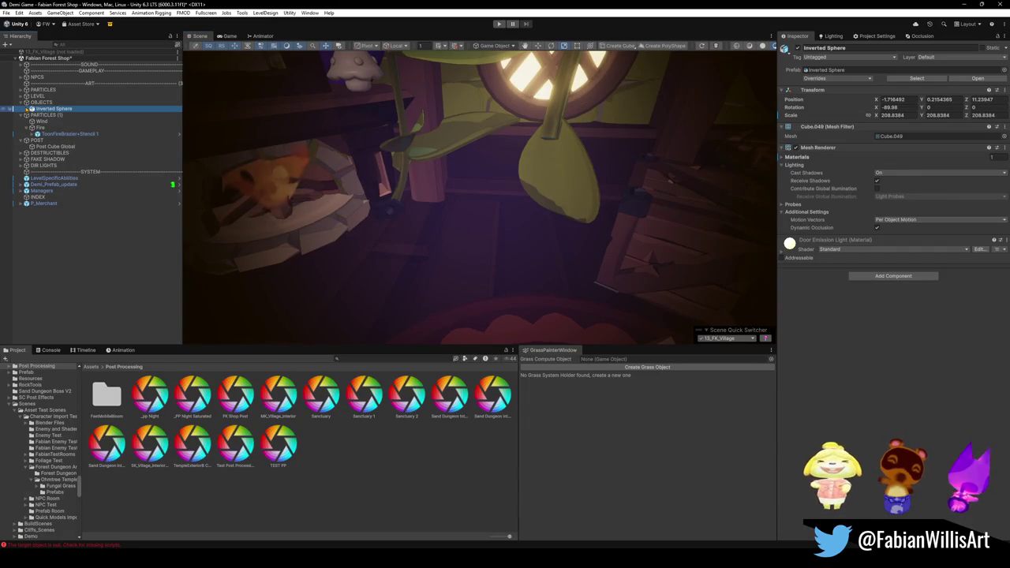
key("ctrl+z")
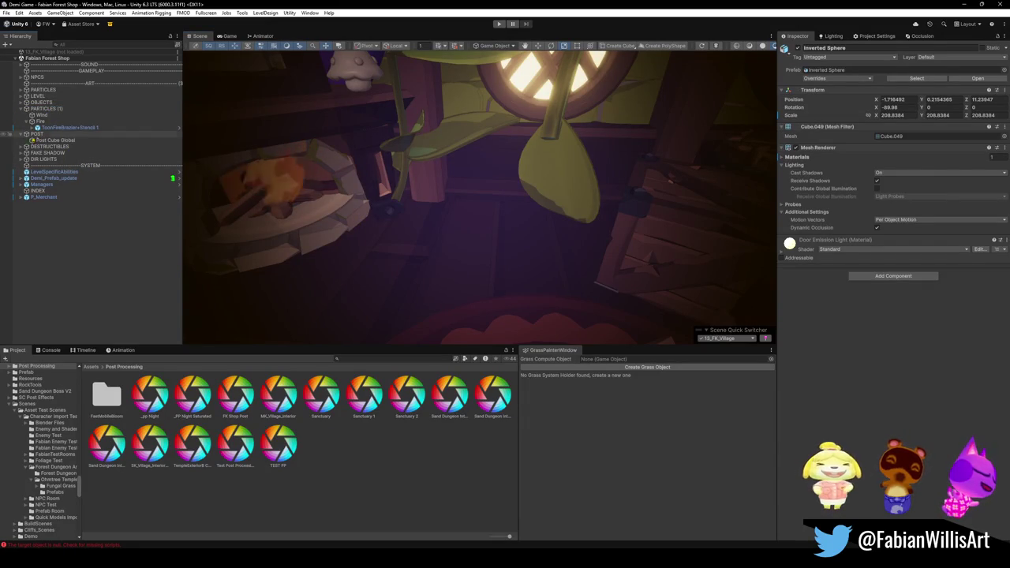
left_click(21, 135)
Step: Inspect the counter mesh Cube.475 and crate SD_Crate_00.003, then collapse MESH.001
mouse_move(466, 198)
left_mouse_down()
mouse_move(470, 187)
mouse_move(474, 197)
left_mouse_up()
left_click(473, 253)
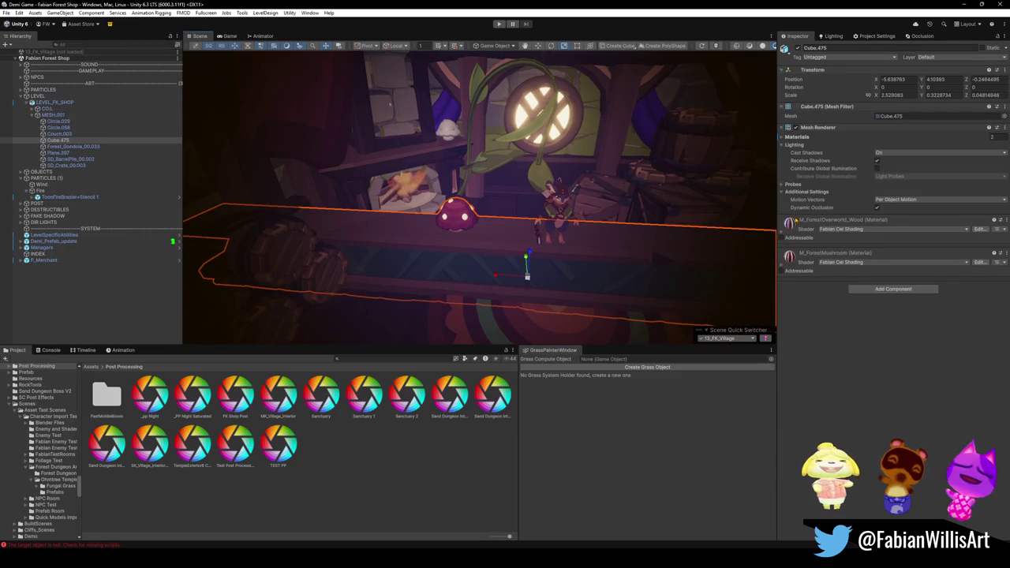
mouse_move(474, 253)
left_mouse_down()
mouse_move(532, 181)
mouse_move(466, 250)
mouse_move(458, 246)
mouse_move(466, 242)
left_mouse_up()
left_click(515, 198)
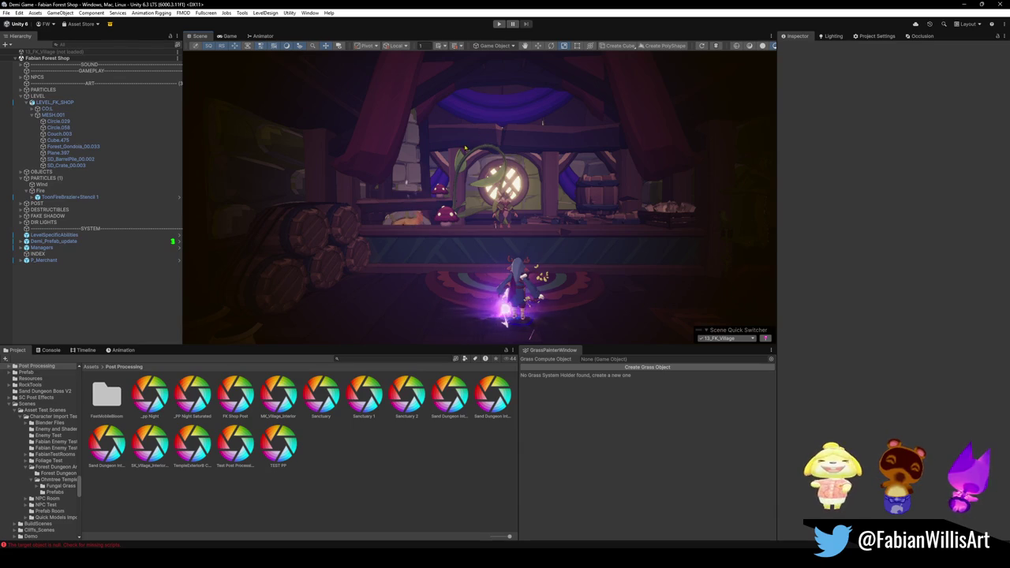
left_click_drag(399, 212, 502, 192)
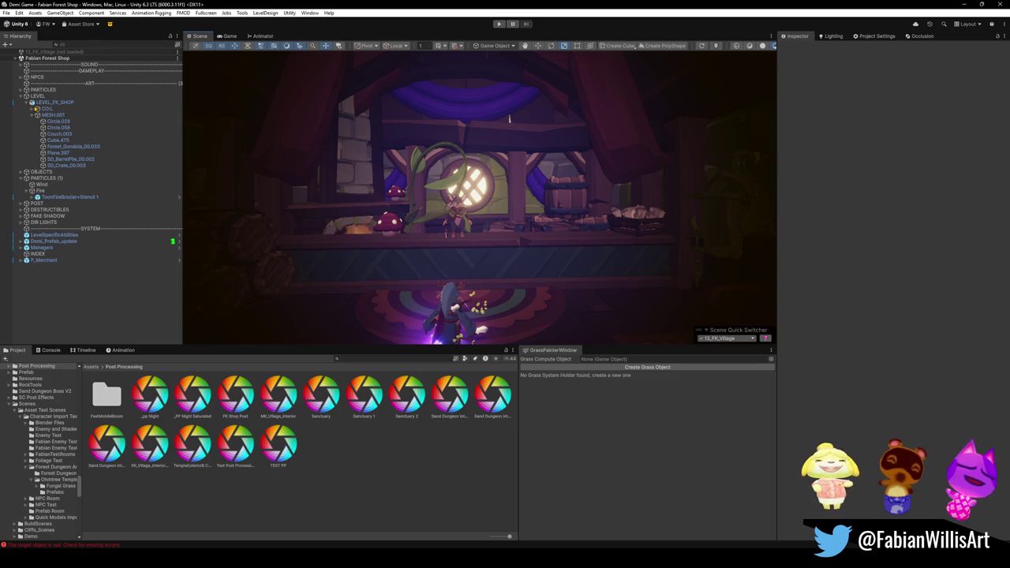
left_click(70, 166)
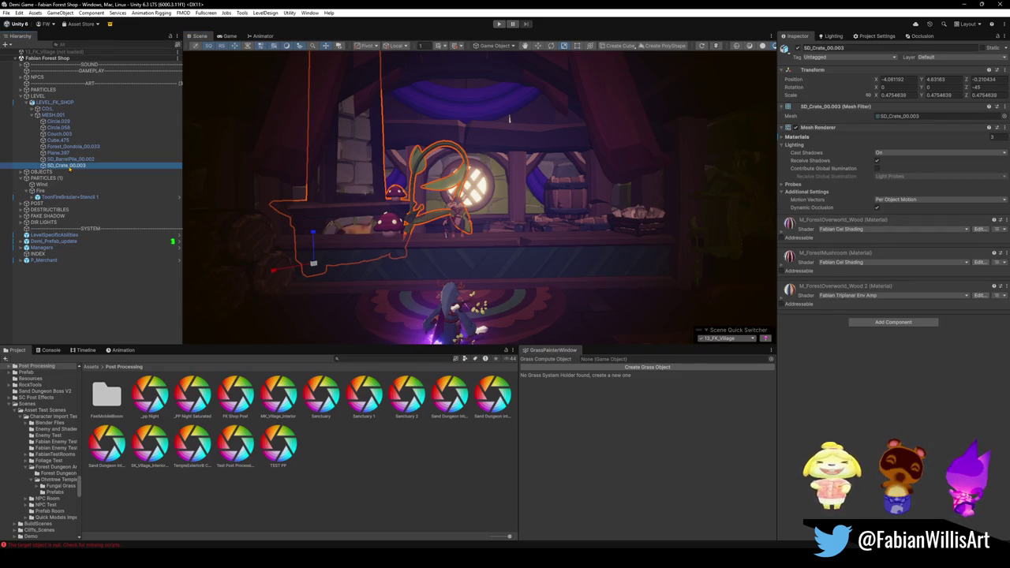
left_click(32, 116)
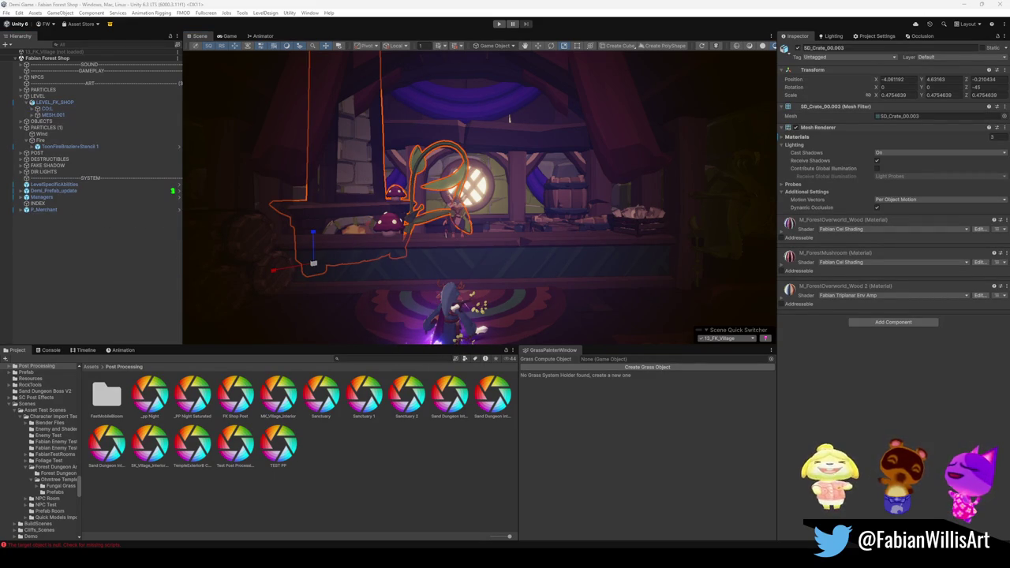
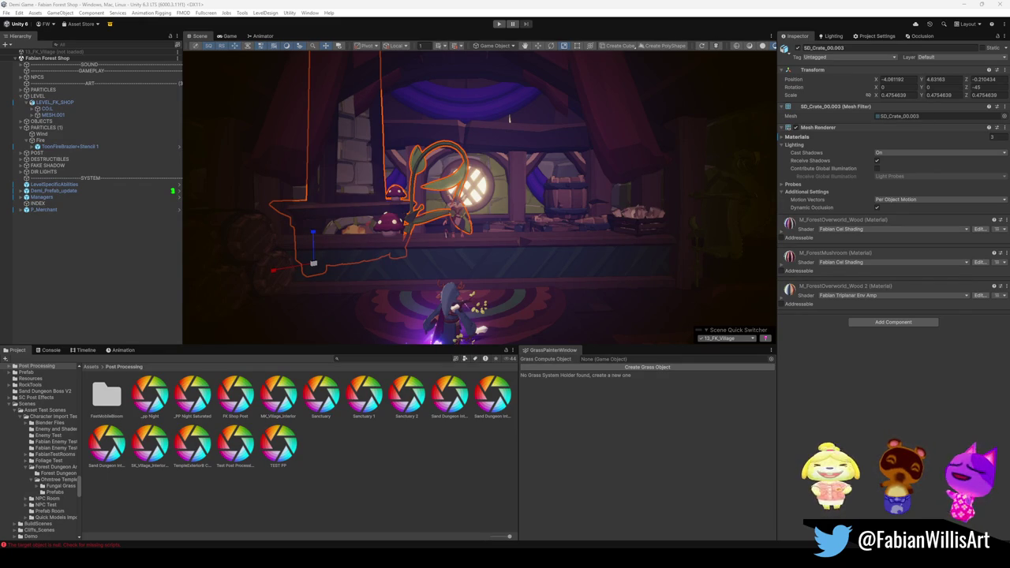
Step: Select the Wind object and expand DESTRUCTIBLES to show its Pots, Crates and Barrels subgroups
scroll(575, 230, "down", 6)
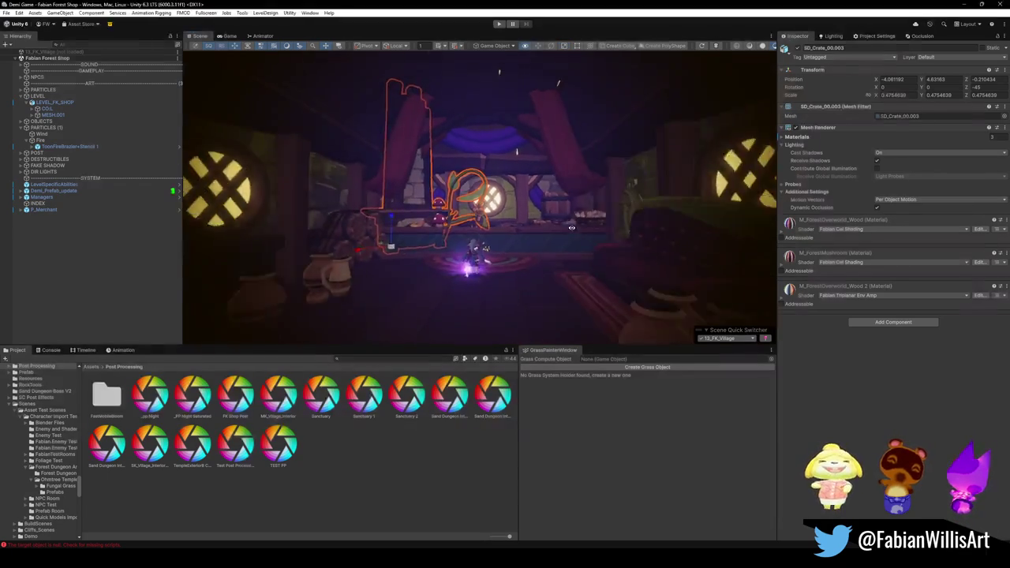
scroll(575, 229, "up", 3)
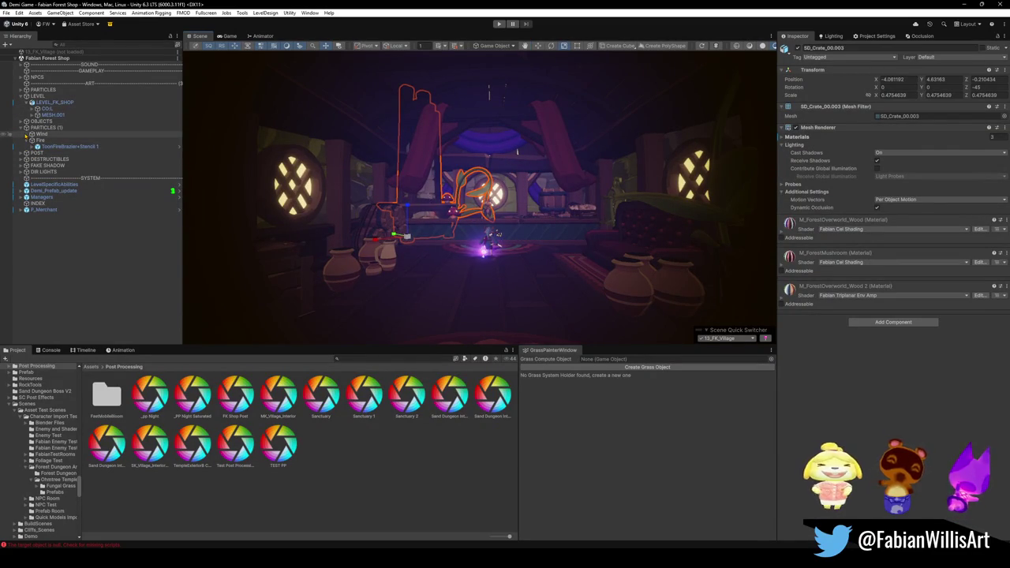
left_click(38, 134)
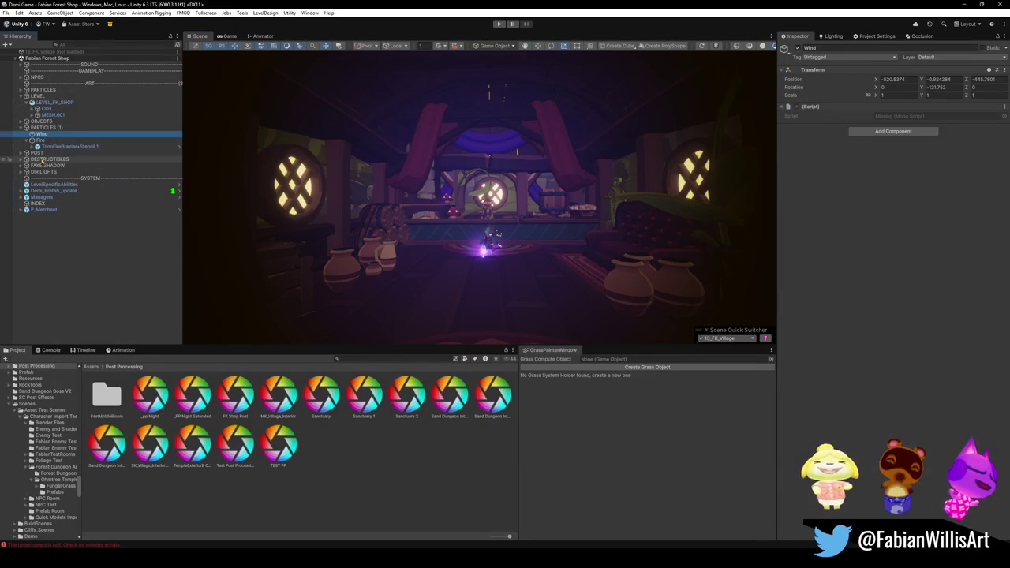
left_click(21, 160)
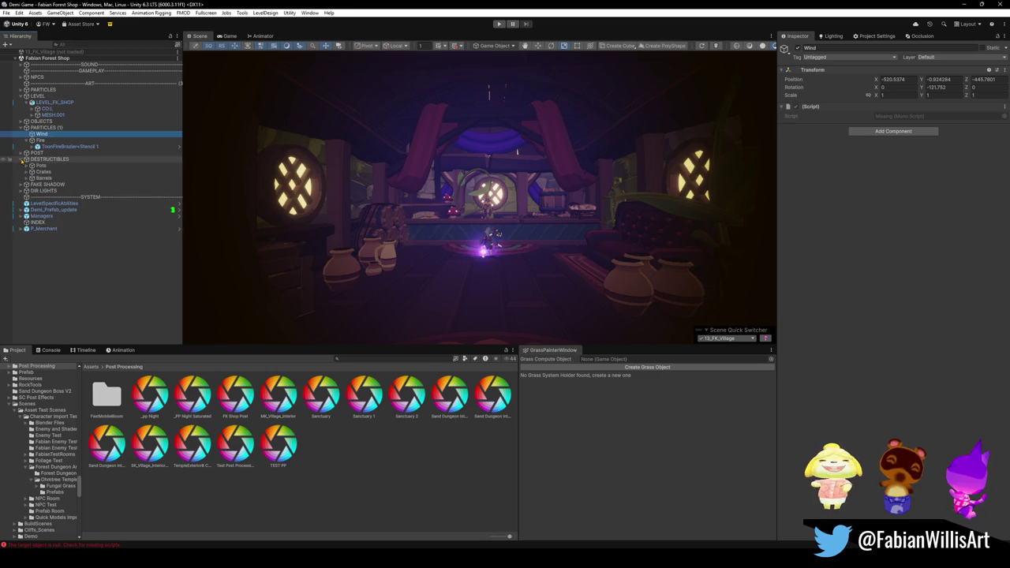
Step: Orbit the Scene view around the shop walls and select the fire brazier
scroll(476, 235, "down", 2)
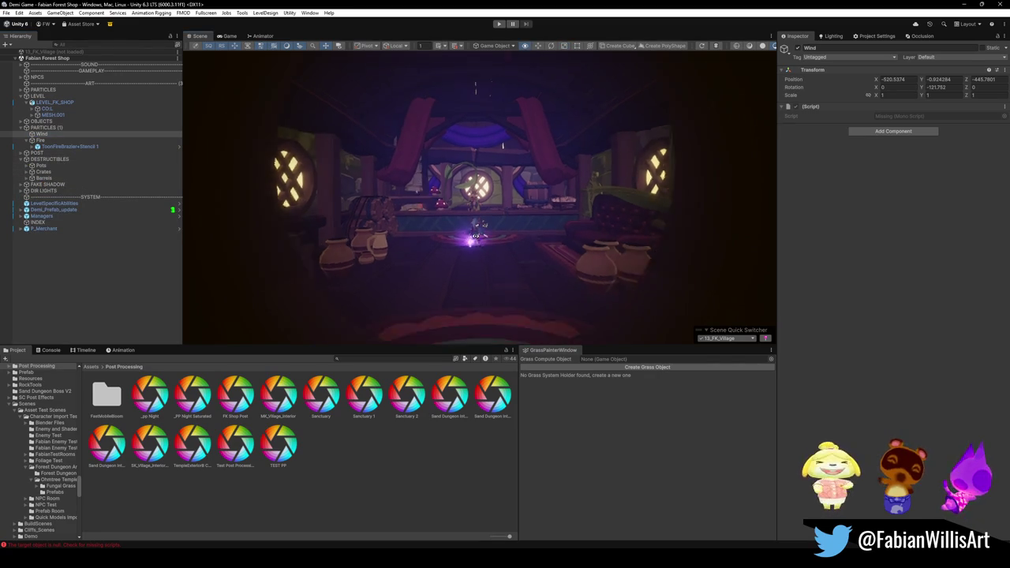
scroll(476, 235, "up", 5)
mouse_move(454, 254)
left_mouse_down()
mouse_move(424, 257)
mouse_move(672, 260)
mouse_move(553, 253)
mouse_move(498, 230)
mouse_move(537, 256)
mouse_move(528, 268)
left_mouse_up()
left_click(643, 263)
Step: Delete the barrel on the shelf and two breakable pots from the shop
left_click(506, 229)
key("Delete")
left_click(521, 279)
key("Delete")
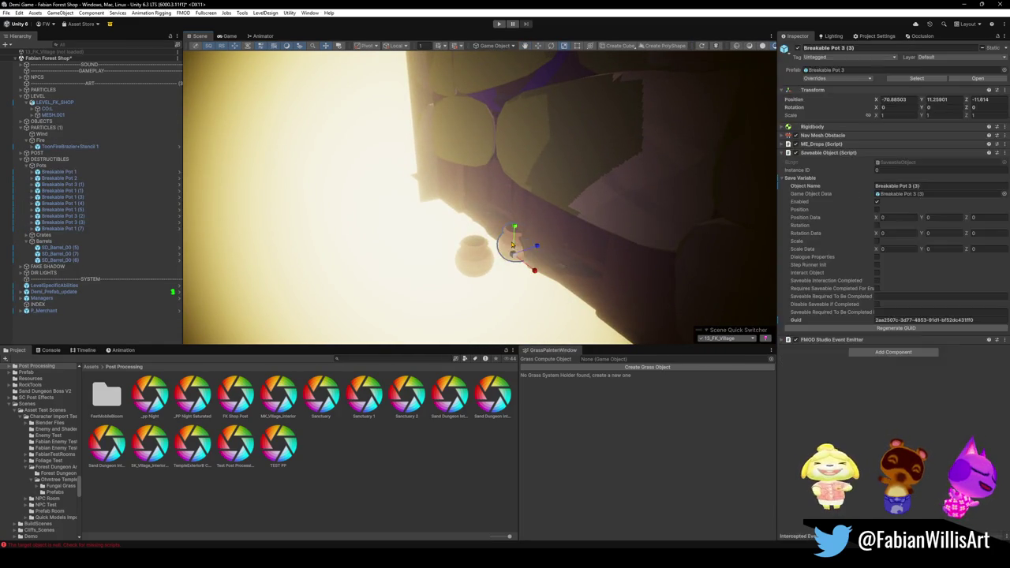
left_click(479, 257)
key("Delete")
Step: Duplicate Breakable Pot 3 (2) and move the copy along the shelf, lifting it slightly
mouse_move(563, 242)
left_mouse_down()
mouse_move(539, 237)
mouse_move(555, 237)
left_mouse_up()
left_click(469, 232)
mouse_move(469, 233)
left_mouse_down()
mouse_move(420, 210)
mouse_move(474, 237)
mouse_move(266, 219)
mouse_move(407, 212)
mouse_move(562, 237)
mouse_move(520, 210)
mouse_move(368, 341)
left_mouse_up()
scroll(420, 210, "down", 5)
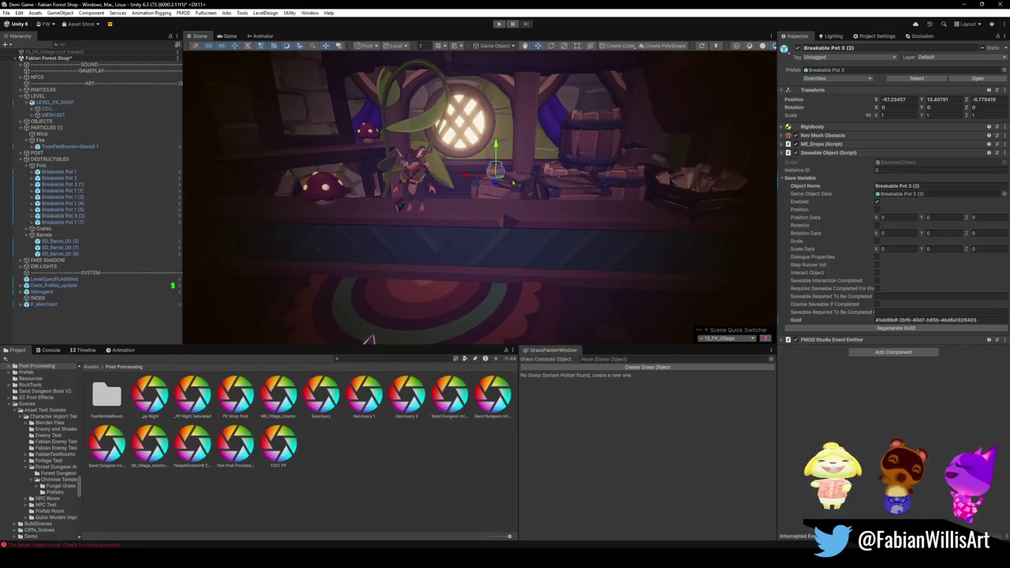
key("ctrl+d")
mouse_move(508, 180)
left_mouse_down()
mouse_move(612, 158)
mouse_move(600, 178)
mouse_move(582, 170)
mouse_move(600, 209)
mouse_move(638, 229)
left_mouse_up()
key("f")
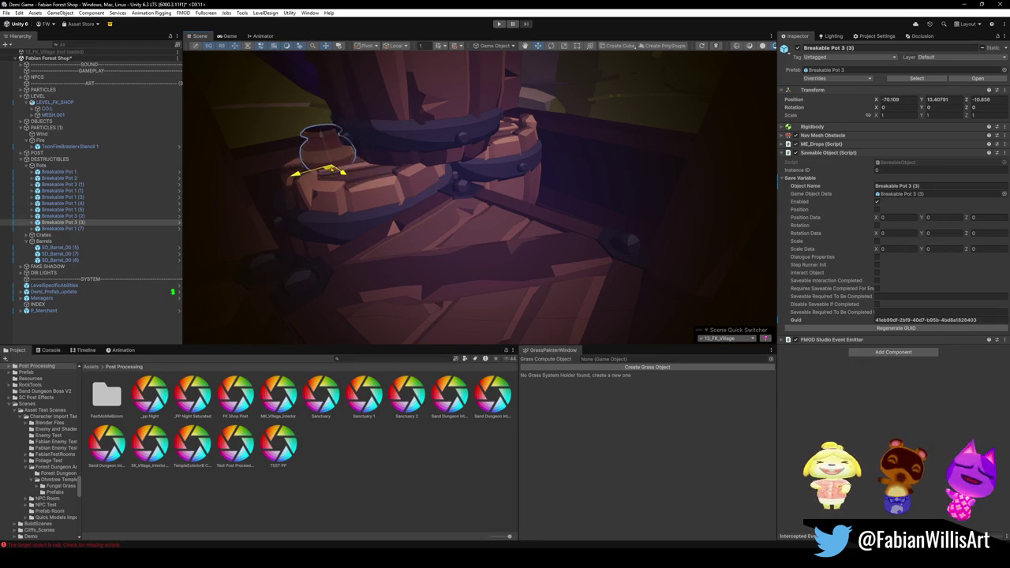
mouse_move(375, 184)
left_mouse_down()
mouse_move(394, 158)
mouse_move(399, 126)
mouse_move(384, 124)
mouse_move(545, 271)
mouse_move(505, 237)
mouse_move(553, 252)
mouse_move(505, 237)
left_mouse_up()
Step: Make a second pot duplicate, undo it, and clear the selection
key("ctrl+d")
key("ctrl+z")
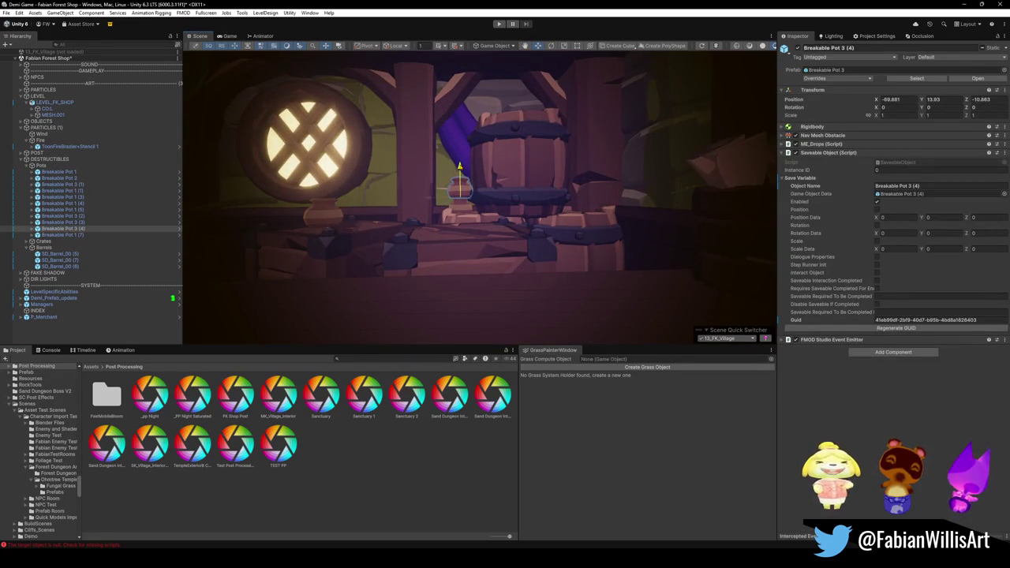
left_click(516, 284)
scroll(516, 285, "down", 6)
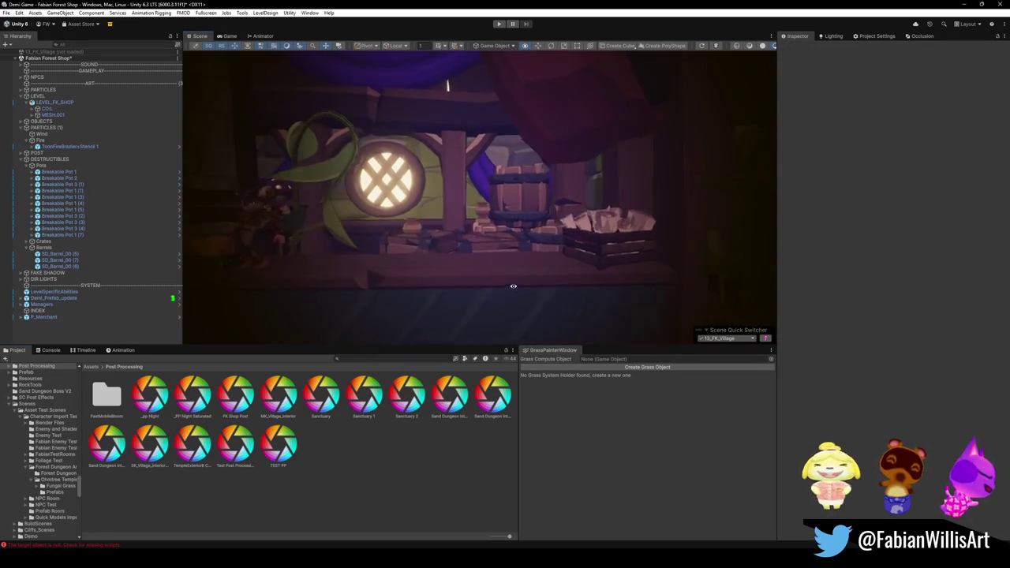
scroll(513, 286, "down", 3)
scroll(525, 286, "up", 6)
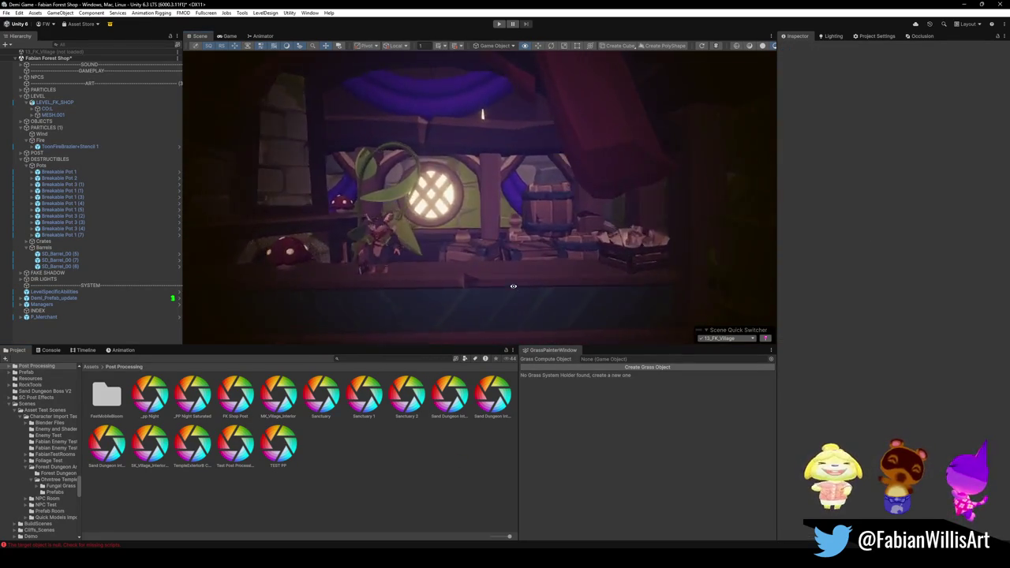
Step: Raise Breakable Pot 3 (4) onto the barrel top
left_click(531, 287)
scroll(513, 277, "up", 5)
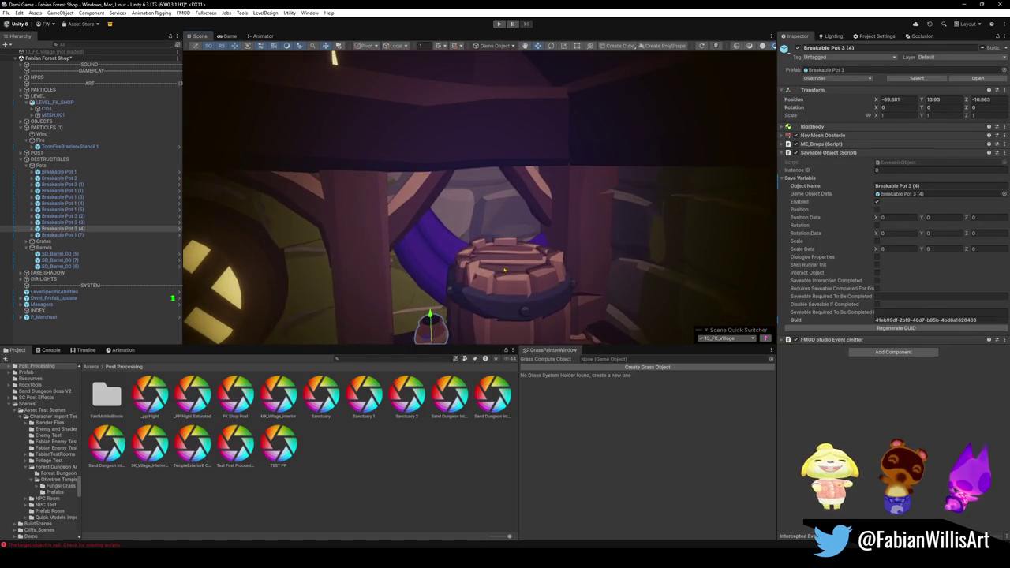
left_click_drag(443, 334, 458, 299)
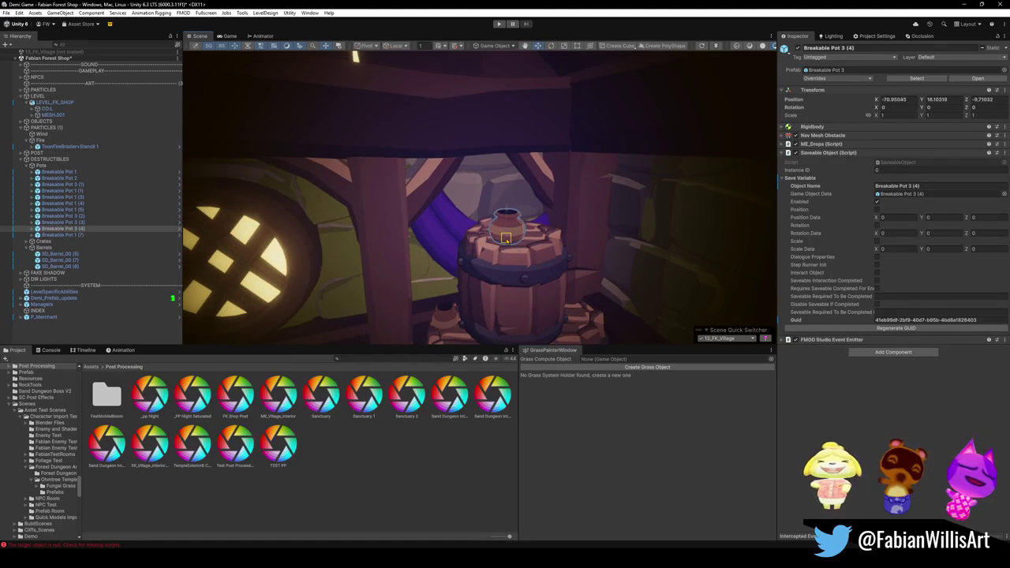
scroll(480, 197, "down", 5)
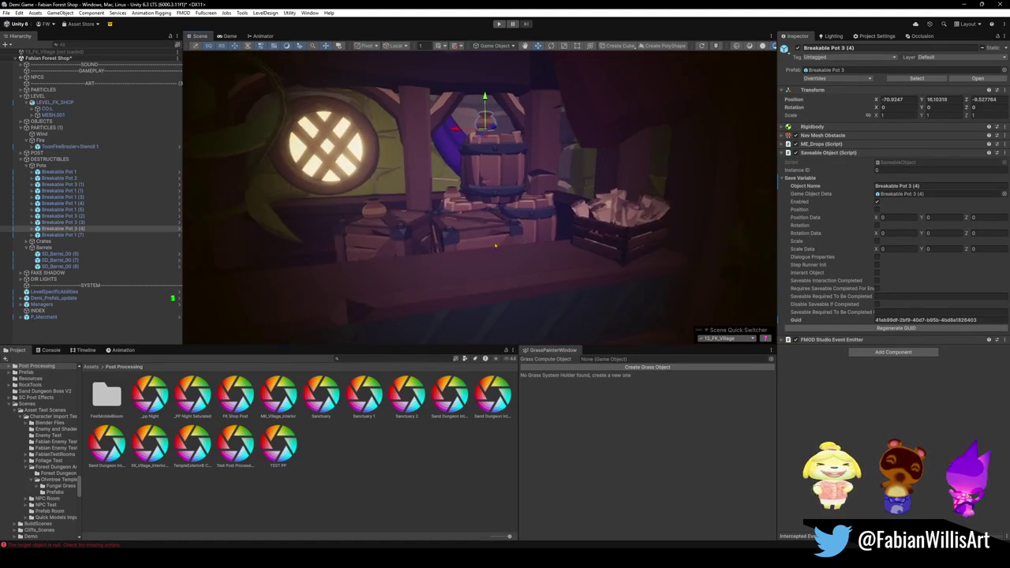
left_click(455, 422)
scroll(505, 237, "down", 4)
mouse_move(505, 237)
left_mouse_down()
mouse_move(523, 248)
mouse_move(507, 245)
left_mouse_up()
scroll(507, 246, "up", 5)
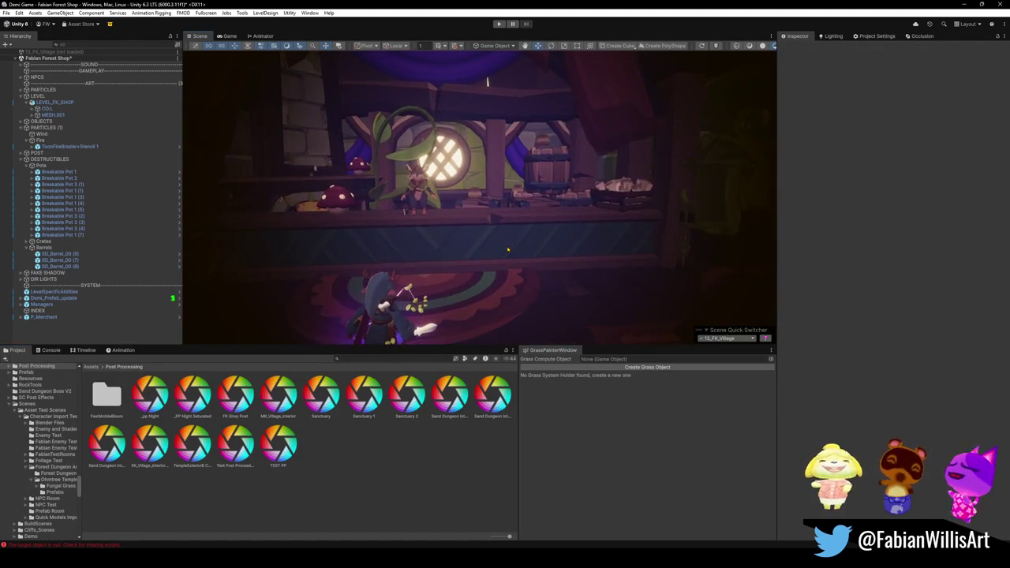
Step: Delete and restore Breakable Pot 3 (4), slide it to a new spot, and save the scene
key("ctrl+z")
key("Delete")
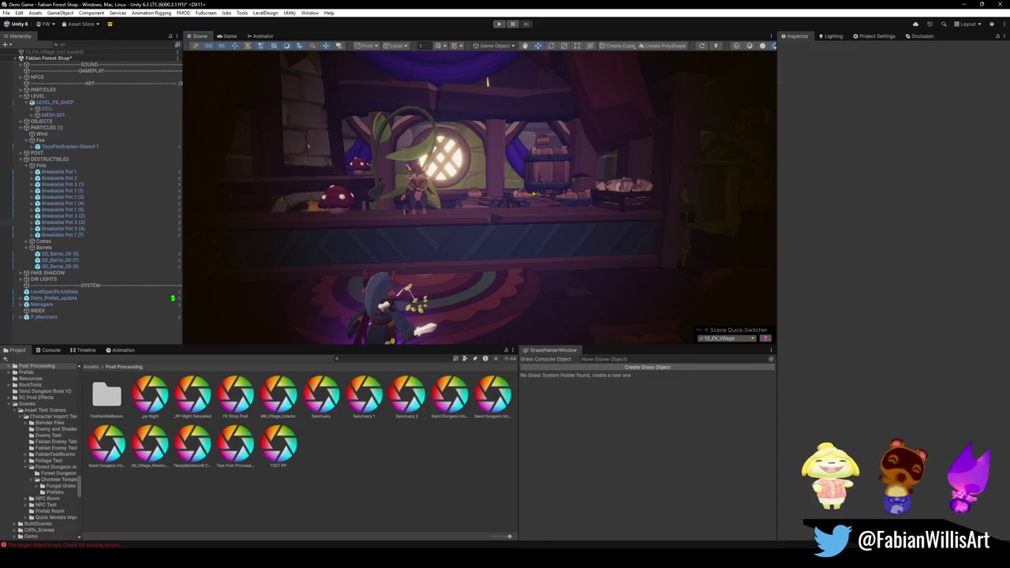
left_click_drag(454, 253, 454, 248)
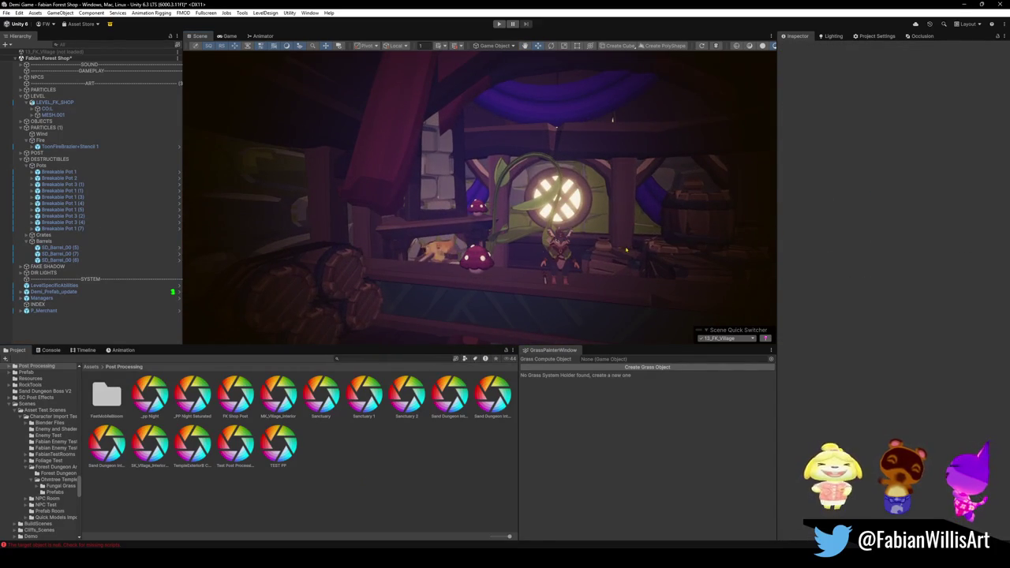
key("ctrl+z")
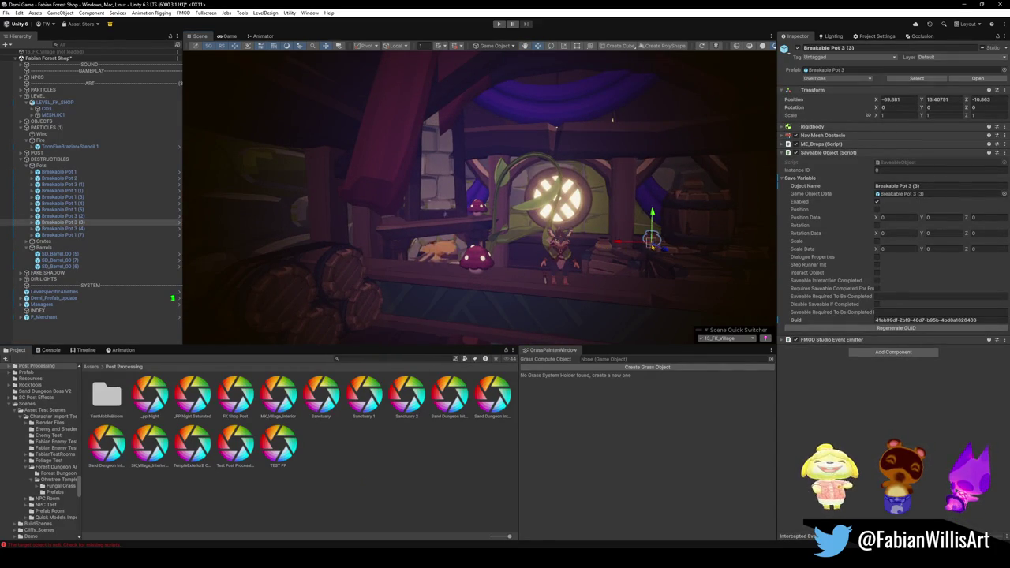
key("f")
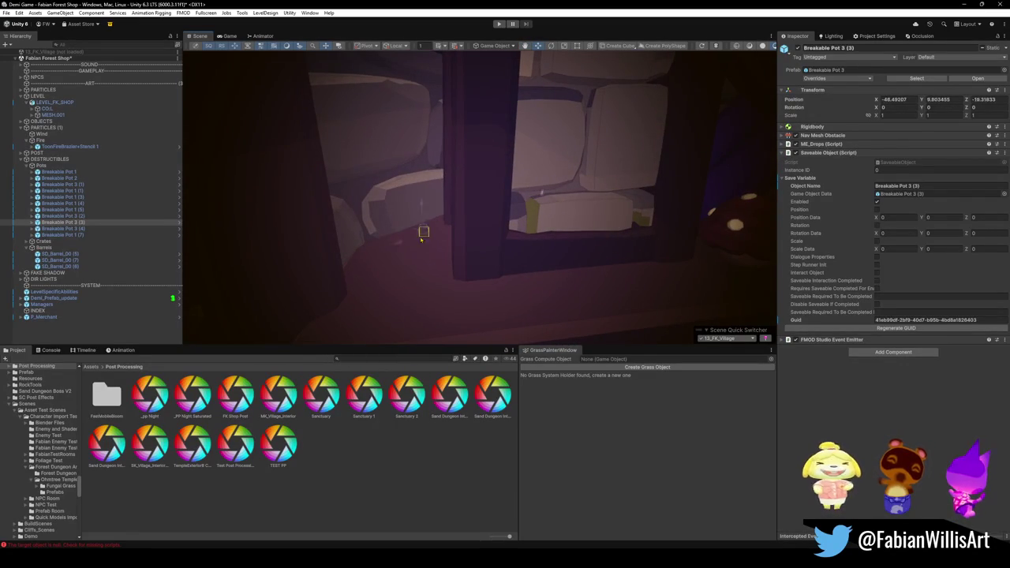
key("ctrl+z")
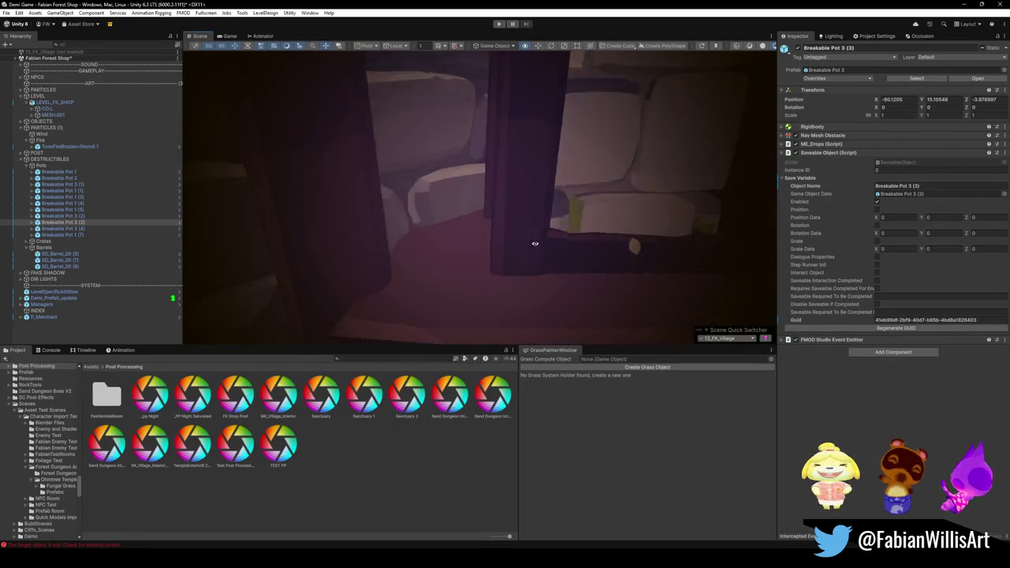
mouse_move(575, 248)
left_mouse_down()
mouse_move(660, 252)
mouse_move(654, 288)
mouse_move(670, 276)
left_mouse_up()
mouse_move(462, 314)
left_mouse_down()
mouse_move(474, 293)
mouse_move(569, 271)
mouse_move(603, 276)
mouse_move(569, 274)
left_mouse_up()
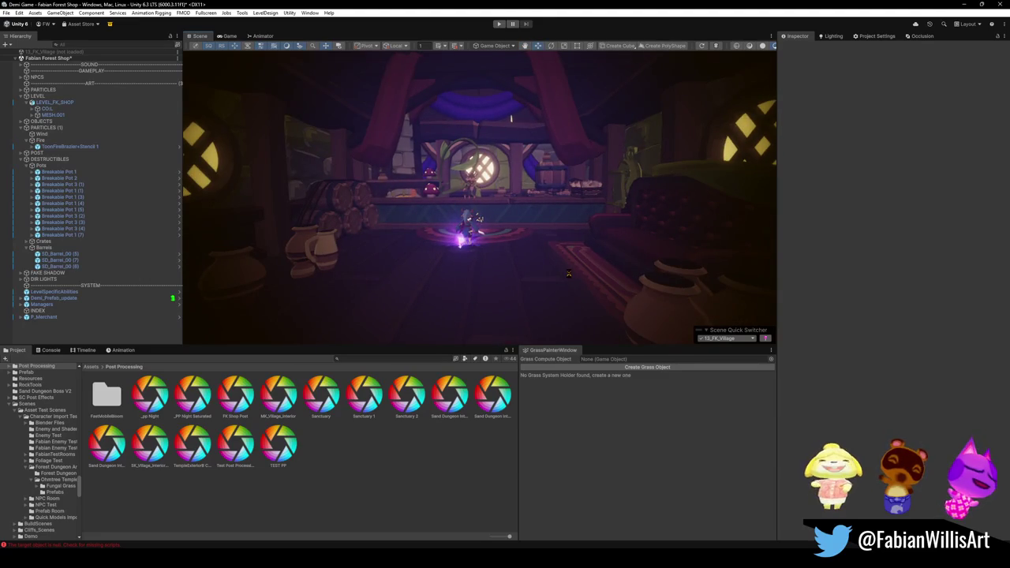
key("ctrl+s")
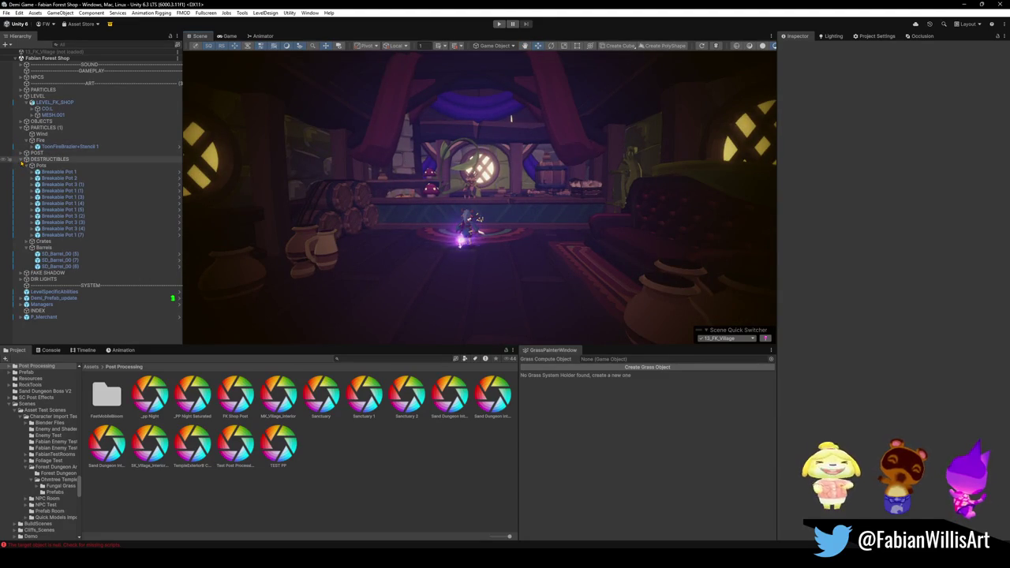
Step: Load the 13_FK_Village scene and inspect its PARTICLES group
left_click(22, 159)
right_click(69, 53)
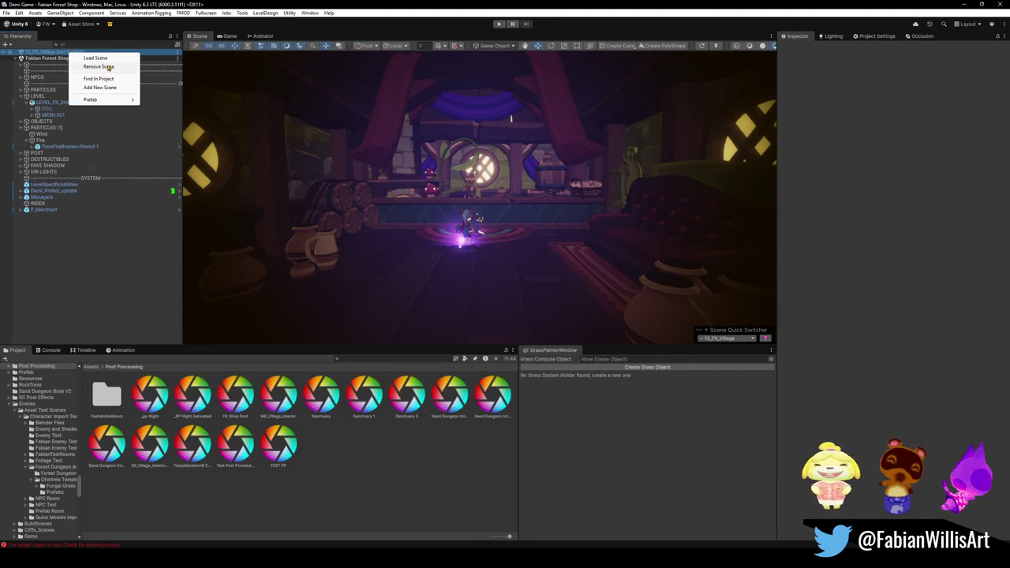
left_click(96, 57)
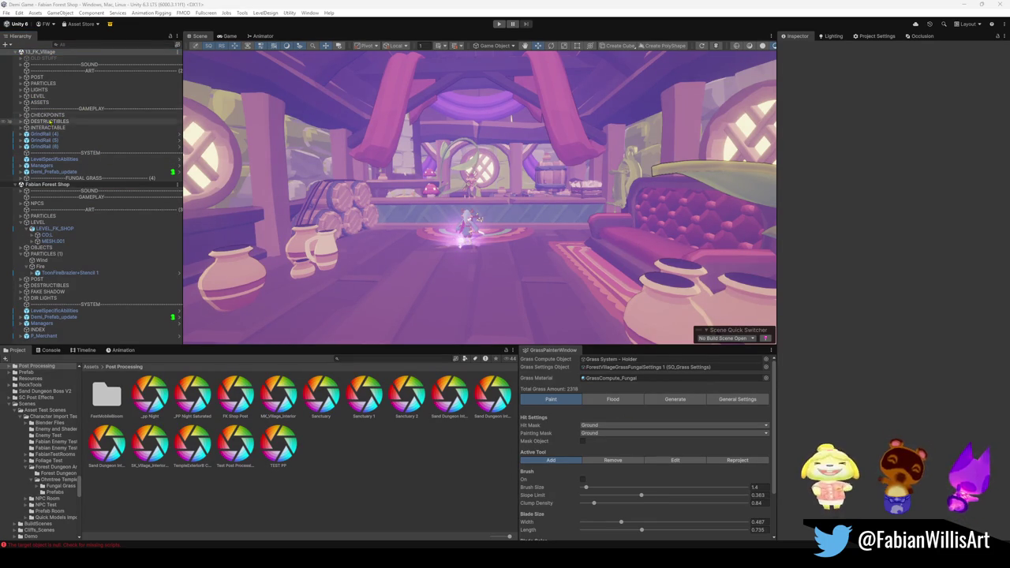
left_click(31, 83)
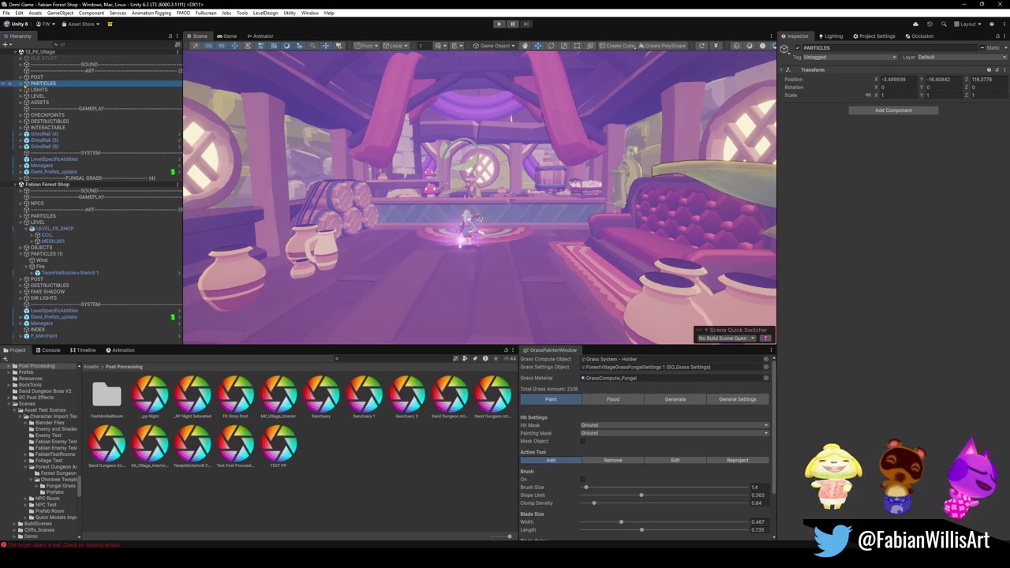
left_click(20, 83)
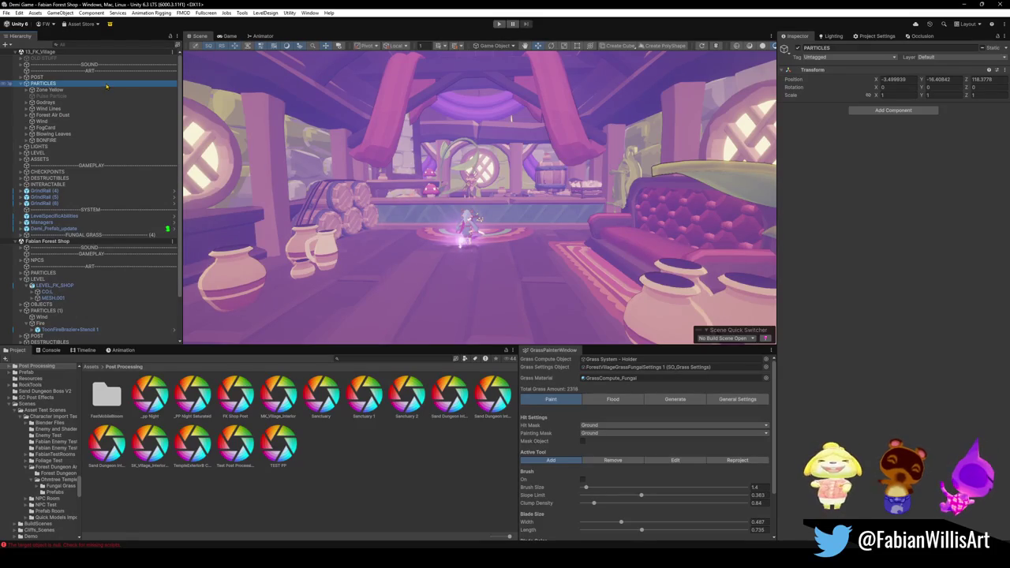
left_click(47, 84)
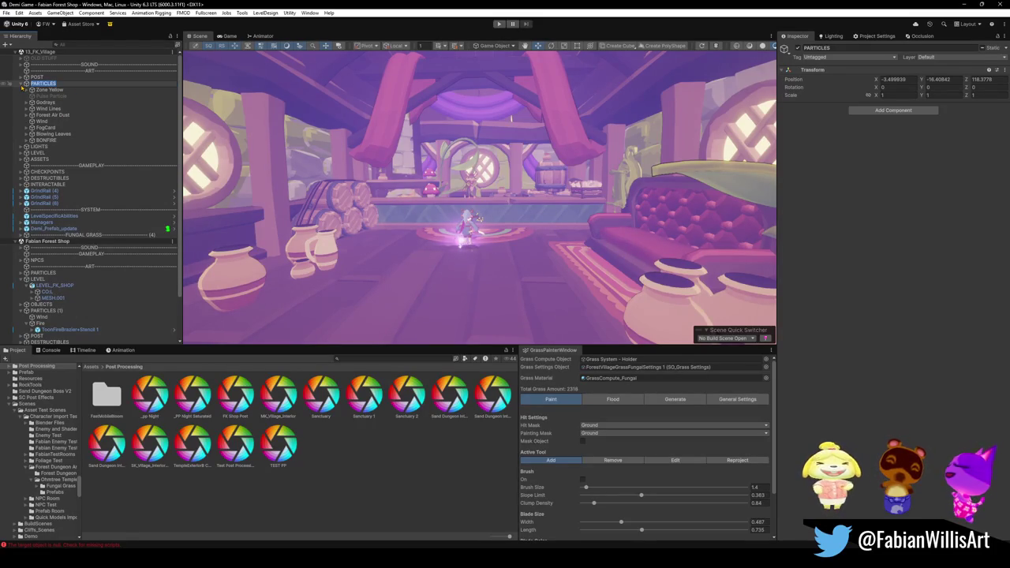
key("Return")
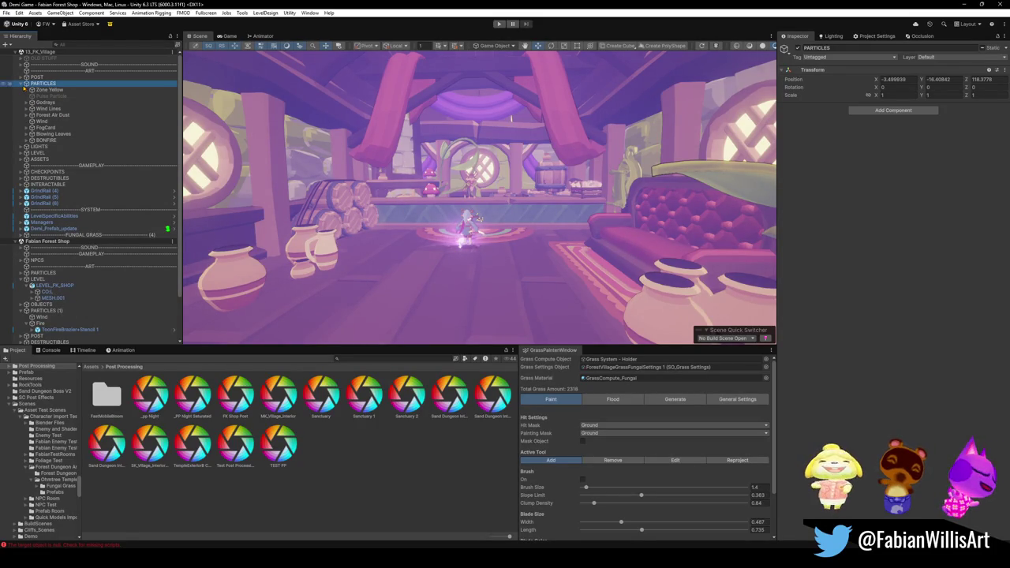
left_click(21, 84)
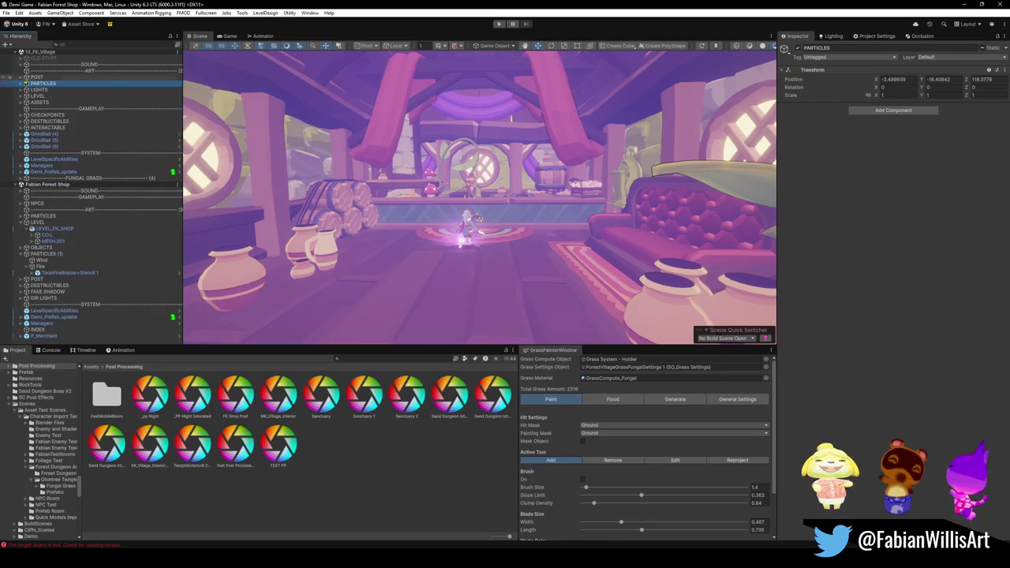
Step: Check the shop's PARTICLES (1) group, then unload the 13_FK_Village scene
left_click(21, 223)
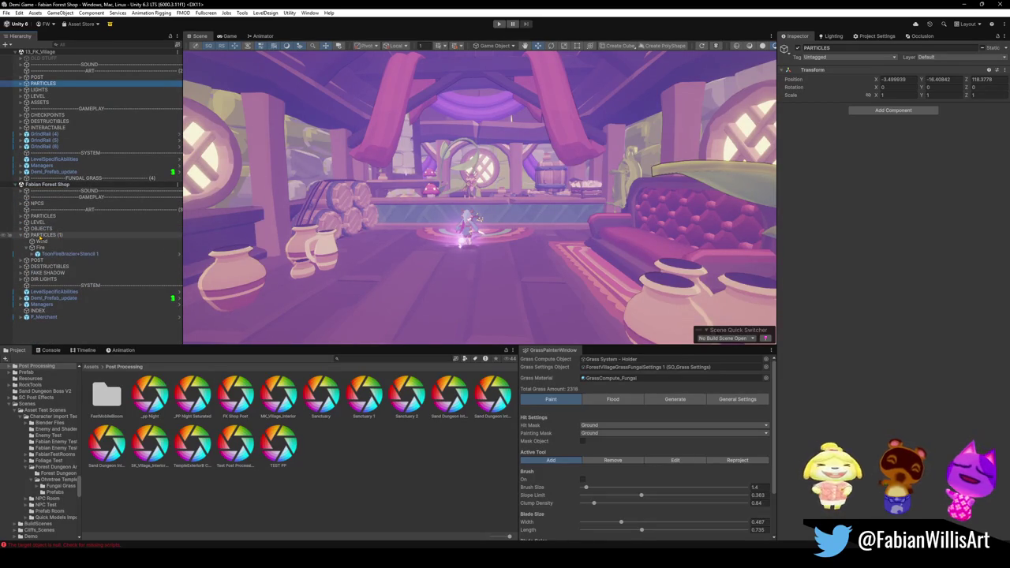
left_click(37, 236)
left_click(21, 217)
left_click(21, 217)
right_click(59, 52)
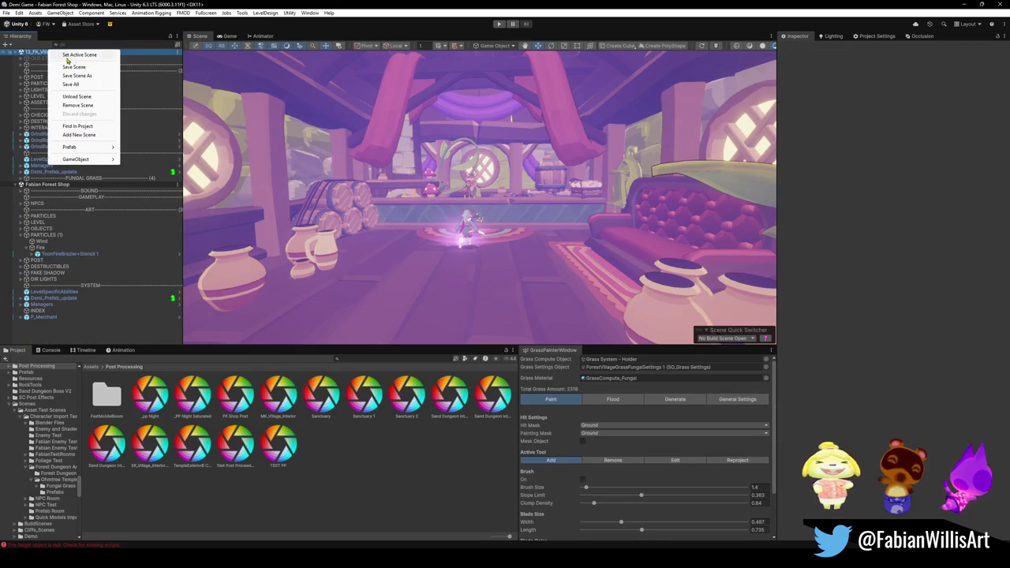
left_click(84, 96)
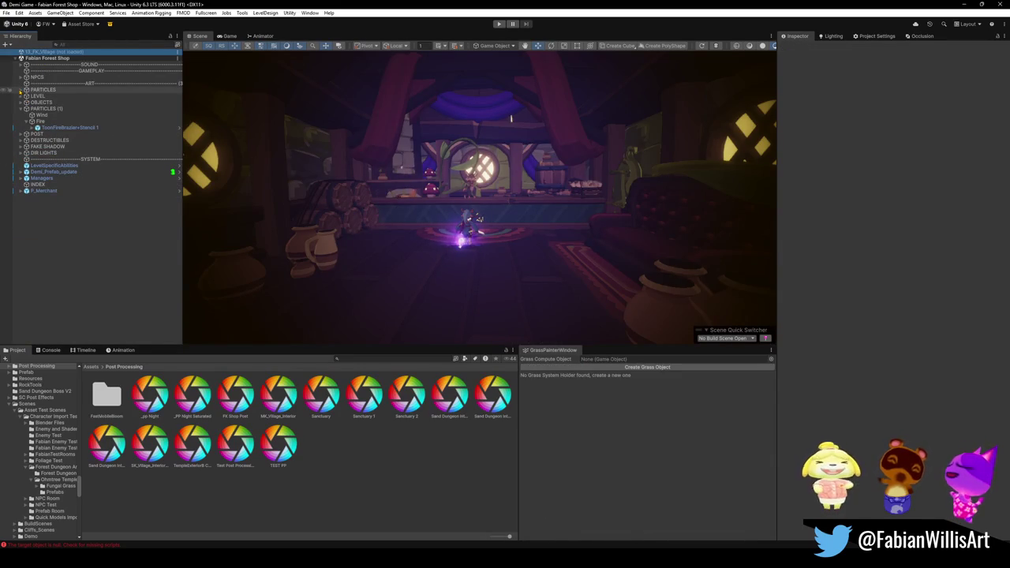
Step: Move Wind and Fire into the main PARTICLES group and delete the empty PARTICLES (1)
left_click(27, 91)
left_click(21, 90)
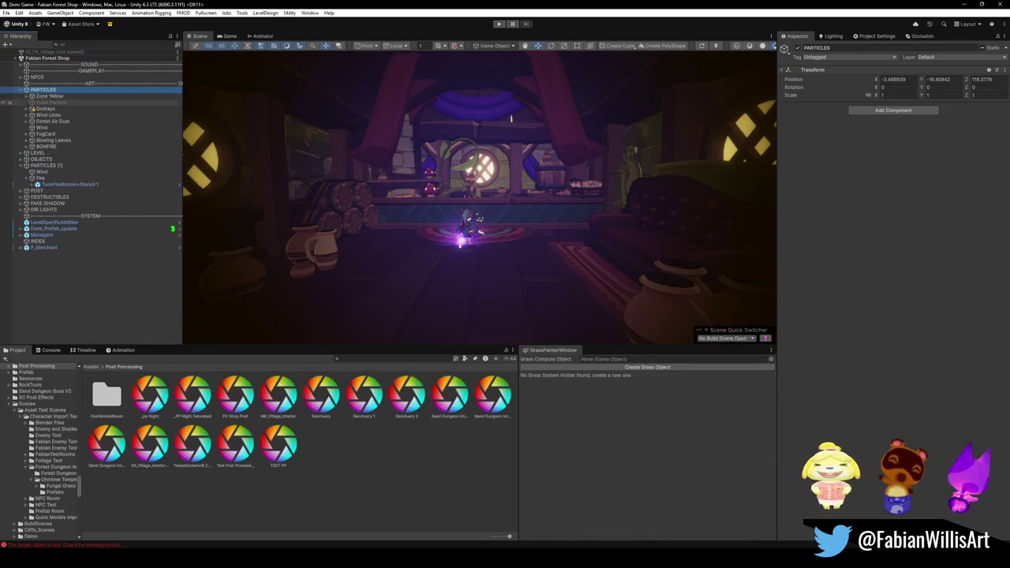
left_click(27, 178)
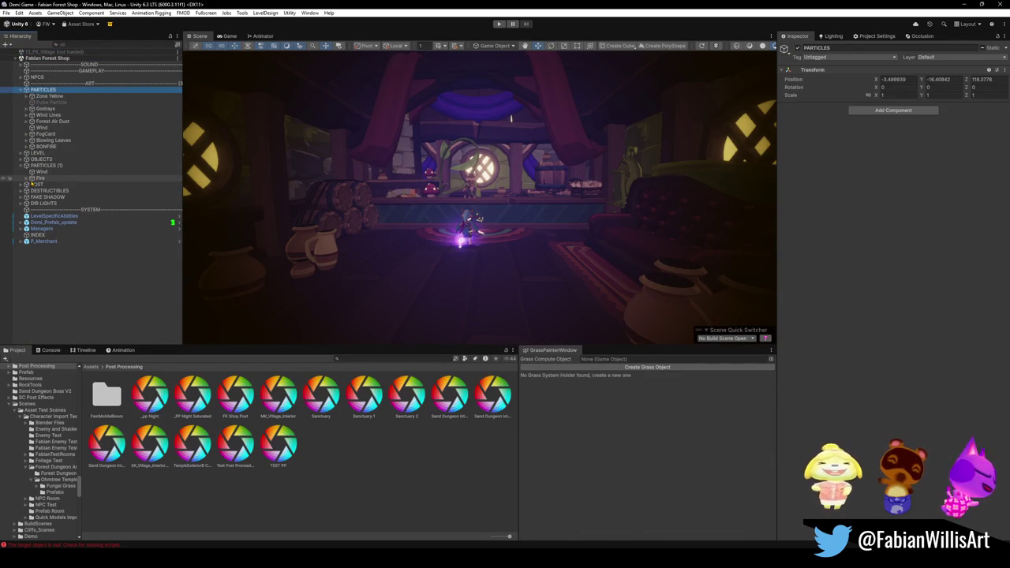
left_click(40, 178)
left_click(41, 172, "ctrl")
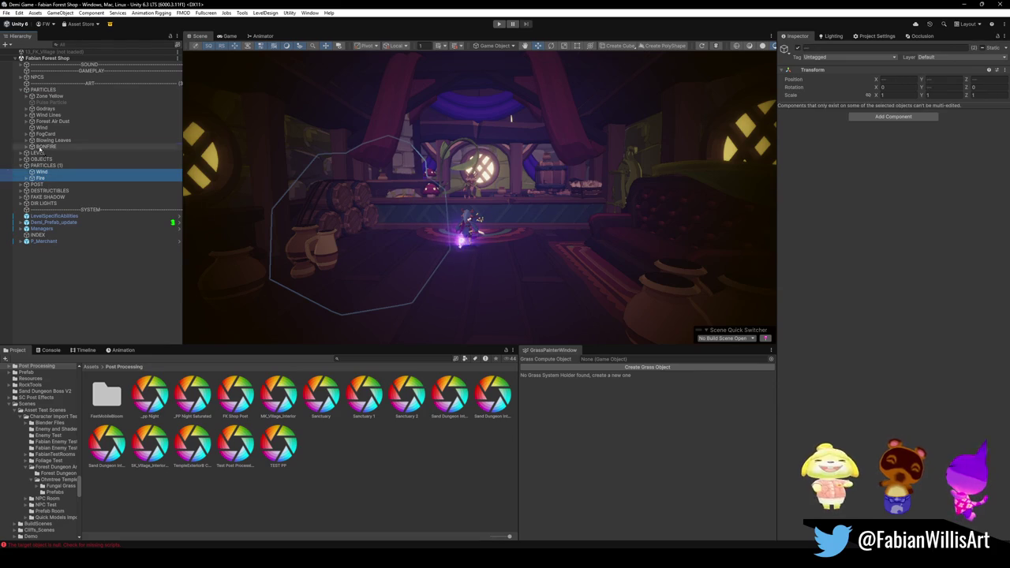
left_click_drag(46, 151, 45, 150)
left_click(49, 179)
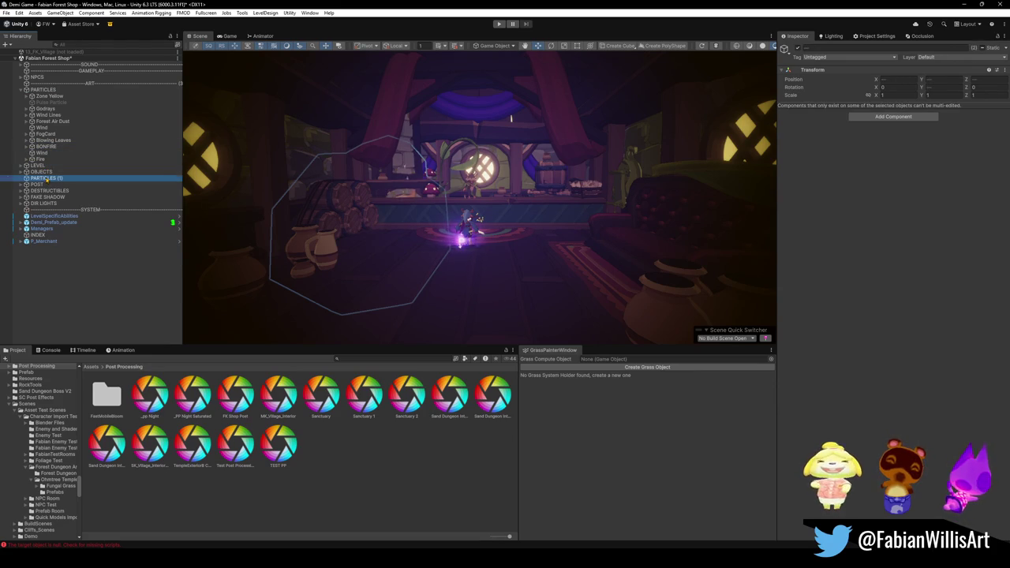
key("Delete")
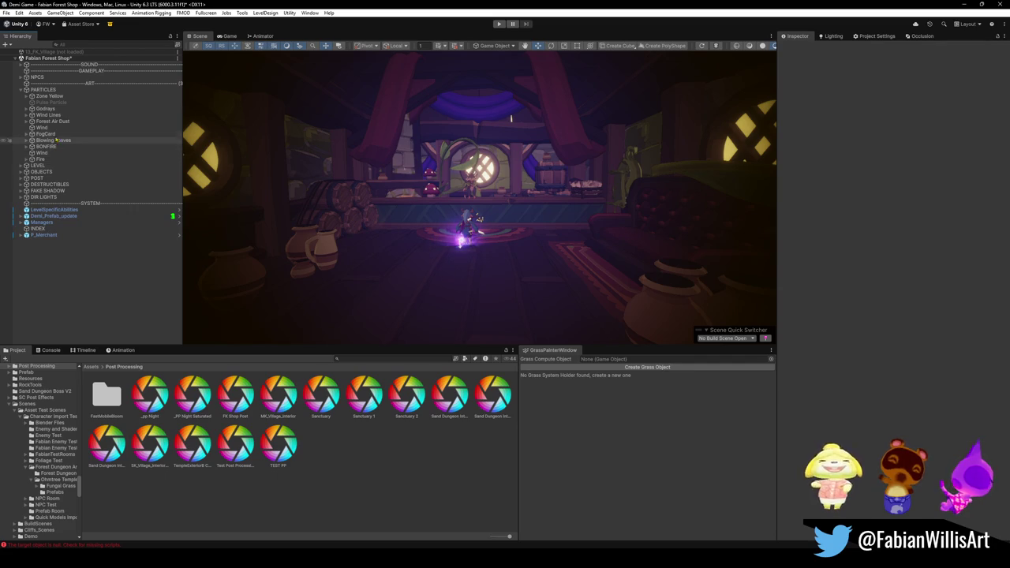
Step: Expand BONFIRE and frame the Scene view on its Sphere
left_click(45, 147)
left_click(27, 147)
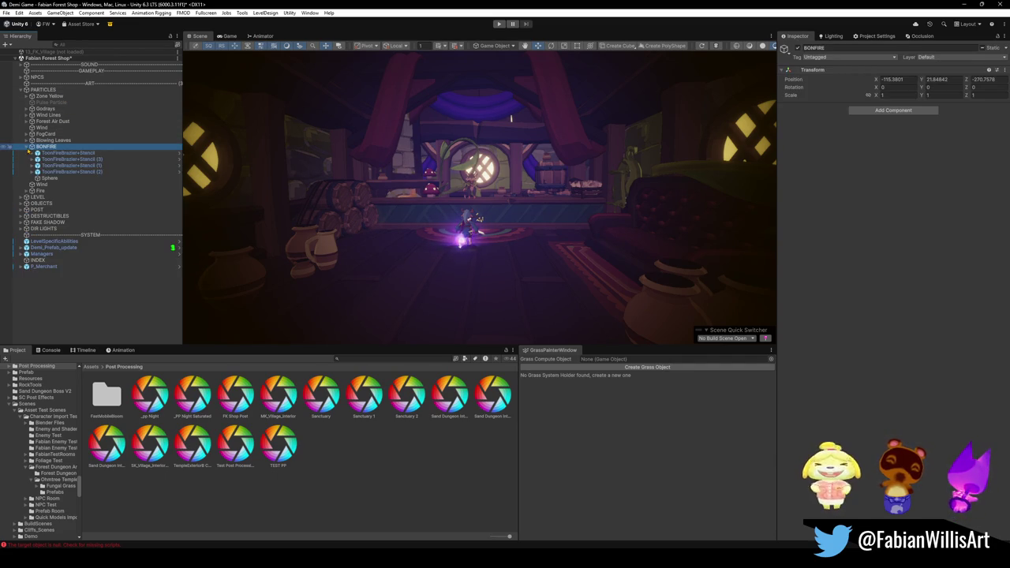
left_click(27, 148)
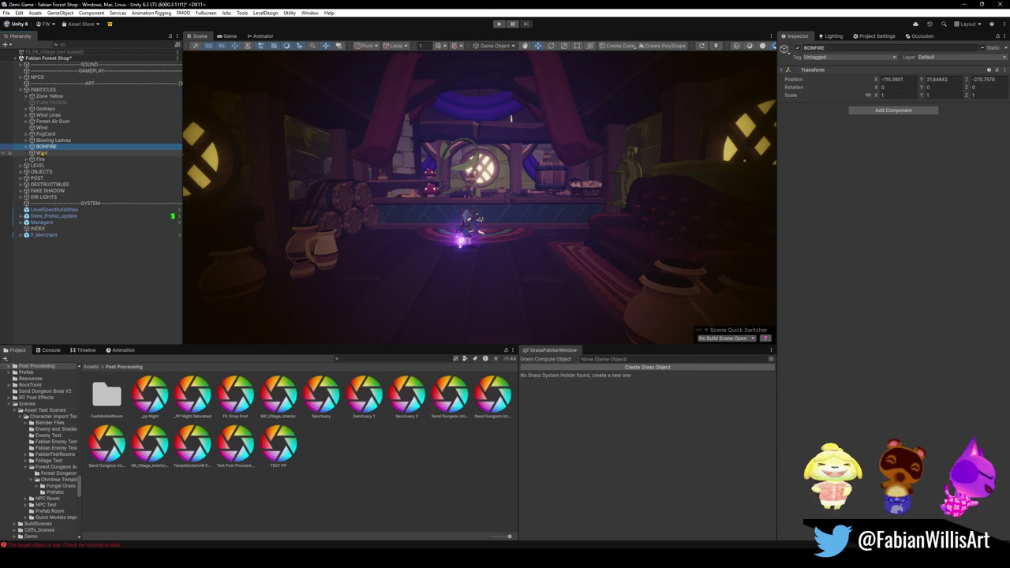
left_click(27, 147)
left_click(62, 178)
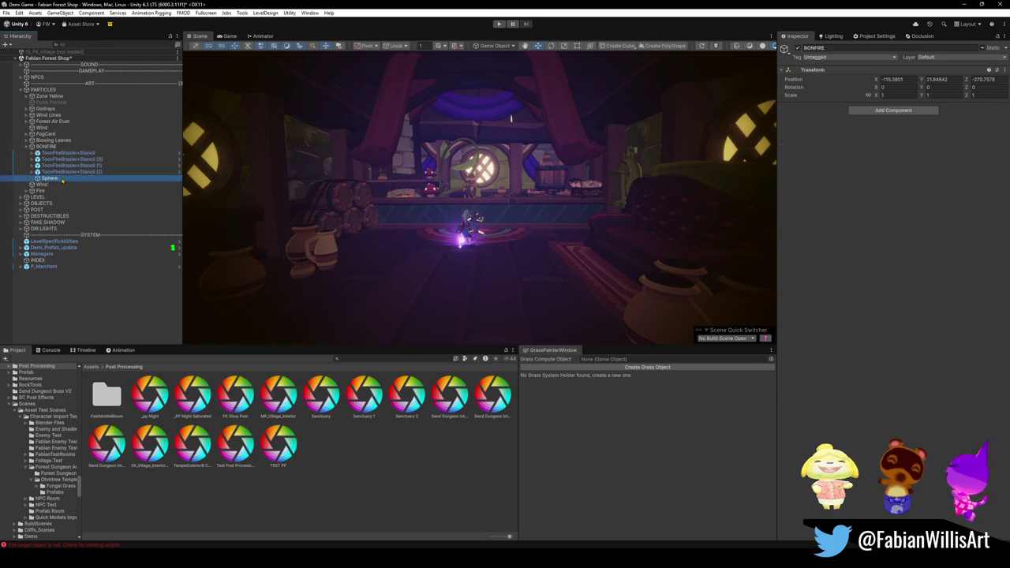
key("f")
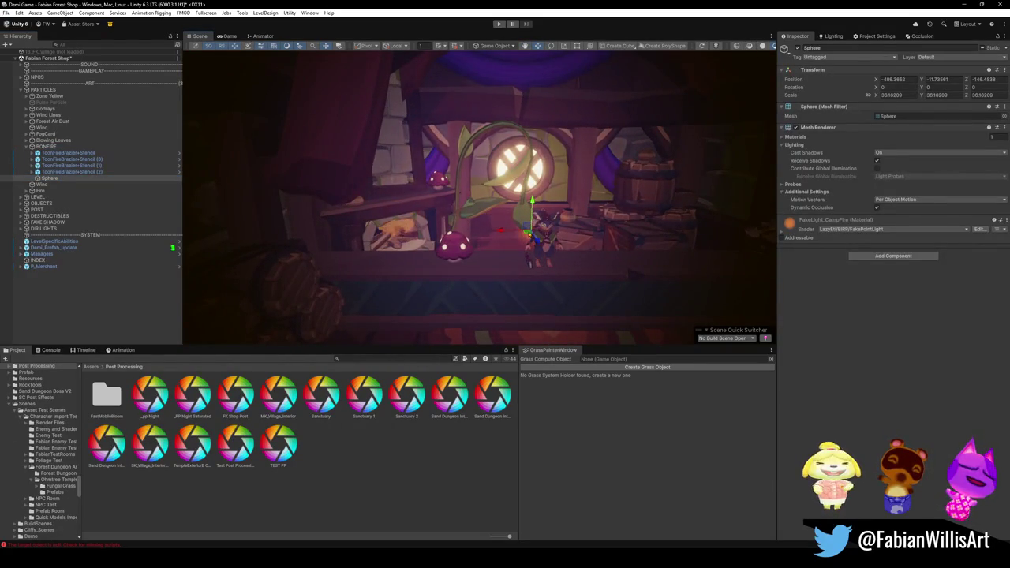
Step: Move the campfire light Sphere onto the fireplace brazier, scale it down to about 20, and stretch it taller on Y
mouse_move(532, 233)
left_mouse_down()
mouse_move(371, 230)
mouse_move(521, 229)
left_mouse_up()
key("r")
left_click_drag(390, 232, 389, 250)
mouse_move(516, 138)
left_mouse_down()
mouse_move(470, 295)
mouse_move(462, 292)
left_mouse_up()
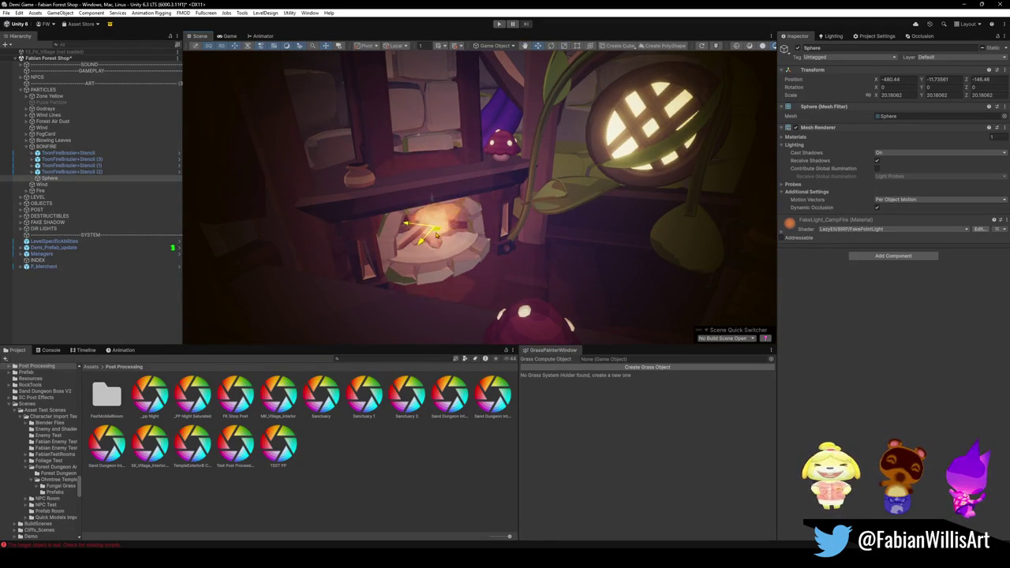
mouse_move(440, 231)
left_mouse_down()
mouse_move(480, 217)
mouse_move(476, 227)
mouse_move(540, 232)
left_mouse_up()
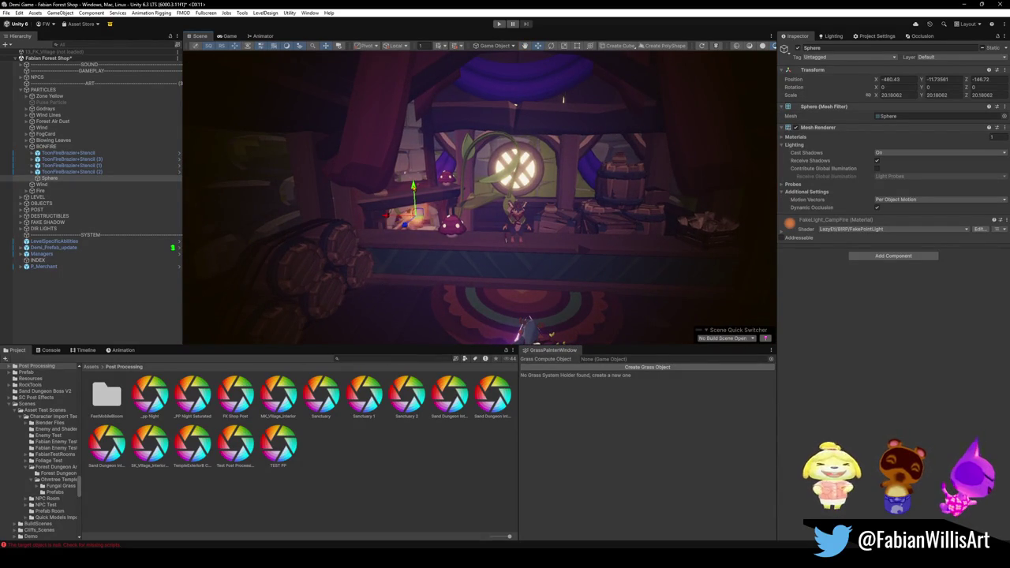
left_click_drag(412, 187, 412, 167)
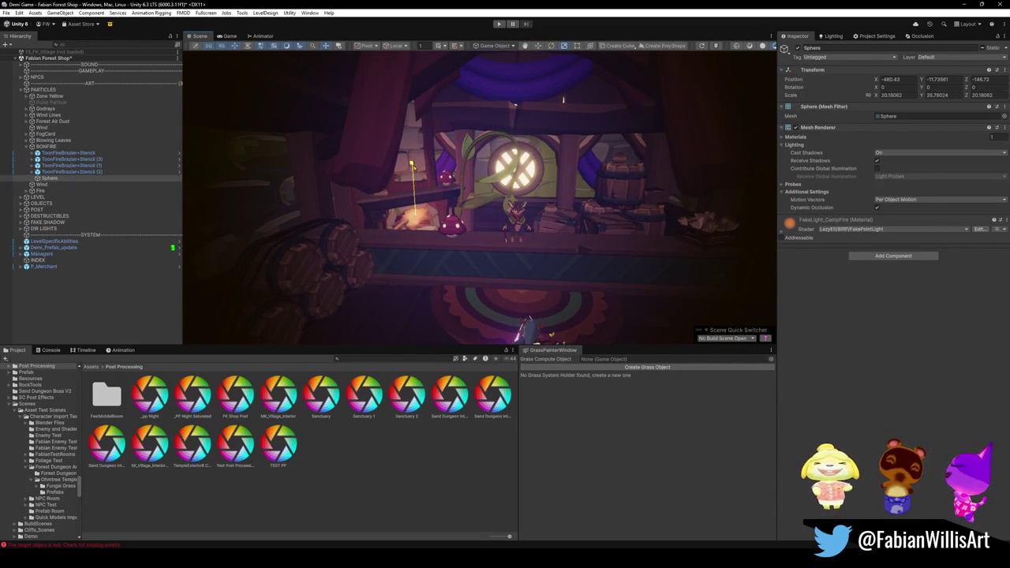
mouse_move(564, 100)
left_mouse_down()
mouse_move(572, 200)
mouse_move(562, 221)
mouse_move(524, 240)
left_mouse_up()
scroll(572, 200, "down", 8)
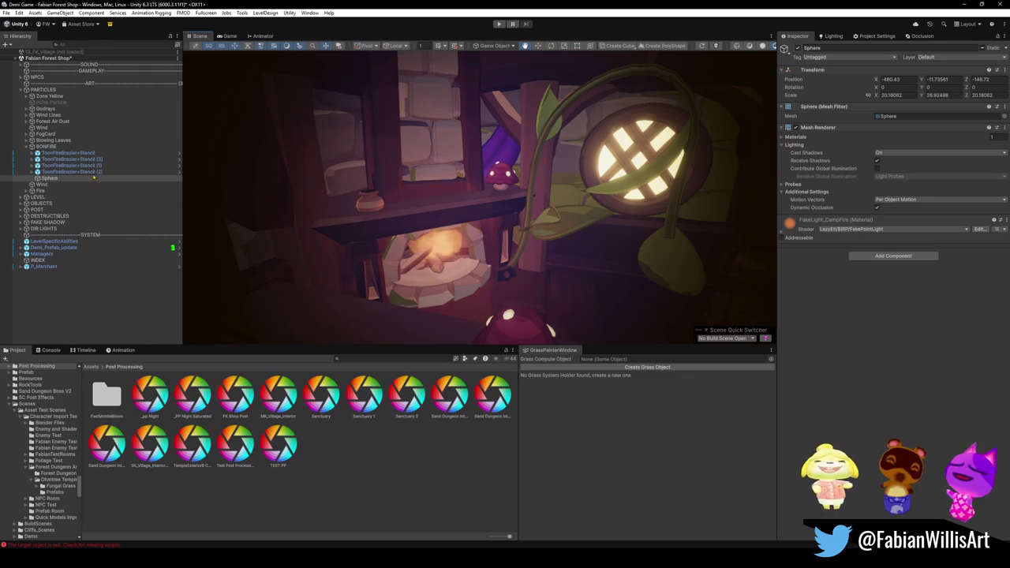
left_click(63, 172)
Step: Delete the four ToonFireBrazier+Stencil objects, move the Sphere under Fire, and delete BONFIRE
left_click(61, 154, "shift")
key("Delete")
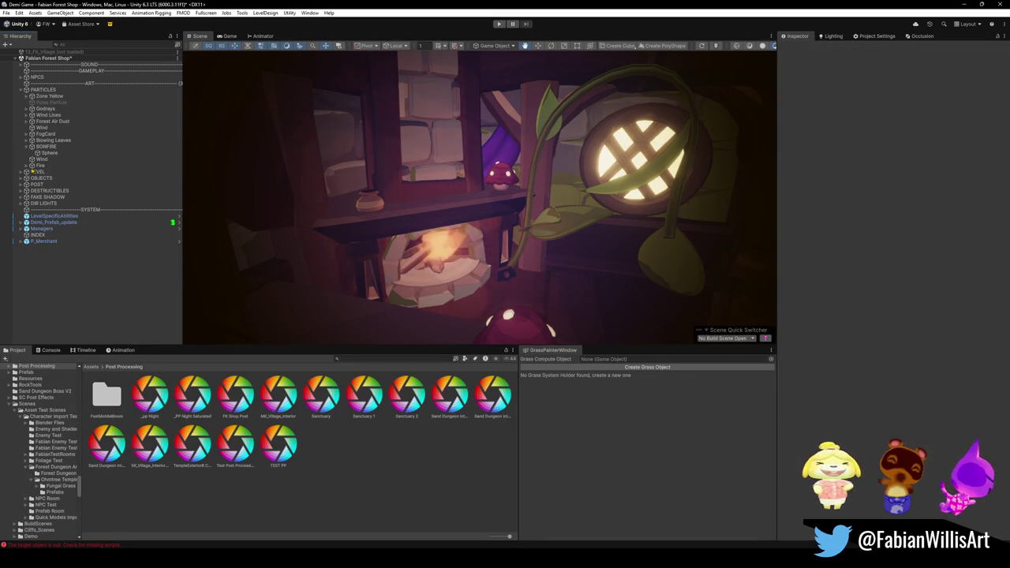
key("ctrl+v")
mouse_move(43, 173)
left_mouse_down()
mouse_move(48, 154)
mouse_move(44, 171)
mouse_move(54, 165)
left_mouse_up()
left_click(49, 153)
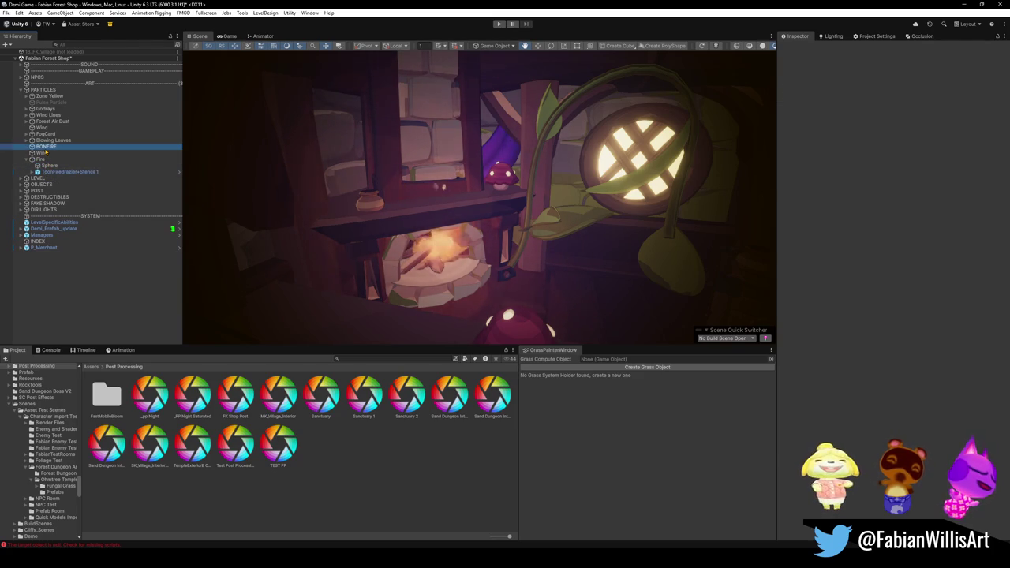
key("Delete")
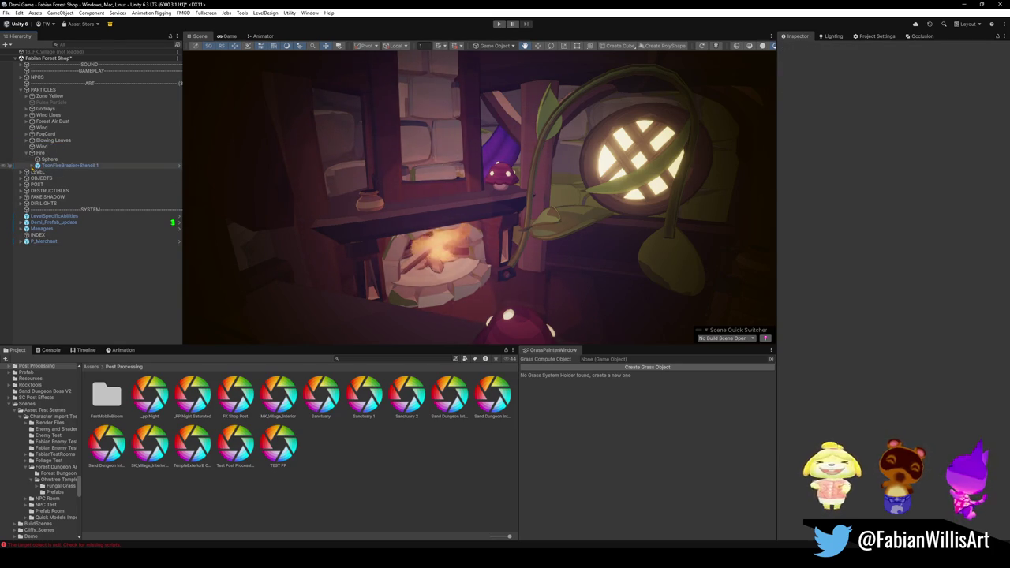
Step: Disable the Brazier Flame Light inside the remaining brazier
left_click(32, 166)
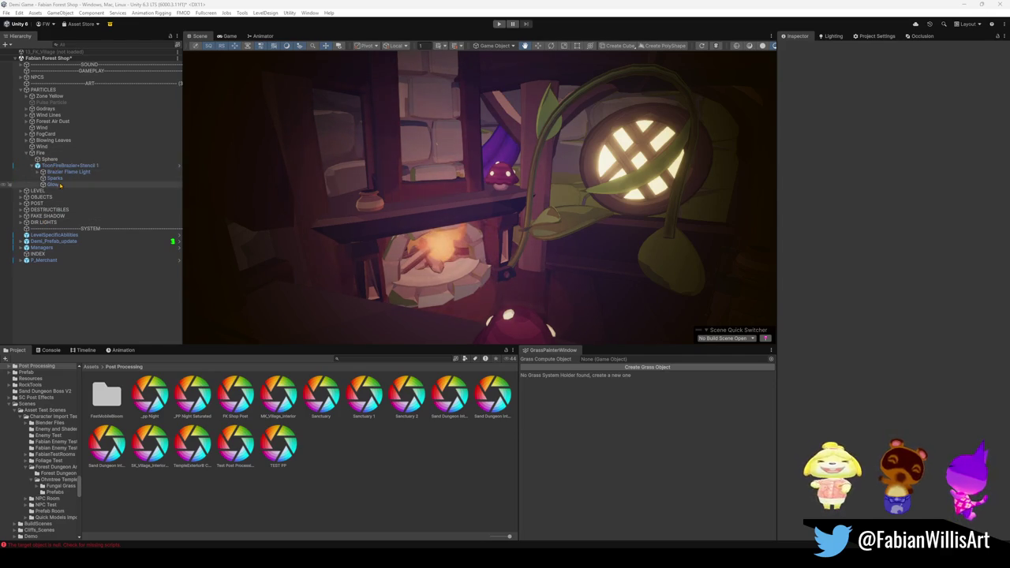
left_click(47, 171)
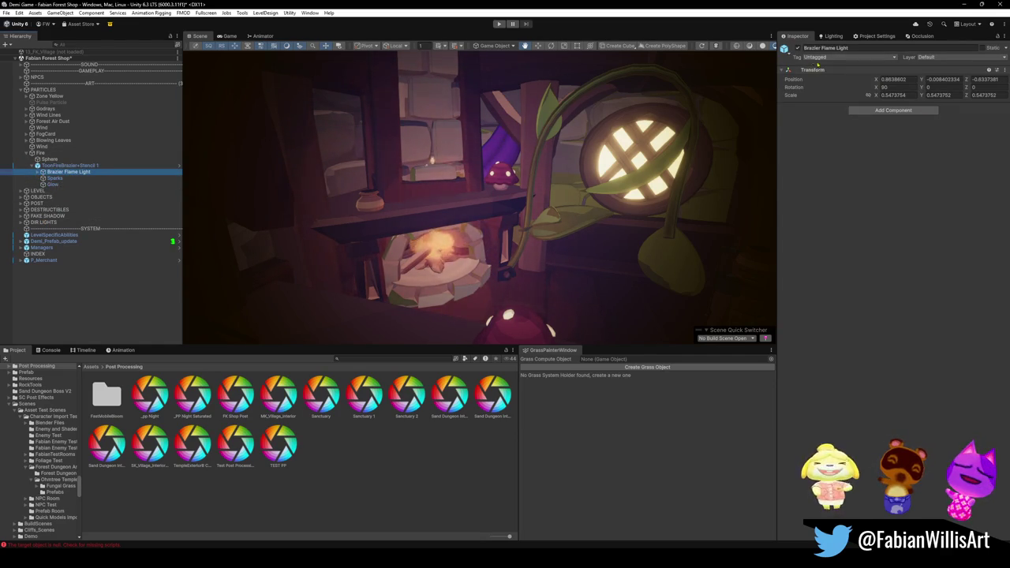
left_click(330, 145)
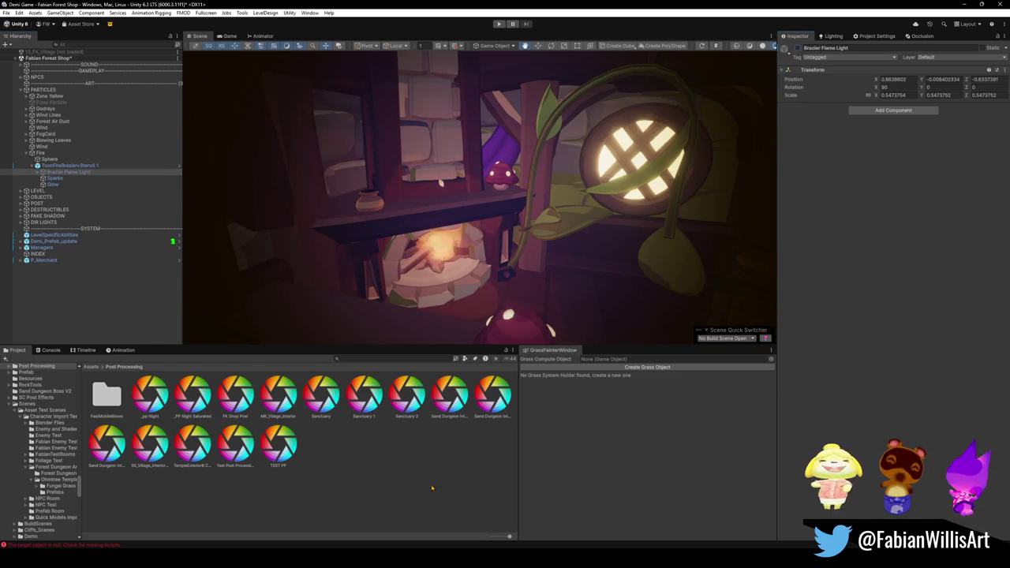
left_click(384, 444)
left_click_drag(435, 241, 405, 272)
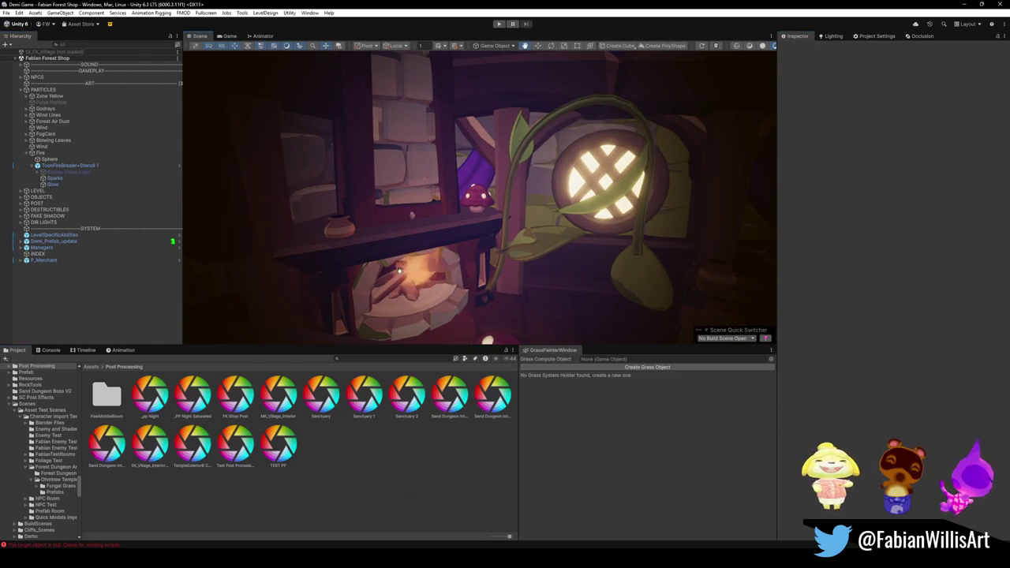
left_click(835, 36)
Step: Show the Lighting Environment settings and toggle scene Fog off and back on
left_click(878, 36)
left_click(834, 37)
left_click(836, 48)
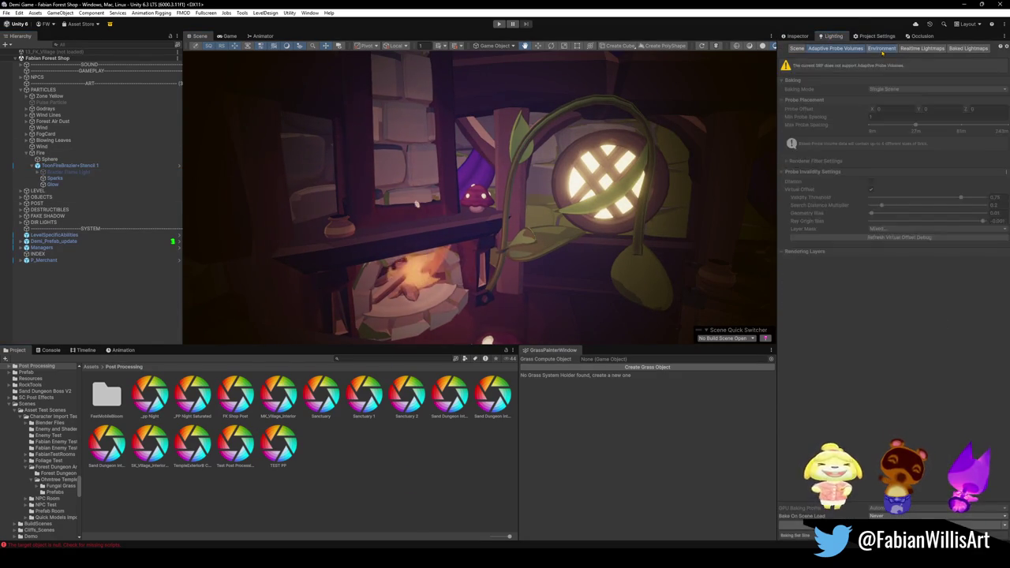
left_click(881, 48)
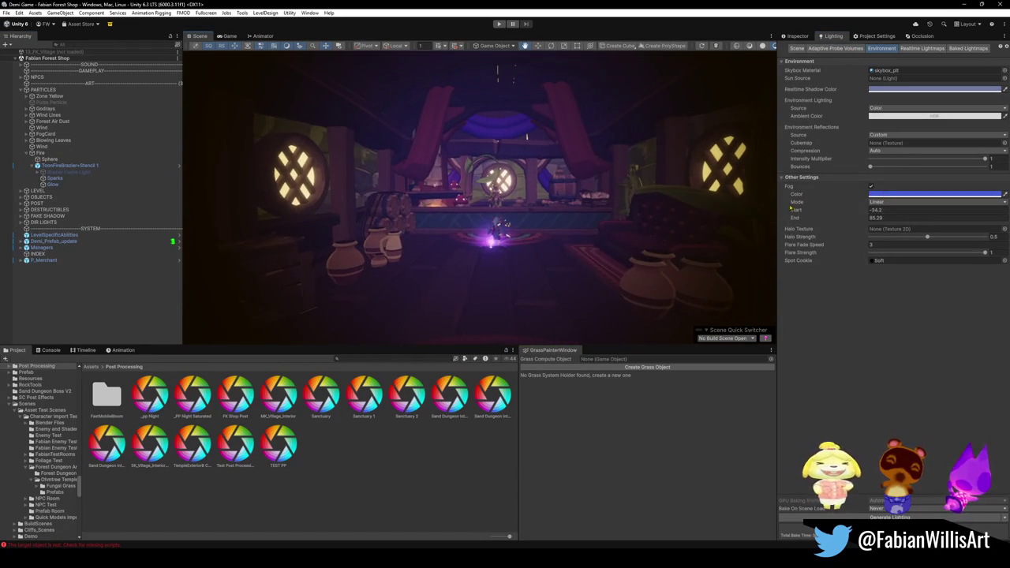
left_click(871, 187)
left_click(871, 187)
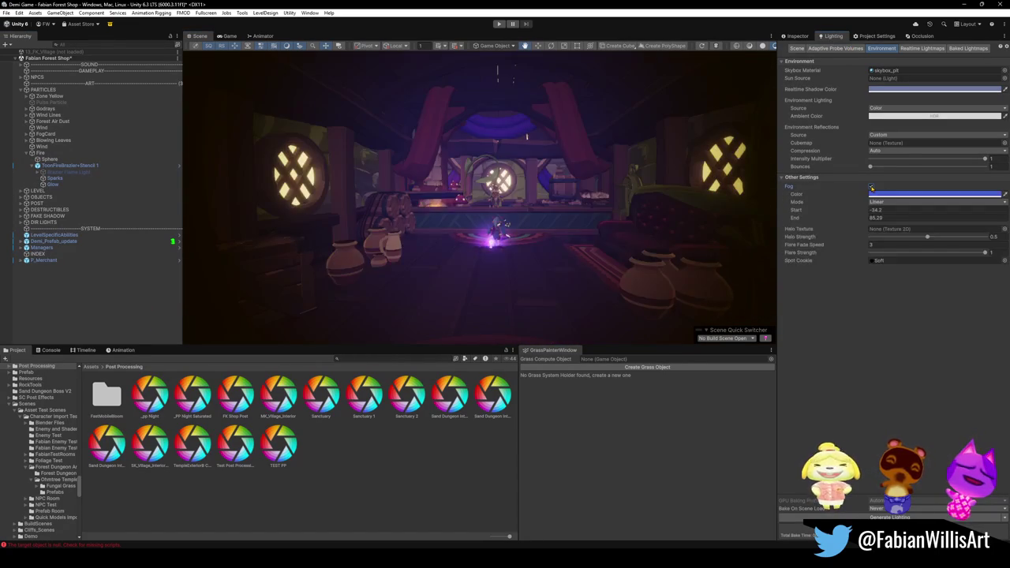
Step: Adjust the Fog Color to the blue 4576D4
left_click(885, 193)
mouse_move(941, 224)
left_mouse_down()
mouse_move(932, 219)
mouse_move(968, 224)
mouse_move(938, 217)
mouse_move(926, 228)
mouse_move(932, 271)
left_mouse_up()
left_click(474, 253)
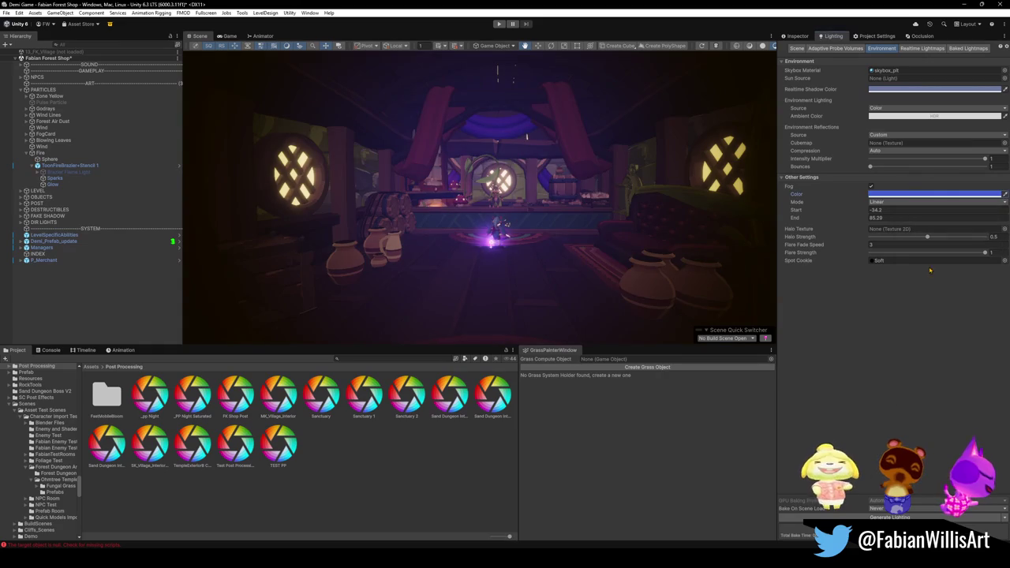
left_click_drag(459, 252, 452, 254)
scroll(452, 254, "up", 2)
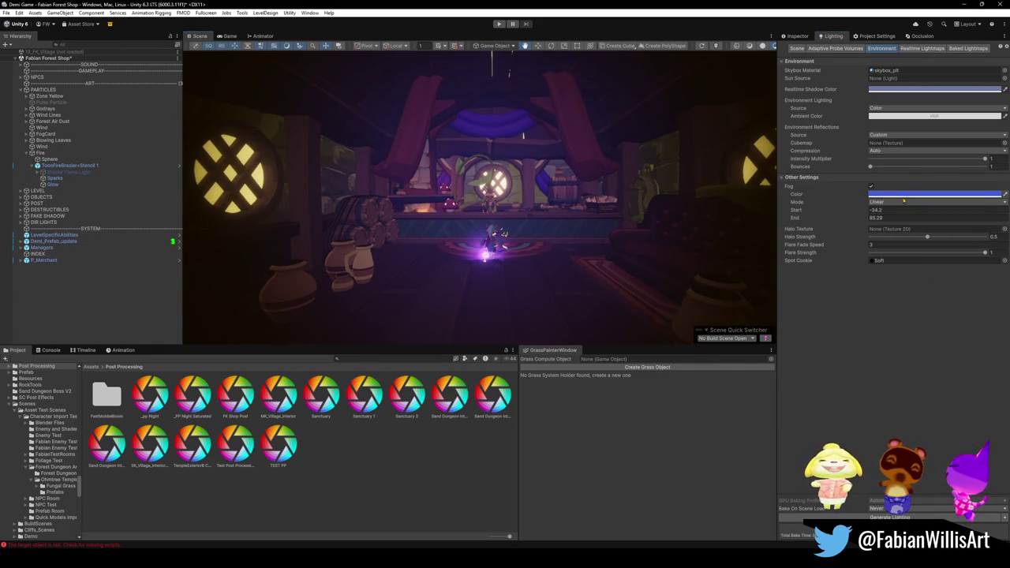
left_click(936, 194)
mouse_move(926, 291)
left_mouse_down()
mouse_move(918, 283)
mouse_move(935, 294)
mouse_move(921, 283)
left_mouse_up()
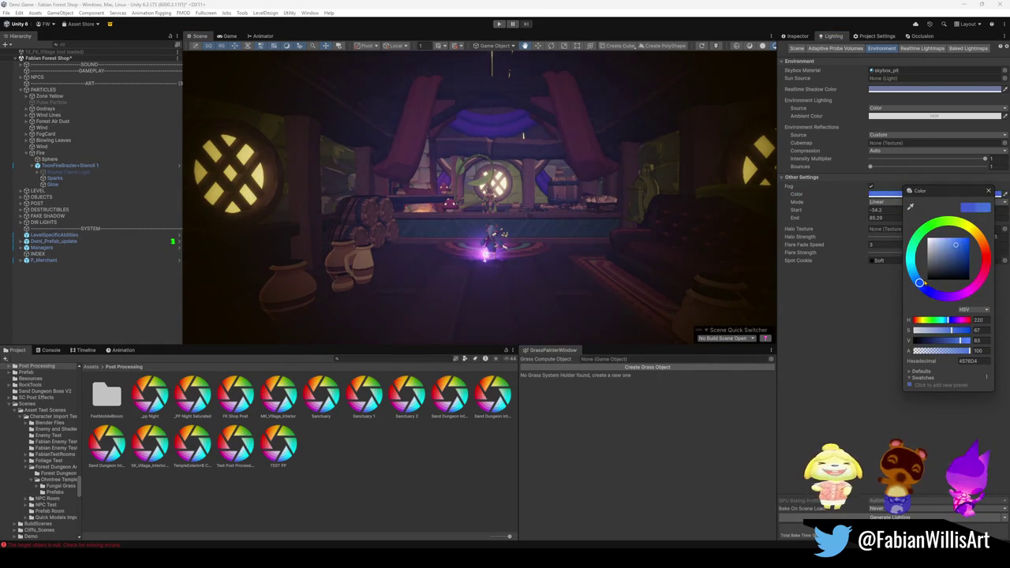
left_click_drag(598, 249, 599, 249)
scroll(599, 249, "up", 2)
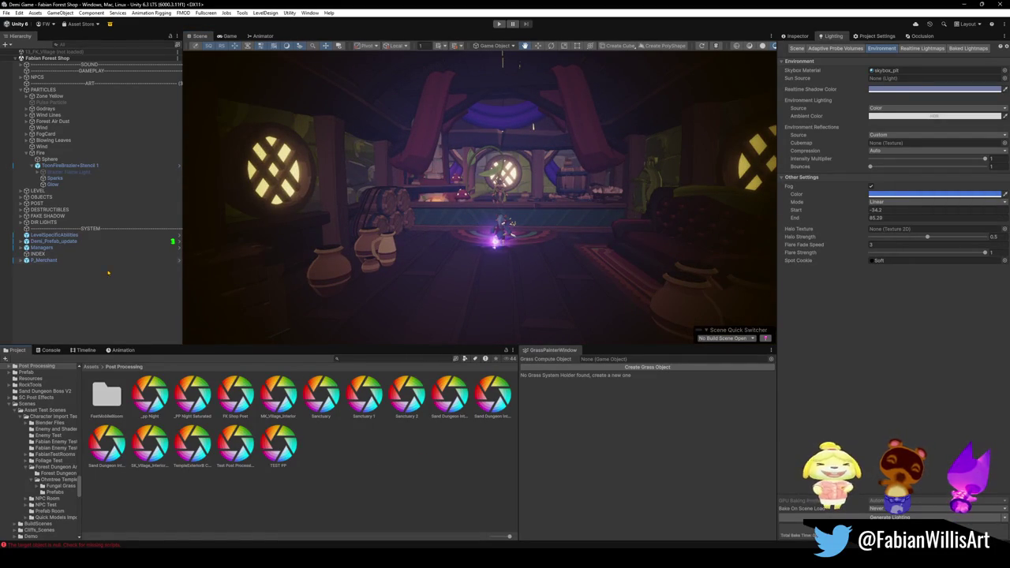
left_click(27, 153)
left_click(31, 146)
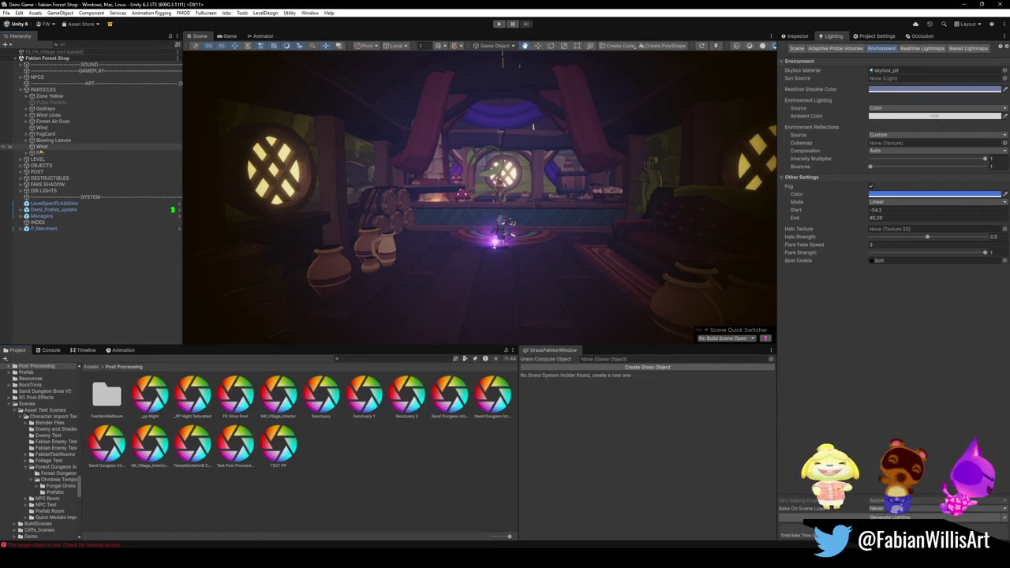
Step: Delete the five copies BlowingLeaves (1)–(5), keeping the original emitter
left_click(57, 140)
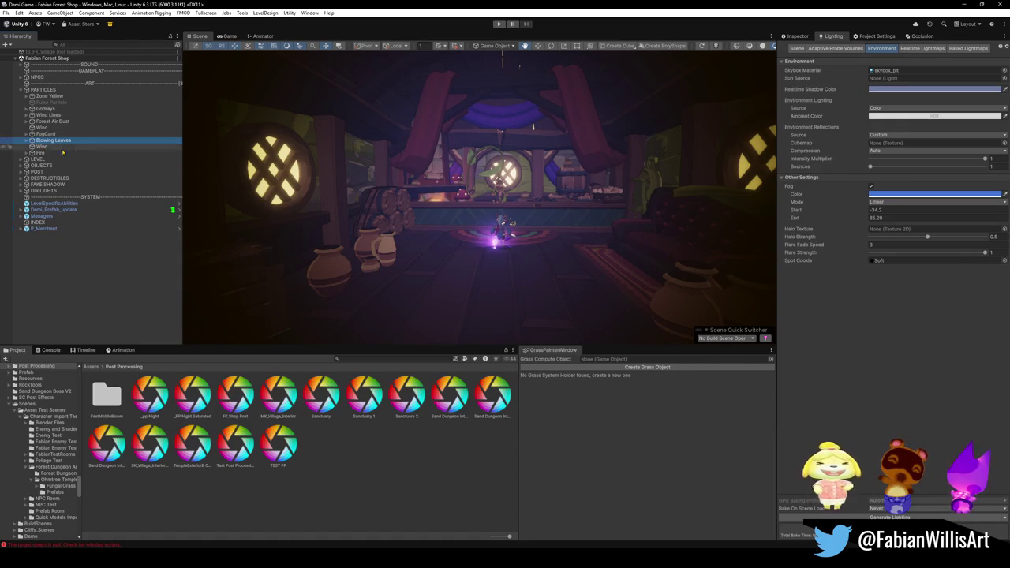
left_click(26, 140)
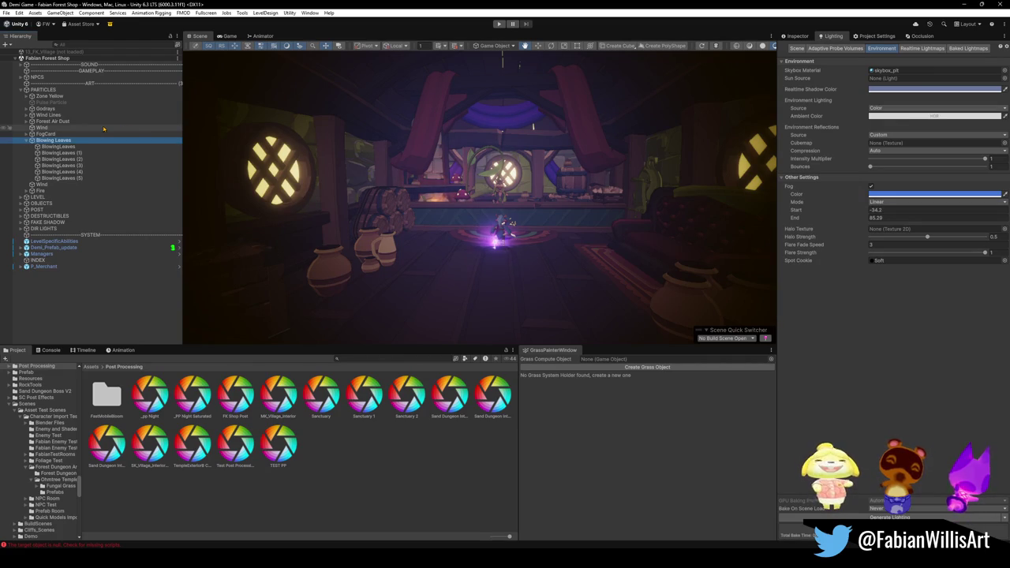
left_click(63, 178)
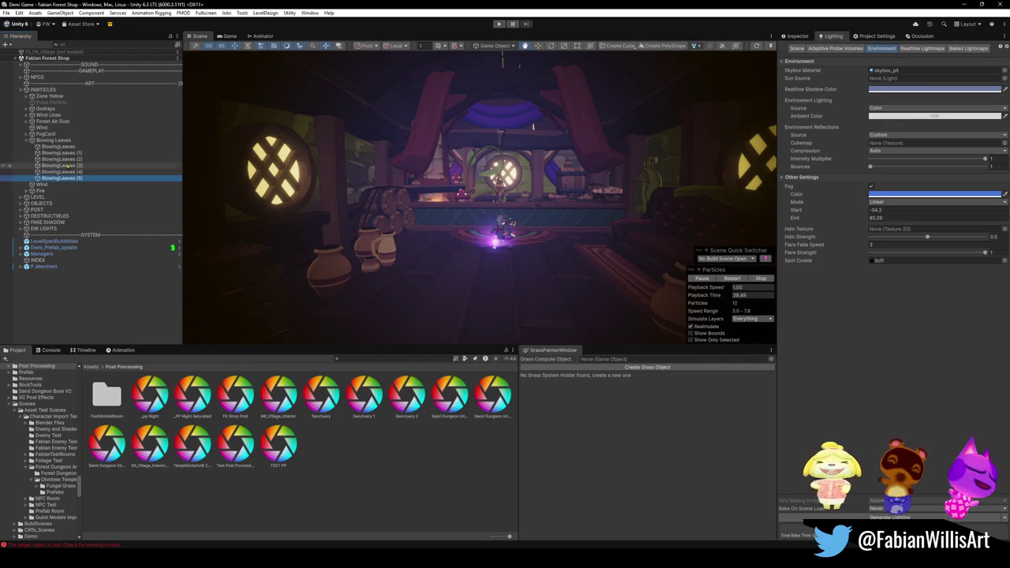
left_click(70, 149, "shift")
left_click(59, 147, "ctrl")
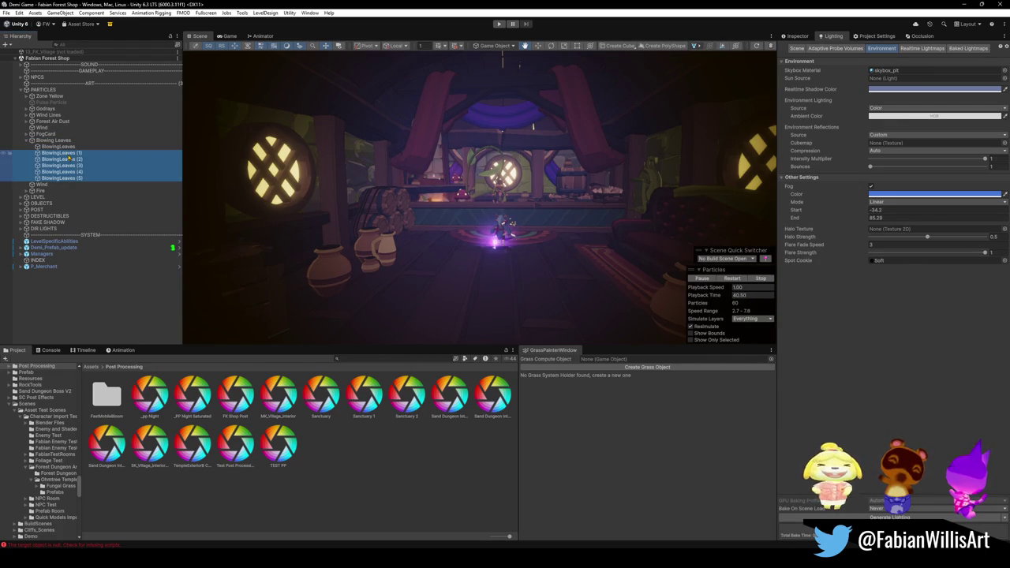
key("Delete")
left_click(59, 147)
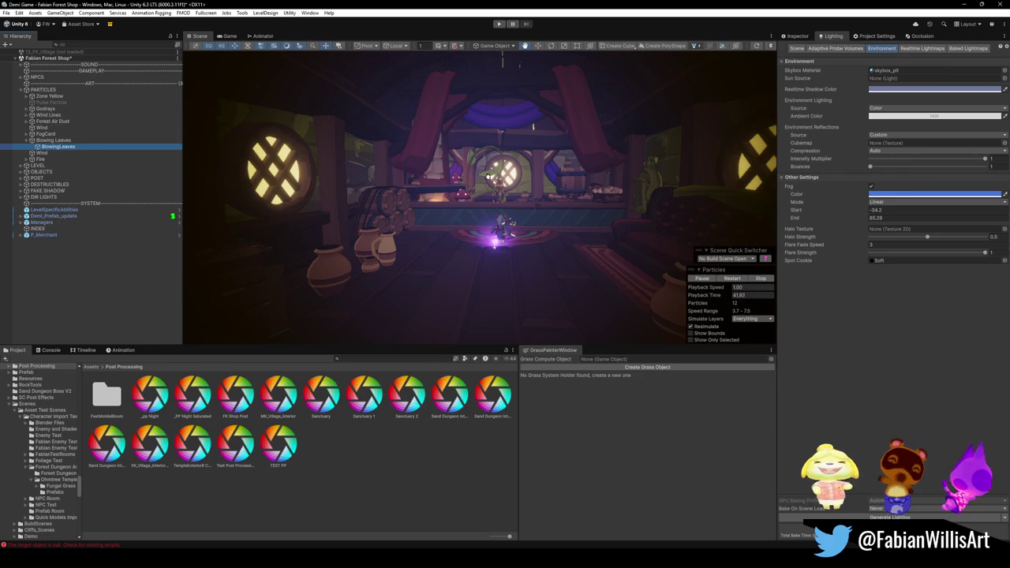
Step: Reposition the remaining BlowingLeaves emitter in the shop, raising it then lowering it
left_click(479, 197)
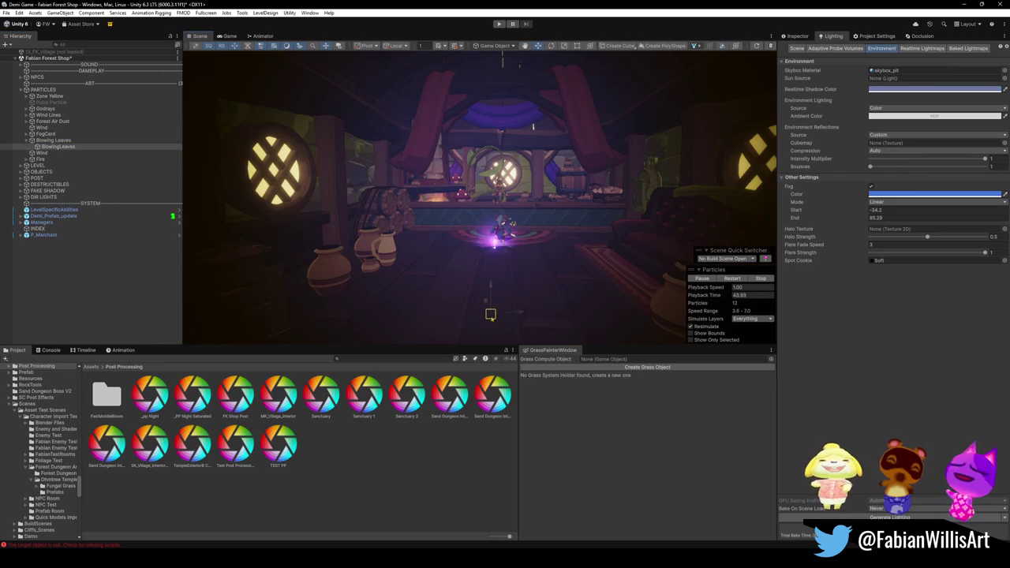
left_click(500, 311)
left_click_drag(499, 298, 500, 70)
left_click_drag(554, 189, 548, 187)
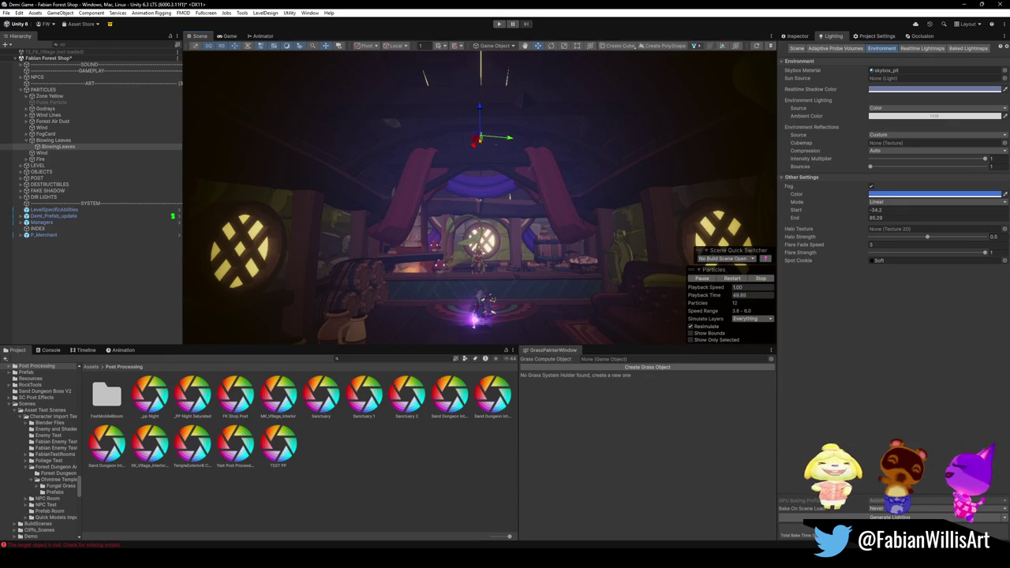
left_click_drag(479, 134, 485, 188)
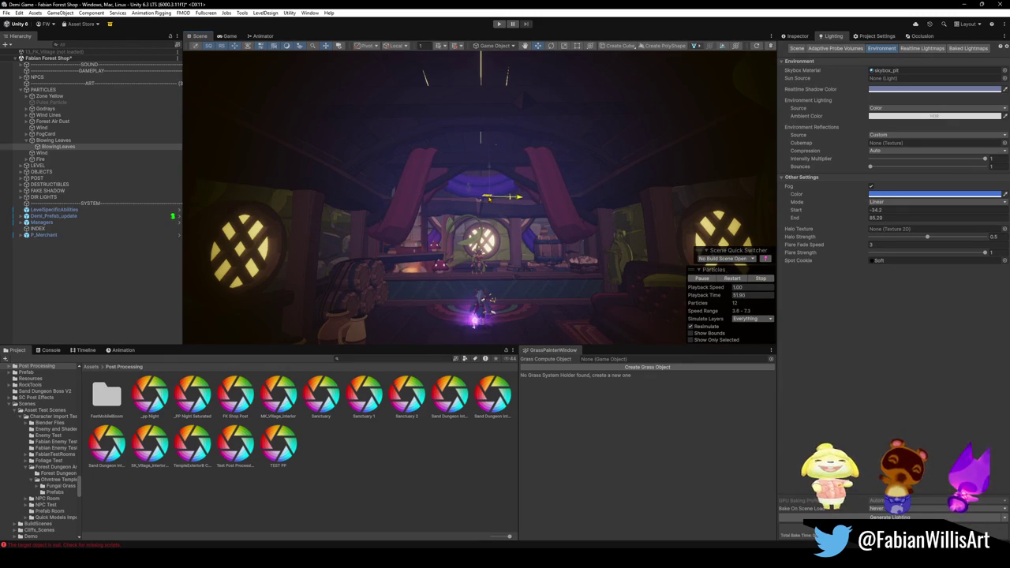
mouse_move(489, 199)
left_mouse_down()
mouse_move(447, 179)
mouse_move(456, 173)
mouse_move(531, 225)
mouse_move(553, 206)
mouse_move(572, 221)
left_mouse_up()
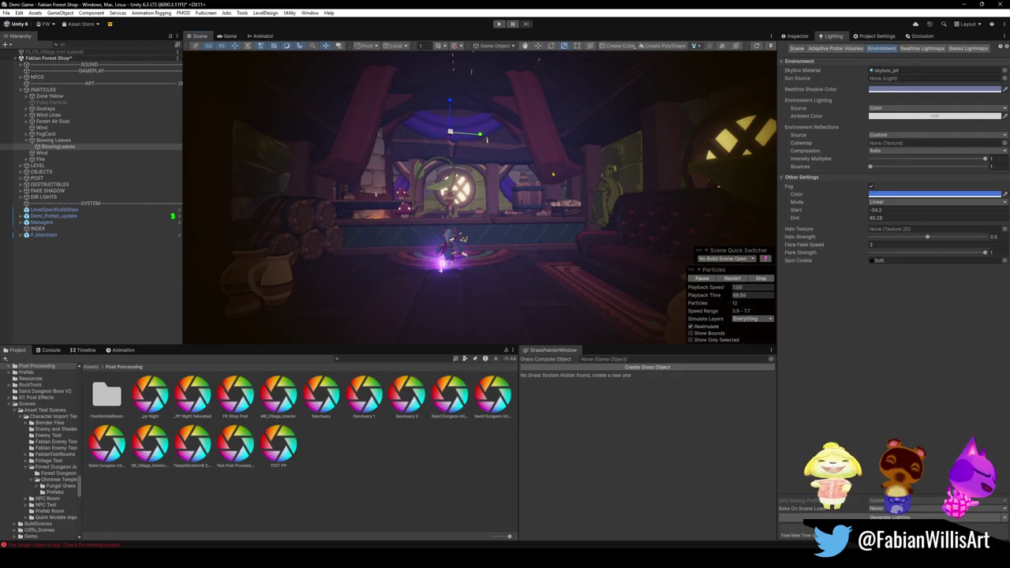
left_click(390, 446)
scroll(563, 210, "up", 3)
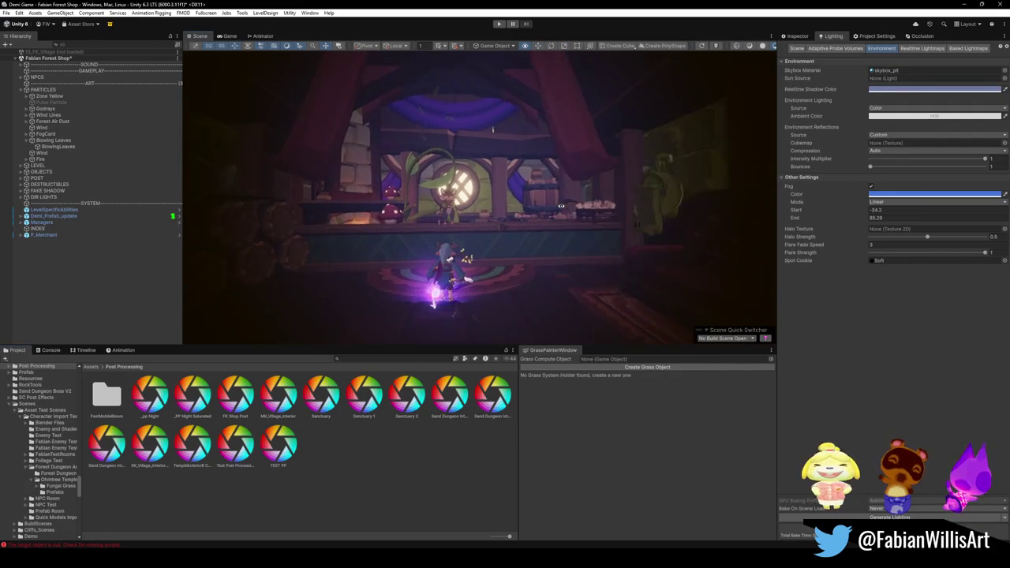
Step: Delete the Blowing Leaves effect and the upper Wind object
left_click(56, 146)
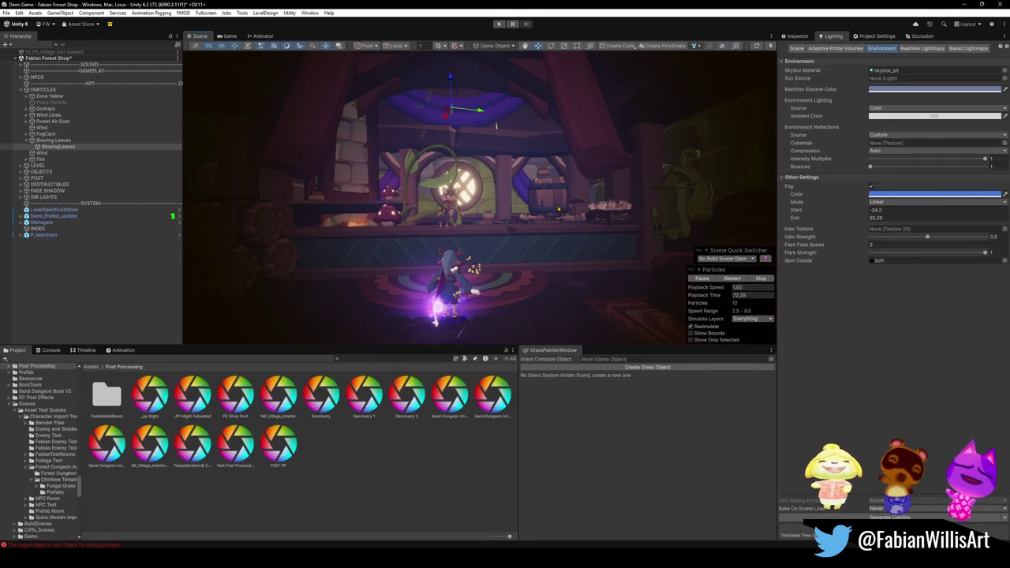
key("Delete")
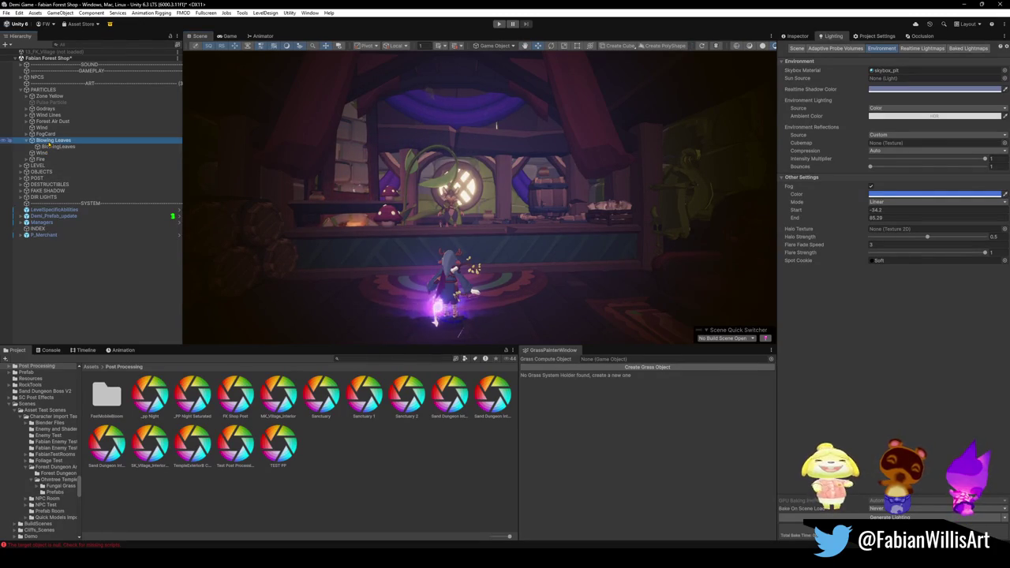
left_click(41, 127)
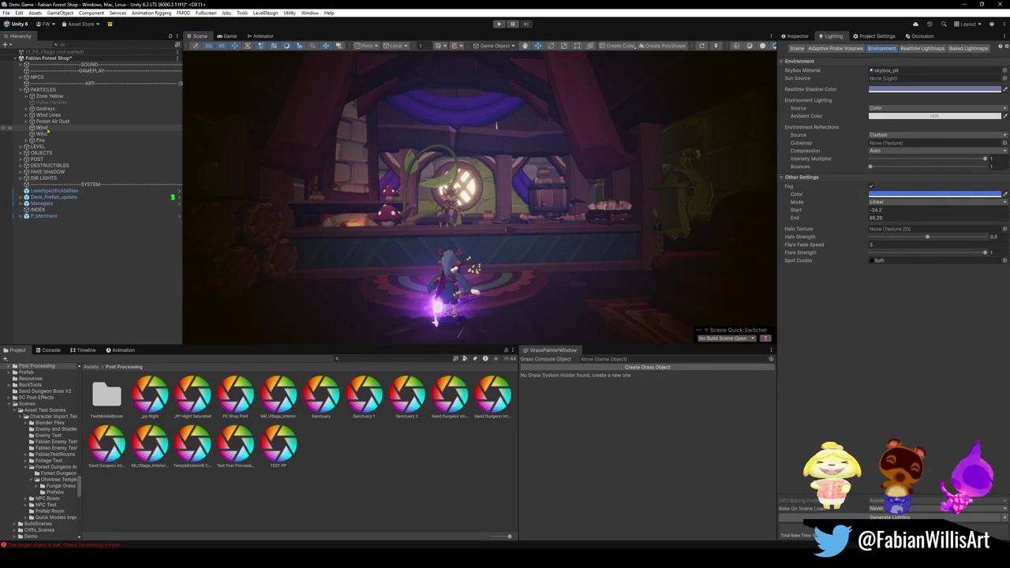
key("Delete")
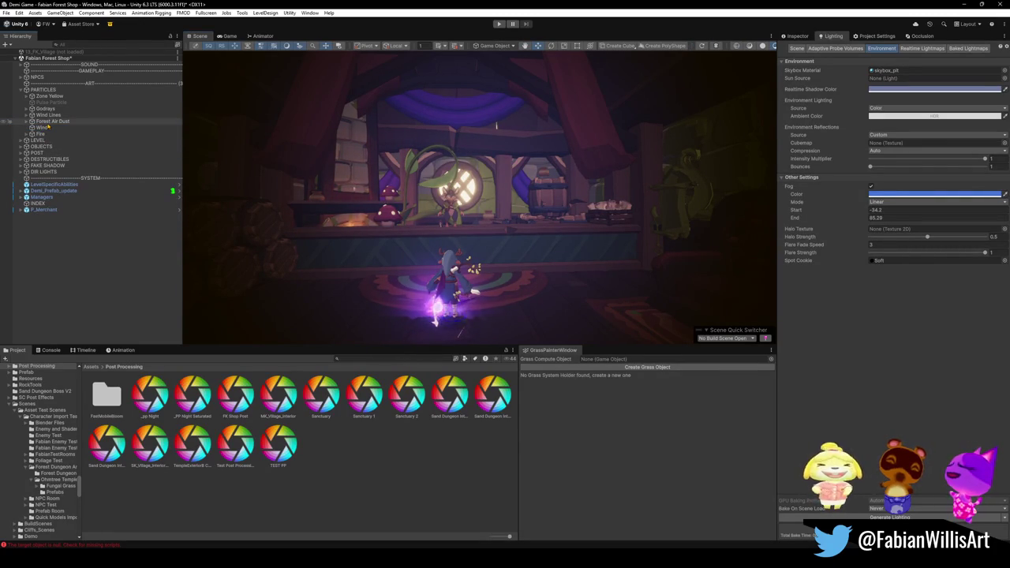
Step: Delete Forest Dungeon Air Particles (8)–(13), leaving only (7) under Forest Air Dust
left_click(27, 122)
left_click(79, 166)
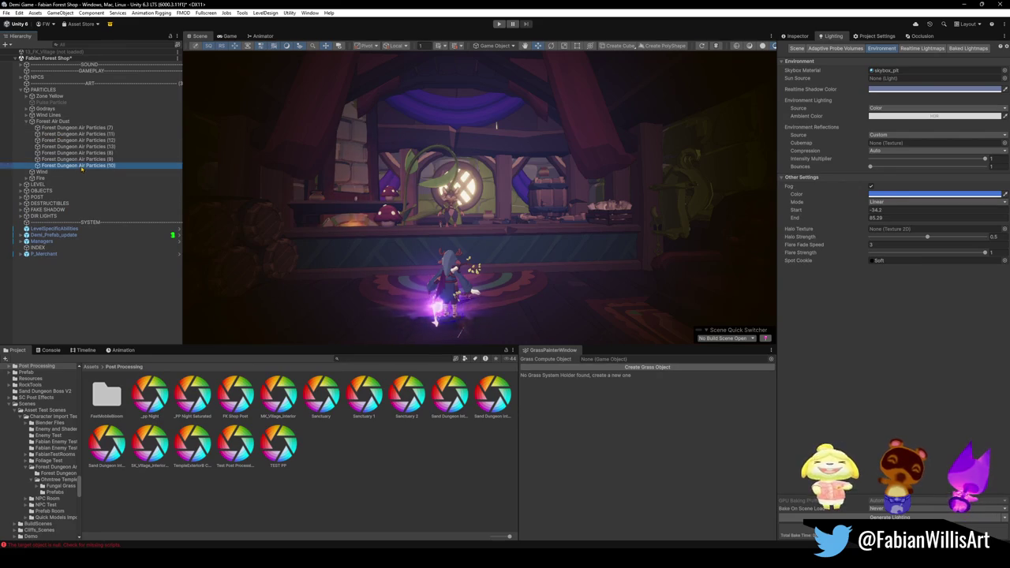
left_click(107, 135, "shift")
key("Delete")
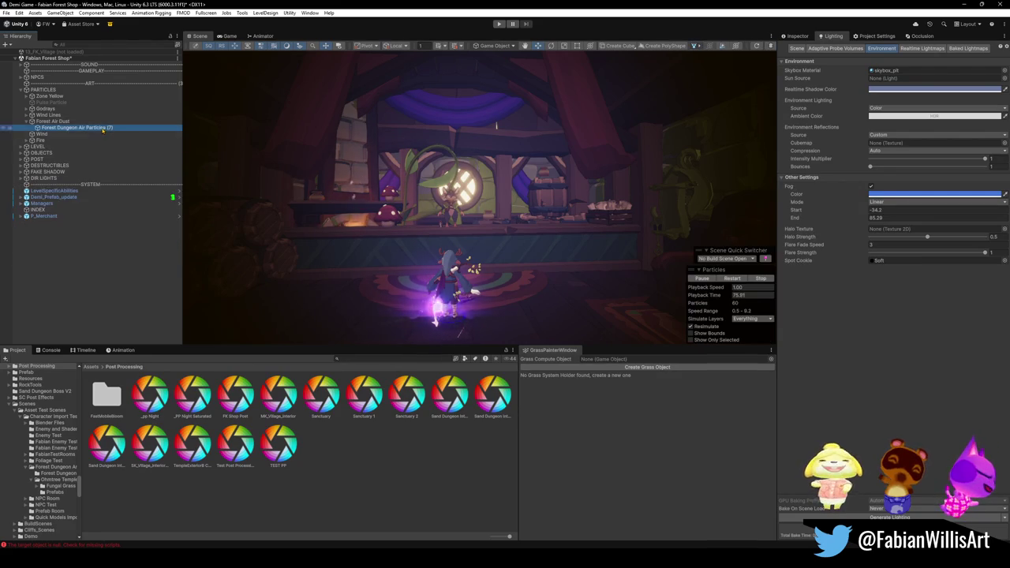
scroll(485, 69, "down", 5)
scroll(485, 68, "down", 2)
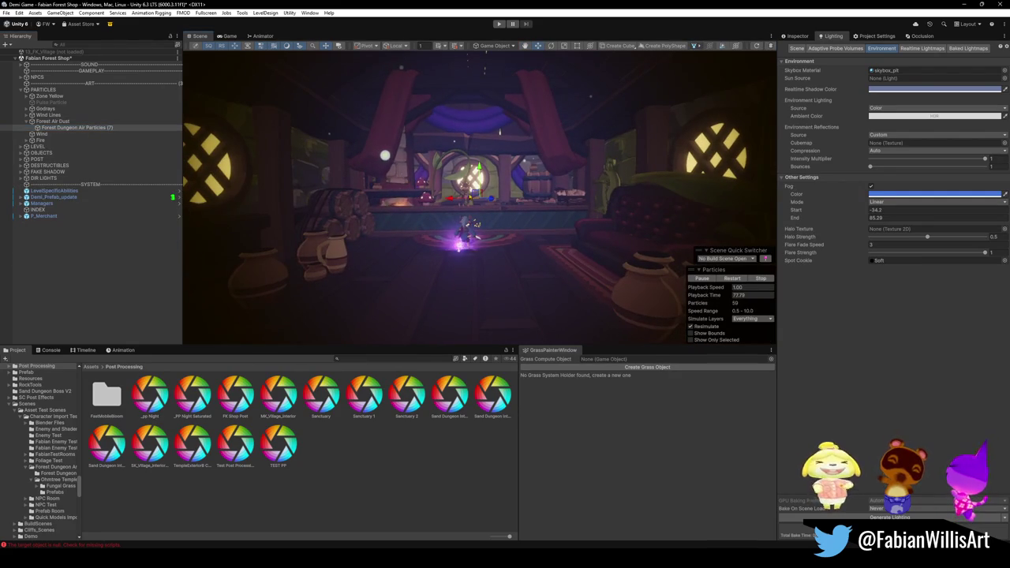
key("w")
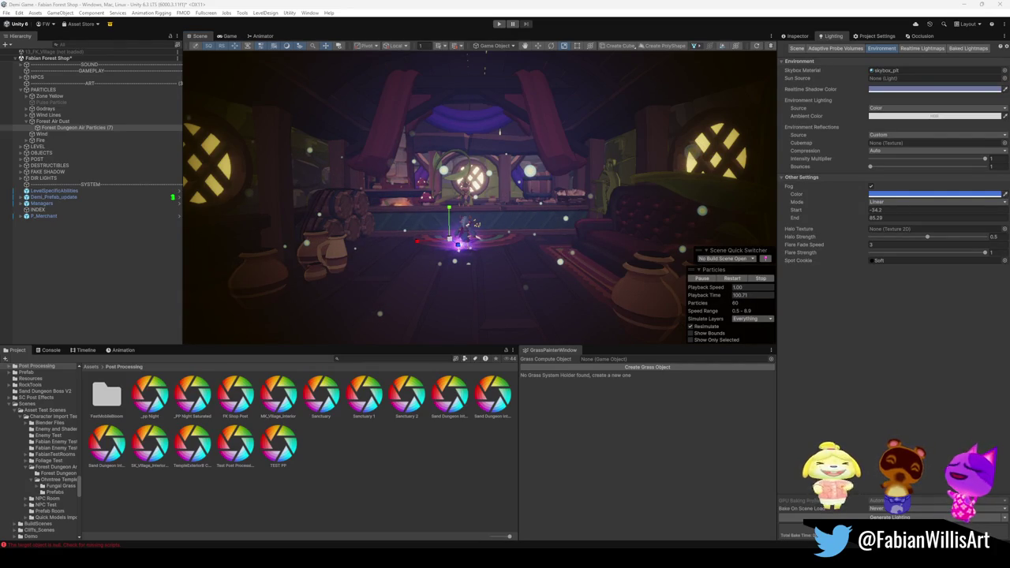
mouse_move(543, 221)
left_mouse_down()
mouse_move(491, 245)
mouse_move(476, 225)
left_mouse_up()
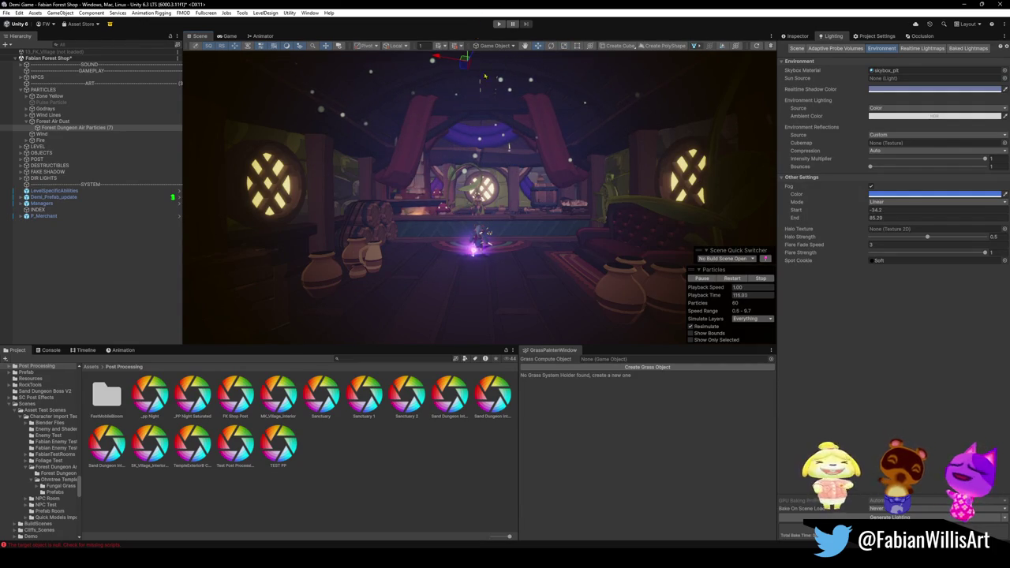
scroll(474, 189, "up", 5)
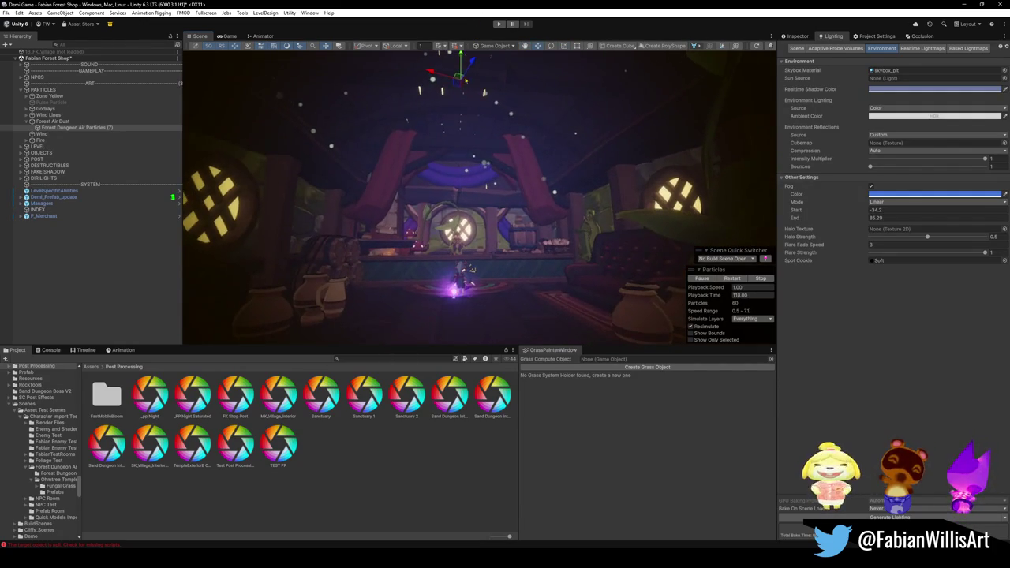
mouse_move(464, 151)
left_mouse_down()
mouse_move(286, 168)
mouse_move(650, 201)
mouse_move(639, 235)
mouse_move(653, 244)
left_mouse_up()
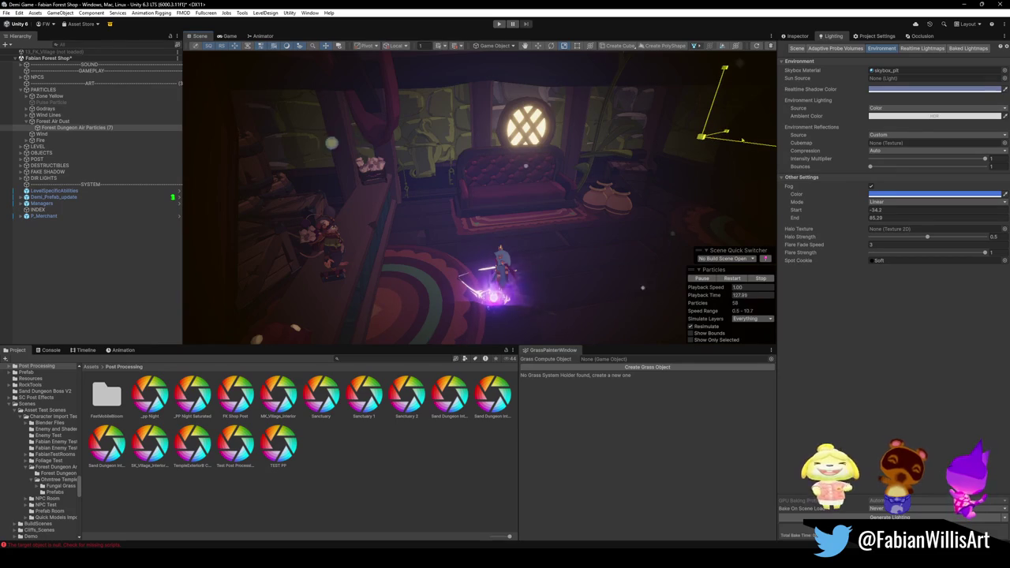
left_click_drag(727, 144, 676, 145)
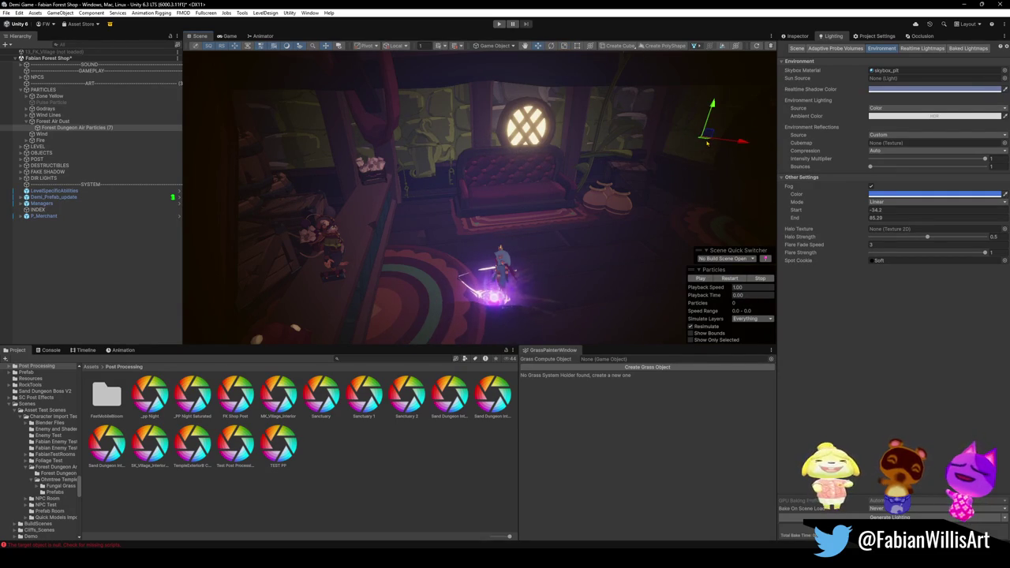
mouse_move(704, 155)
left_mouse_down()
mouse_move(671, 195)
mouse_move(630, 167)
mouse_move(383, 104)
left_mouse_up()
mouse_move(537, 190)
left_mouse_down()
mouse_move(570, 202)
mouse_move(624, 194)
left_mouse_up()
Step: Open the start colour of Forest Dungeon Air Particles (7) and reorient the view toward the doorway
key("ctrl+3")
left_click(931, 202)
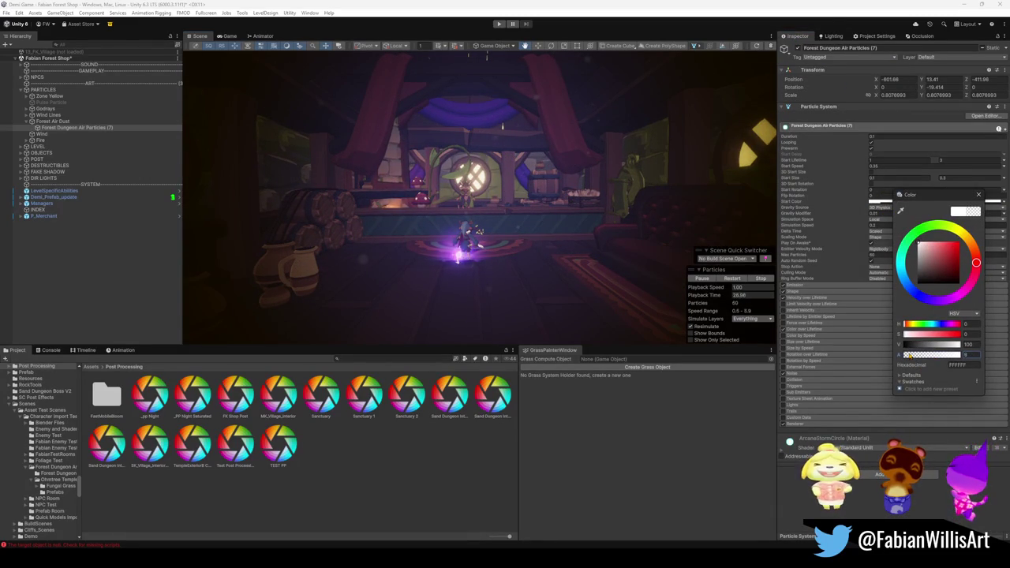
left_click_drag(502, 124, 564, 202)
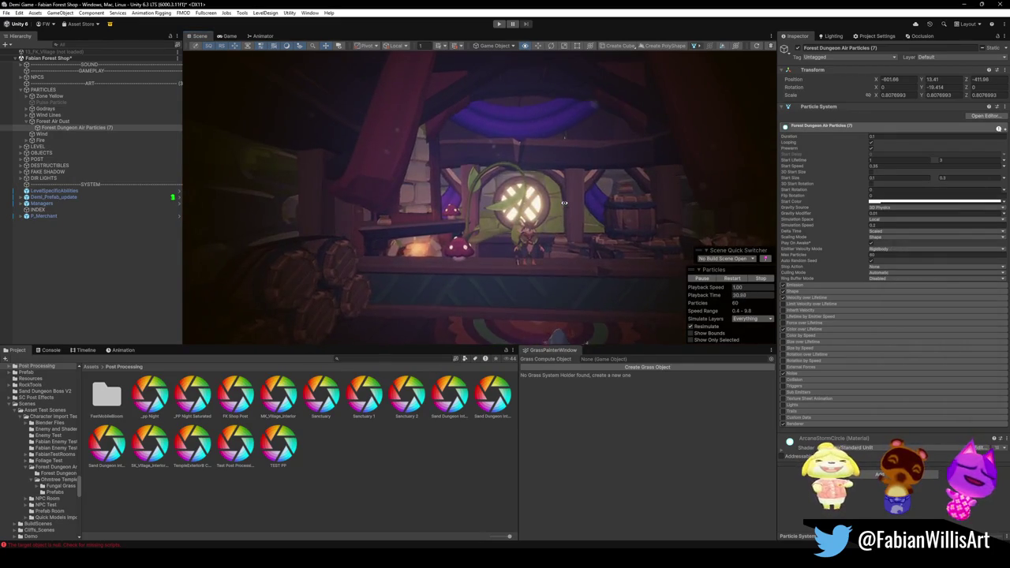
scroll(565, 202, "down", 5)
scroll(564, 203, "down", 2)
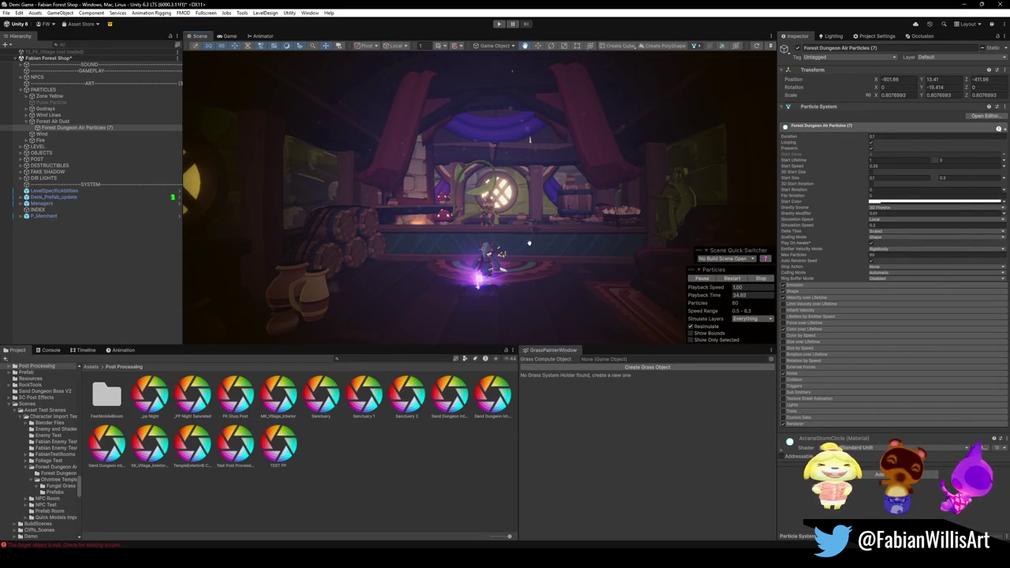
left_click_drag(477, 187, 503, 215)
key("x")
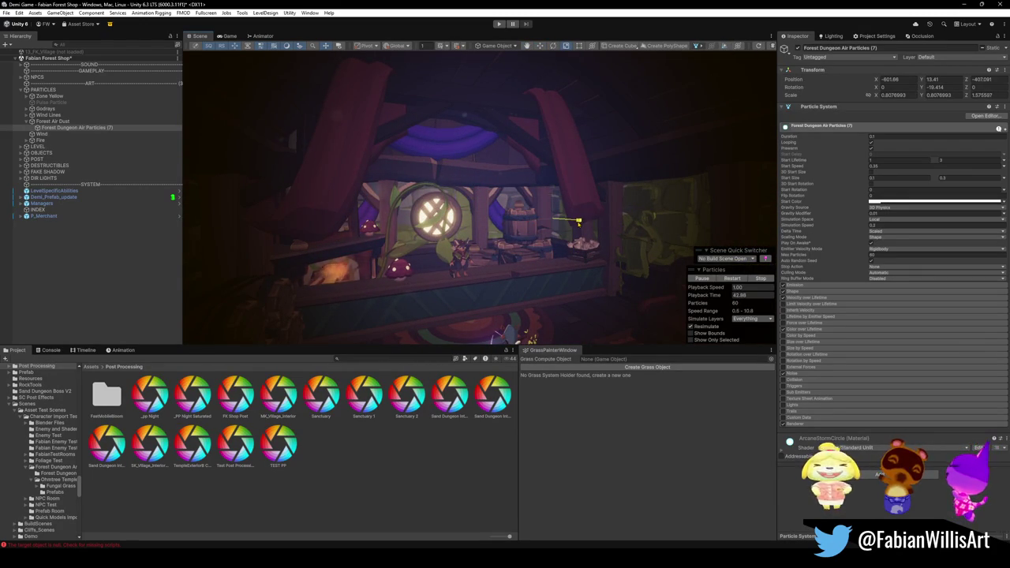
mouse_move(740, 247)
left_mouse_down()
mouse_move(462, 205)
mouse_move(426, 209)
left_mouse_up()
Step: Set the air particles' start colour alpha to 20, then select the Wind Lines effect
left_click(896, 202)
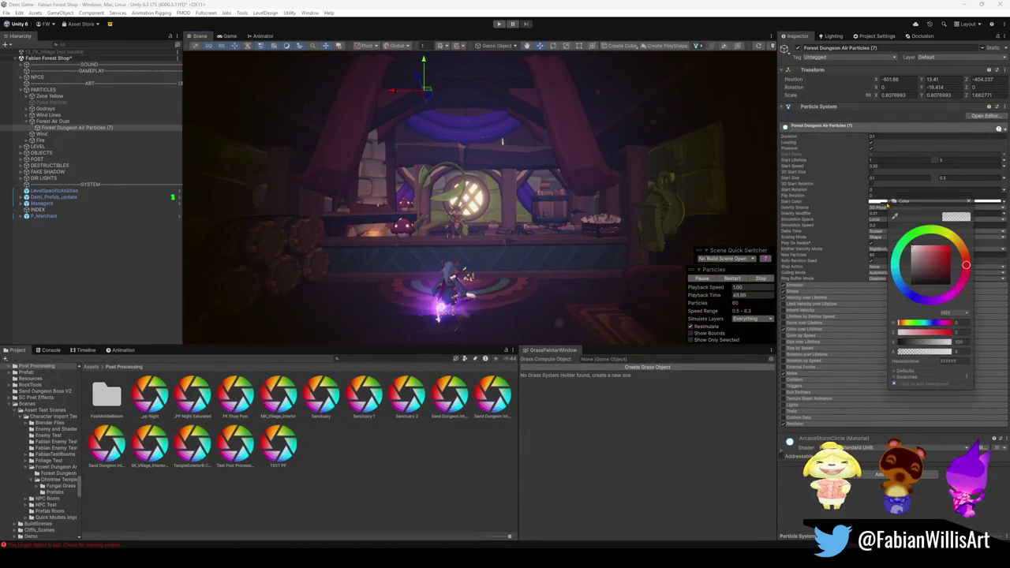
left_click(910, 357)
mouse_move(584, 229)
left_mouse_down()
mouse_move(559, 203)
mouse_move(543, 207)
left_mouse_up()
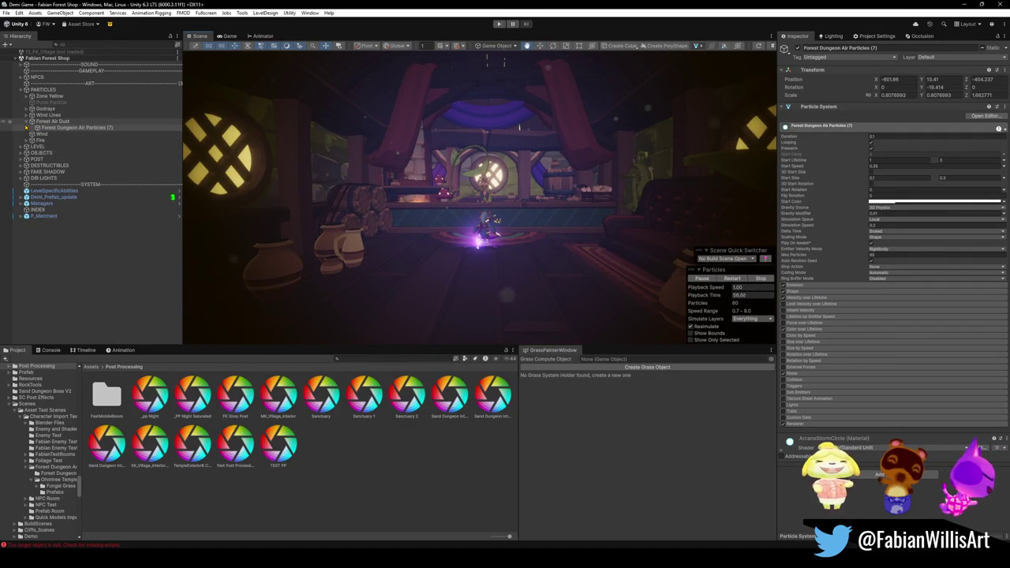
left_click(27, 121)
left_click(52, 115)
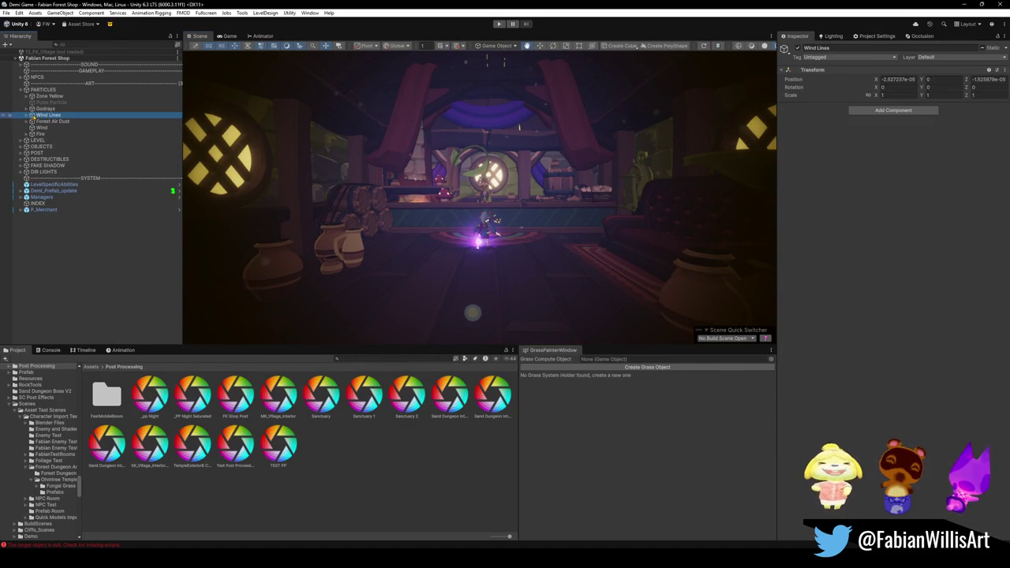
Step: Delete Wind Lines and the extra god ray copies (27) through (39)
key("Delete")
left_click(27, 108)
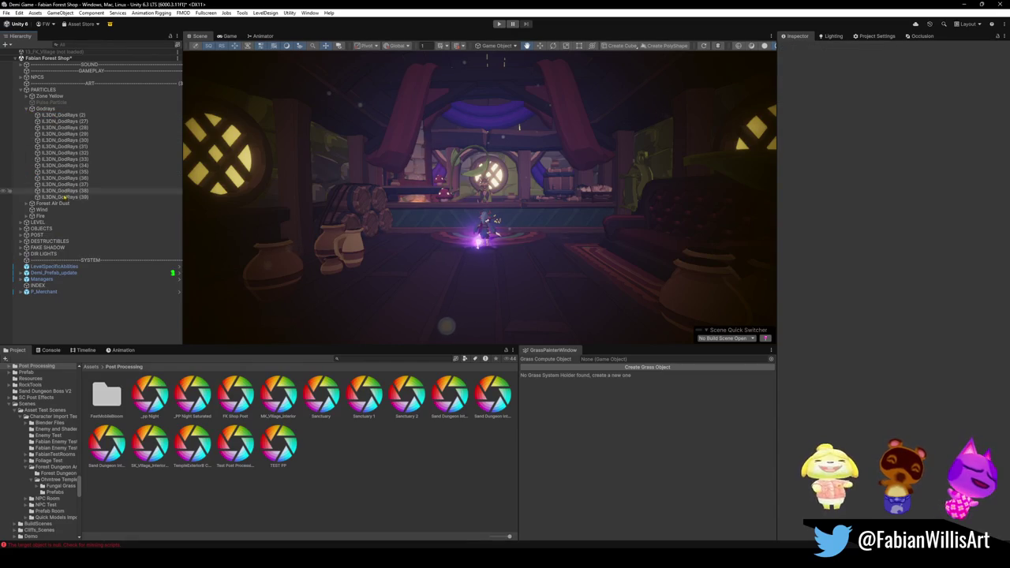
left_click(63, 197)
left_click(68, 123, "shift")
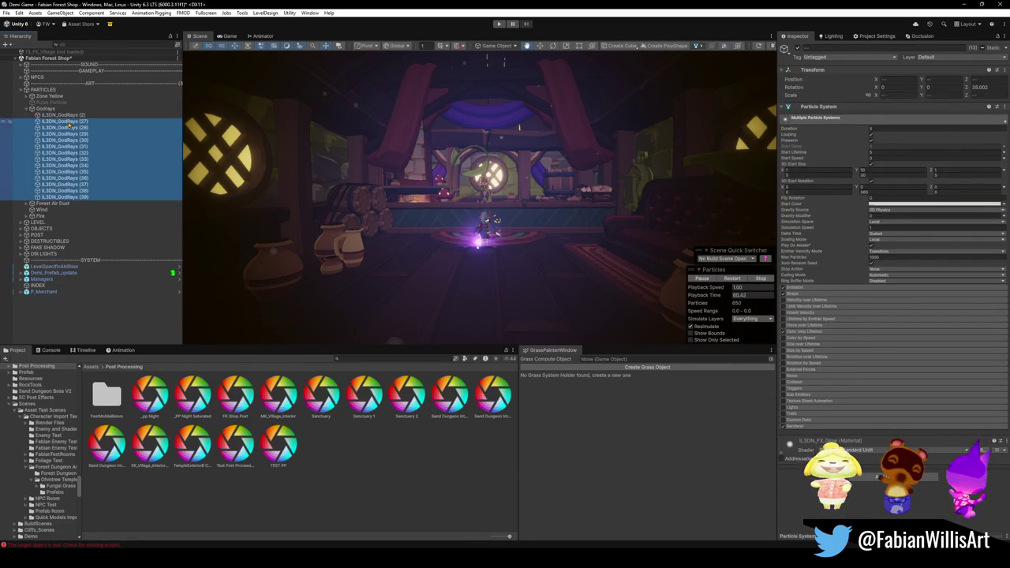
key("Delete")
Step: Duplicate IL3DN_GodRays (2) into IL3DN_GodRays (3), shifting the copy along Z to about 129
double_click(63, 115)
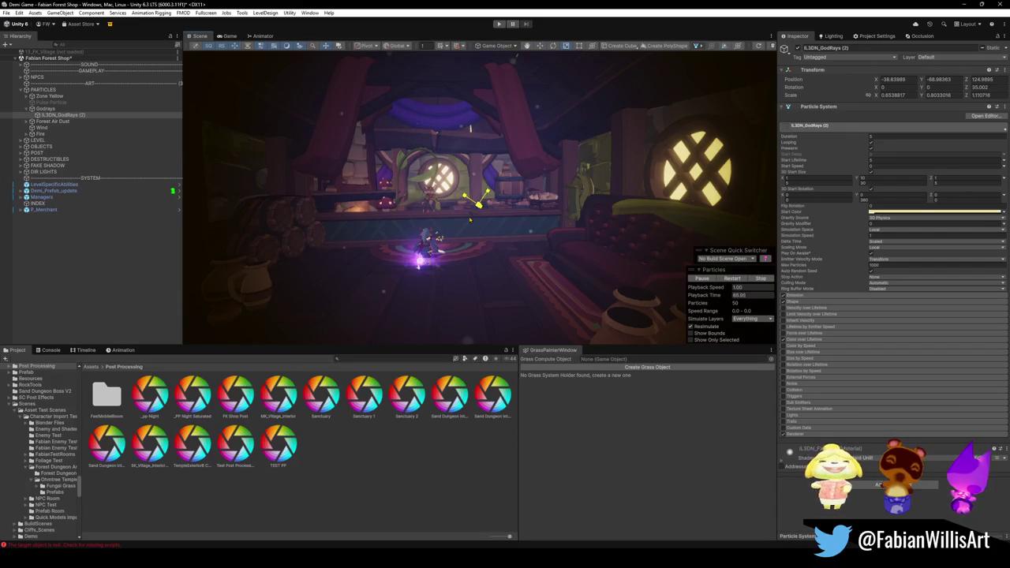
mouse_move(467, 217)
left_mouse_down()
mouse_move(594, 265)
mouse_move(506, 218)
mouse_move(490, 247)
mouse_move(608, 266)
left_mouse_up()
key("f")
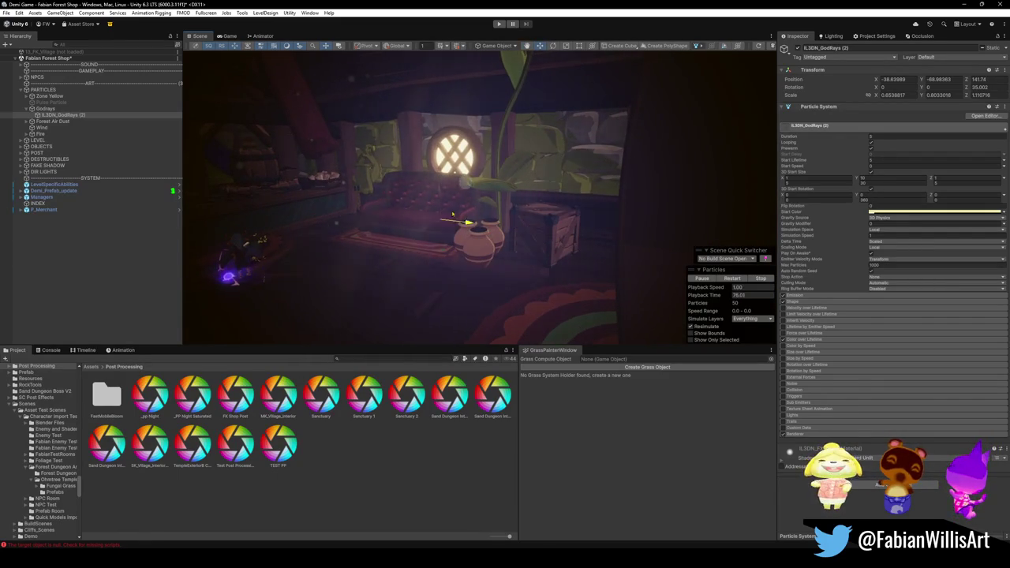
left_click_drag(534, 230, 408, 215)
key("ctrl+d")
left_click_drag(323, 189, 498, 271)
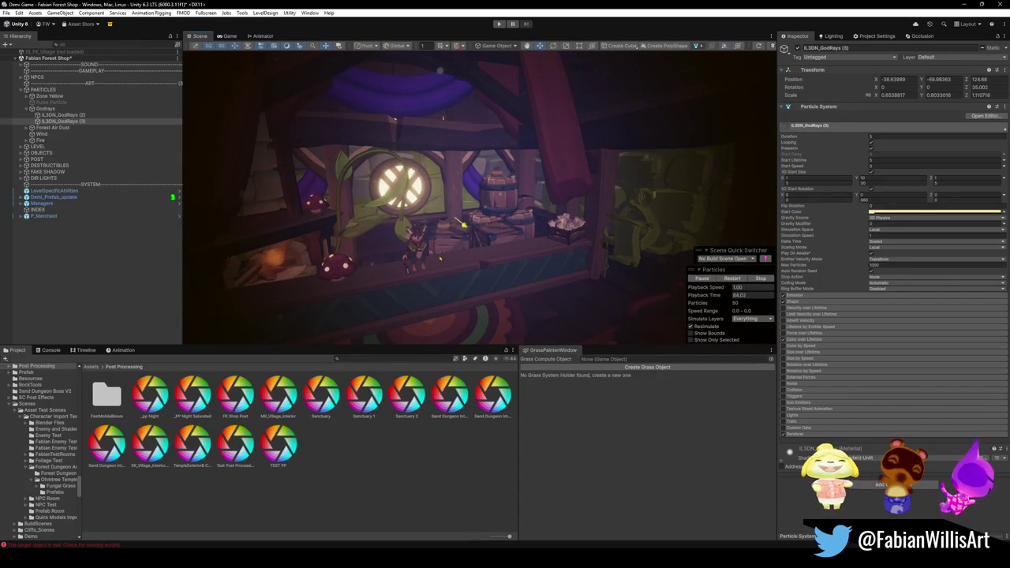
mouse_move(526, 279)
left_mouse_down()
mouse_move(491, 234)
mouse_move(458, 249)
left_mouse_up()
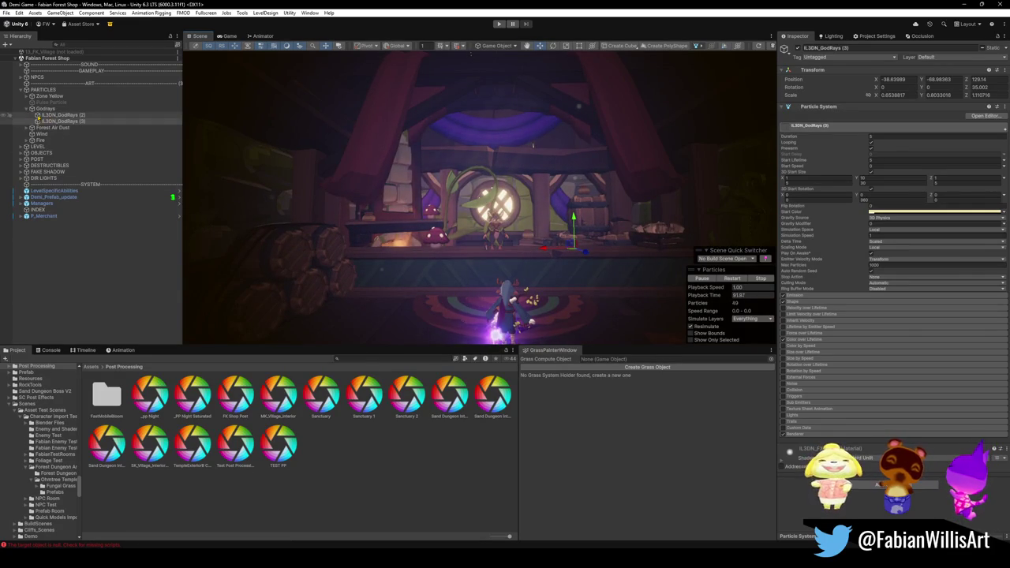
left_click(27, 109)
left_click(47, 102)
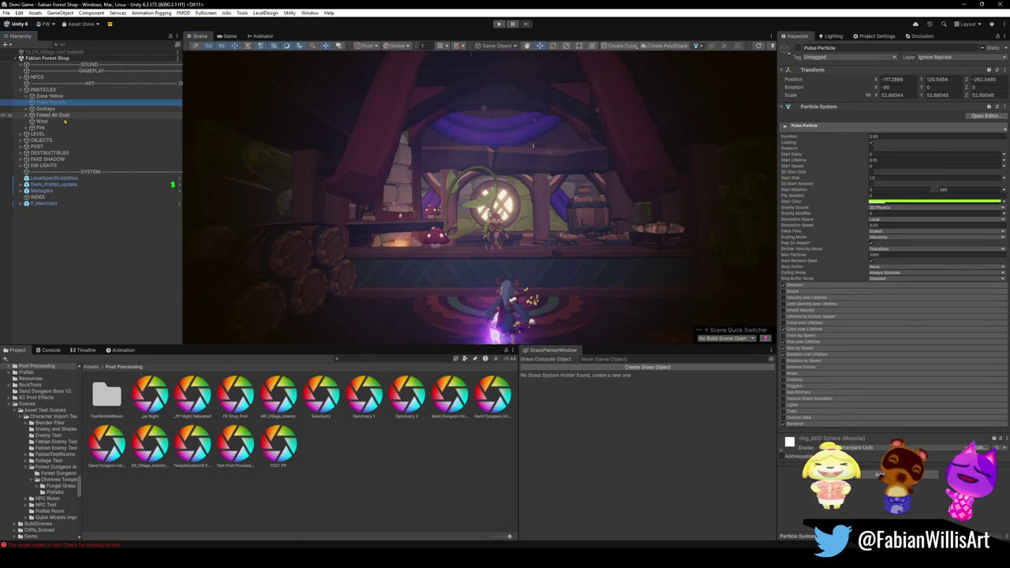
Step: Delete Pulse Particle and frame the portal area under the expanded Zone Yellow group
mouse_move(539, 235)
left_mouse_down()
mouse_move(505, 234)
mouse_move(545, 235)
left_mouse_up()
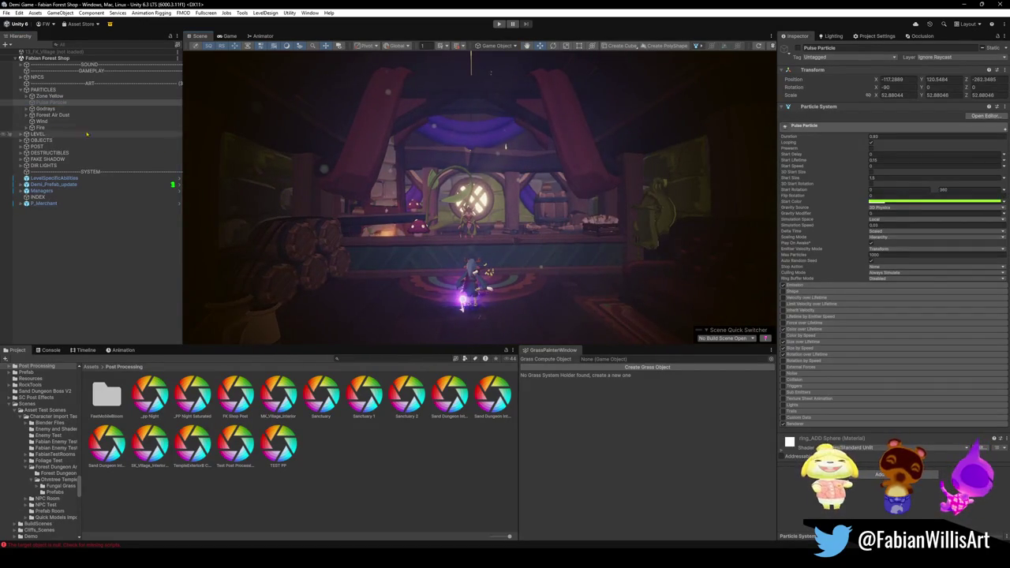
key("Delete")
left_click(26, 96)
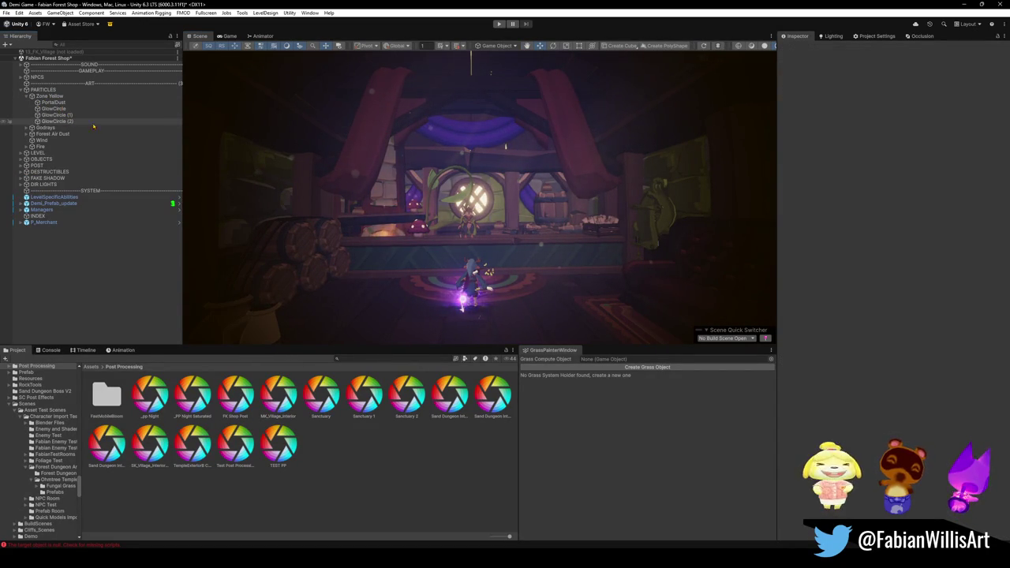
left_click(72, 104)
key("f")
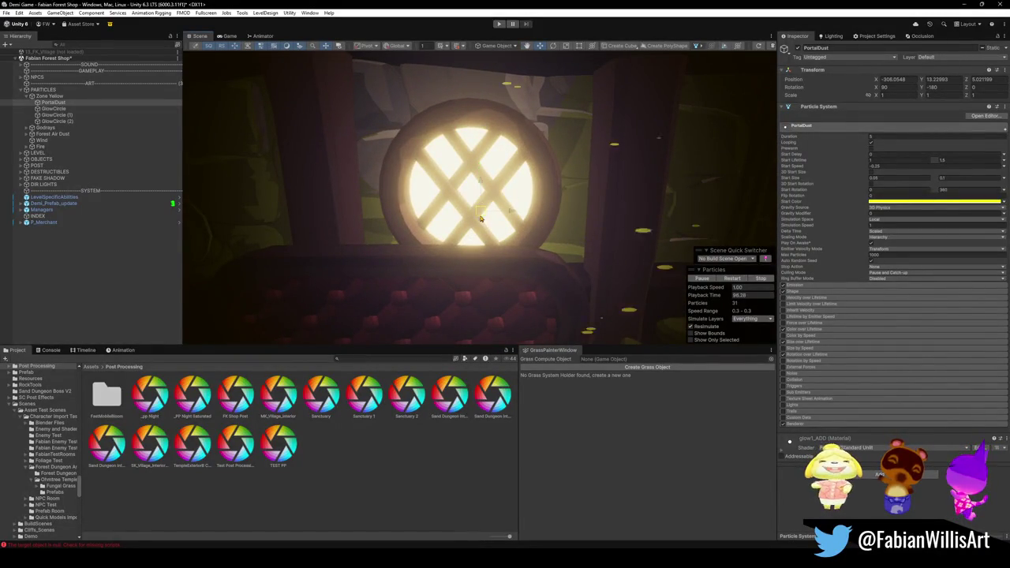
left_click_drag(454, 234, 359, 223)
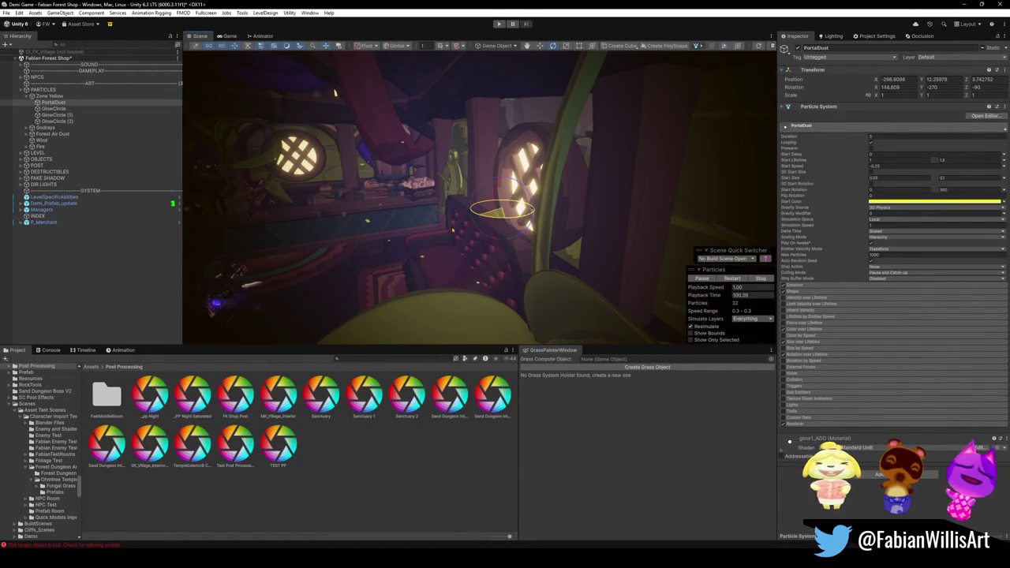
left_click(48, 95)
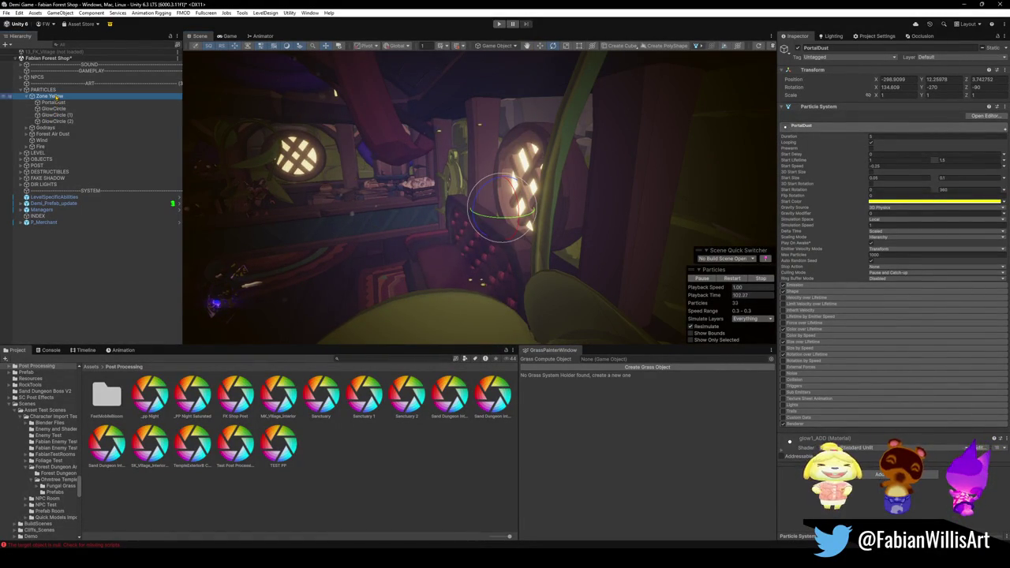
key("f")
key("Down")
key("f")
left_click(513, 221)
key("f")
mouse_move(512, 221)
left_mouse_down()
mouse_move(489, 207)
mouse_move(521, 212)
left_mouse_up()
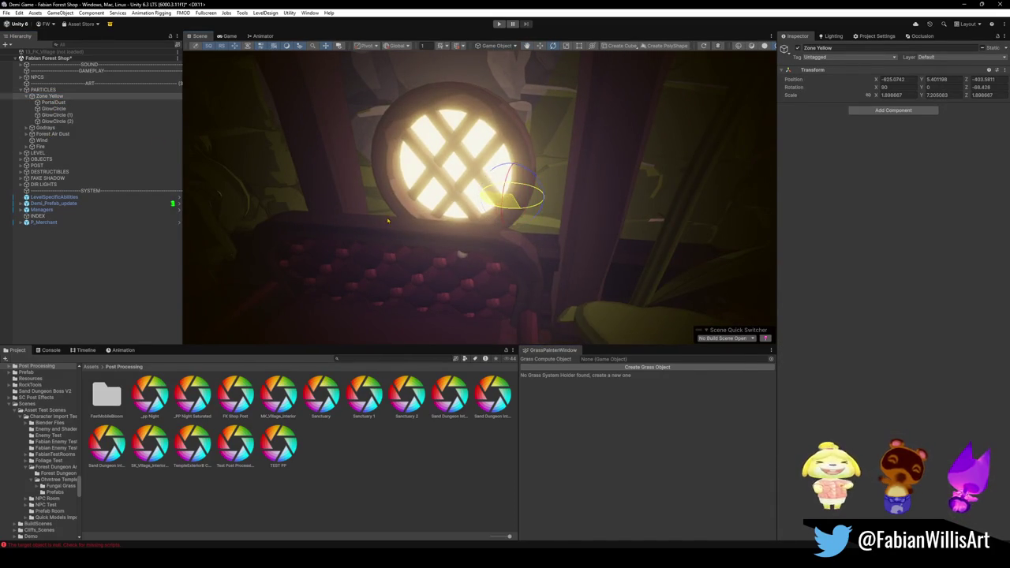
left_click_drag(583, 258, 524, 247)
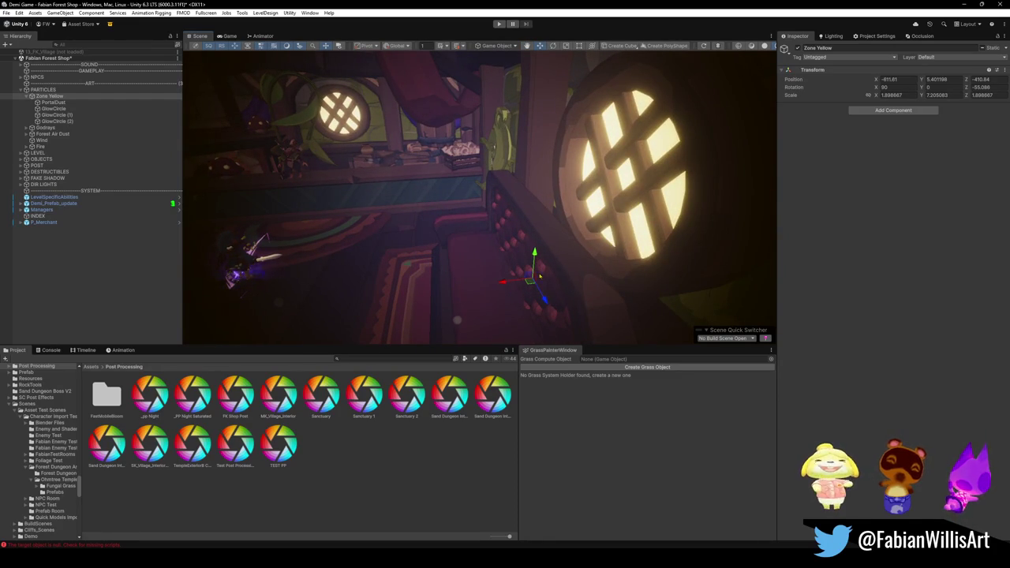
Step: Move GlowCircle (2) to about X -297.2, Y 11.6, Z 5.5 and rotate it to 55/90/-90
key("ctrl+shift+v")
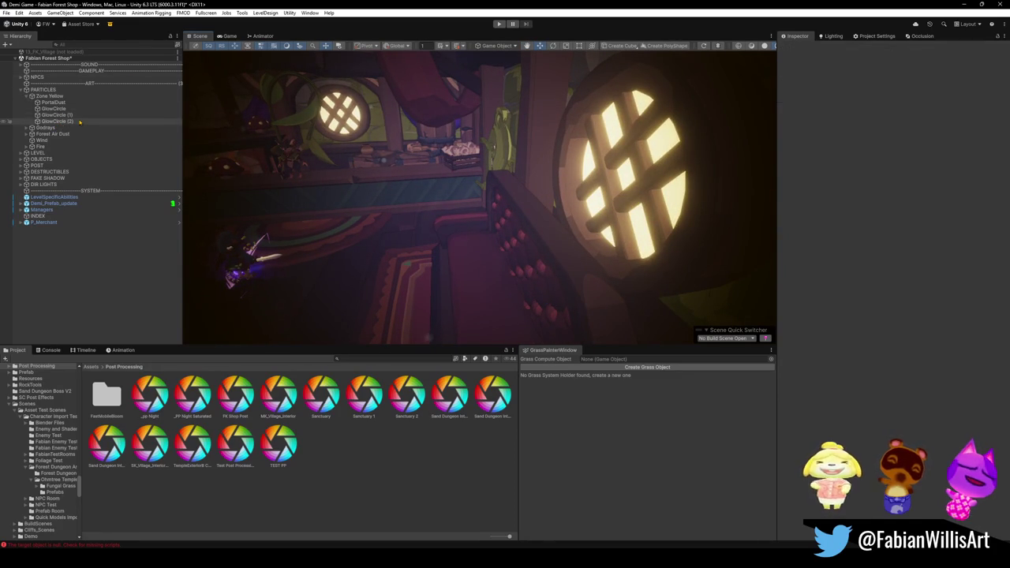
key("ctrl+z")
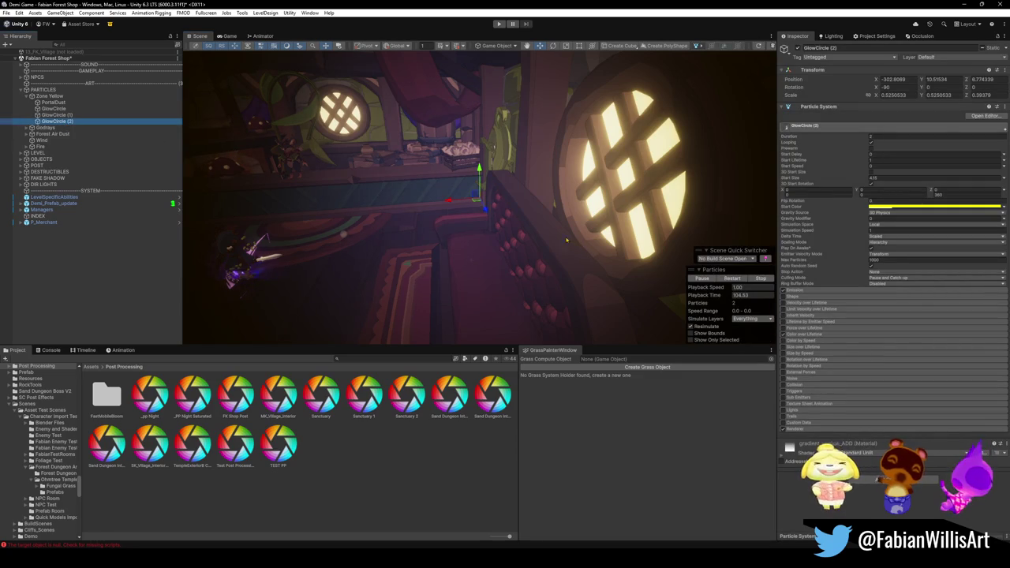
left_click_drag(477, 202, 340, 285)
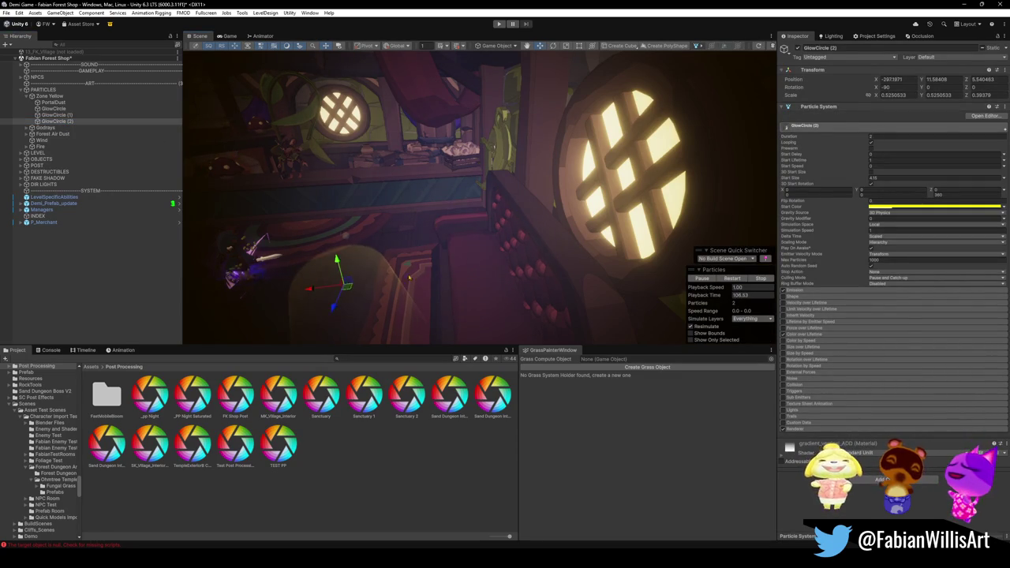
left_click_drag(409, 277, 355, 261)
key("e")
mouse_move(443, 252)
left_mouse_down()
mouse_move(300, 265)
mouse_move(409, 270)
mouse_move(297, 265)
mouse_move(559, 245)
mouse_move(556, 232)
left_mouse_up()
left_click(51, 95)
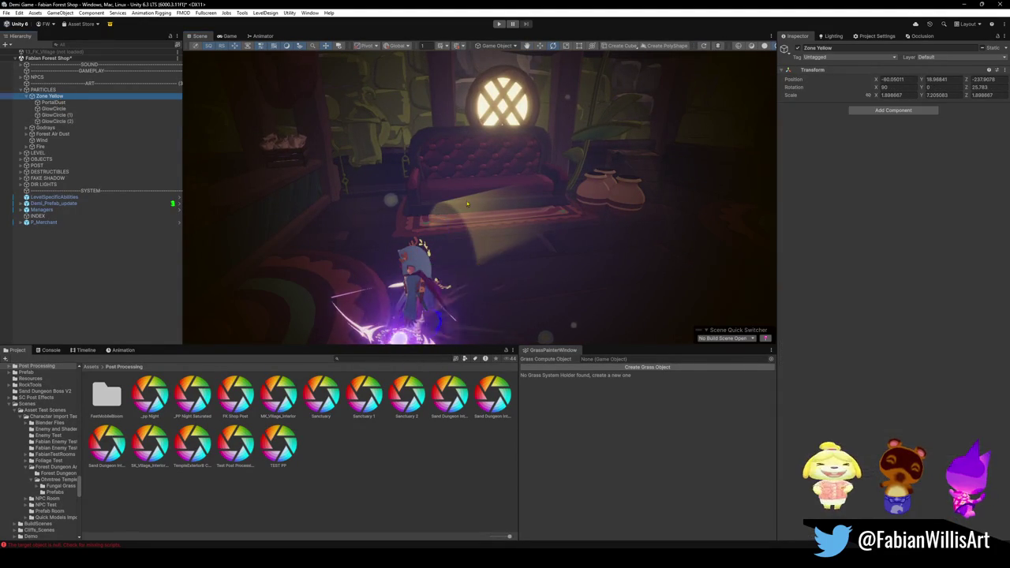
Step: Check IL3DN_GodRays (3) in the scene and delete the leftover Pulse Particle from Zone Yellow
key("f")
left_click(433, 217)
left_click(431, 216)
left_click(429, 215)
left_click(425, 214)
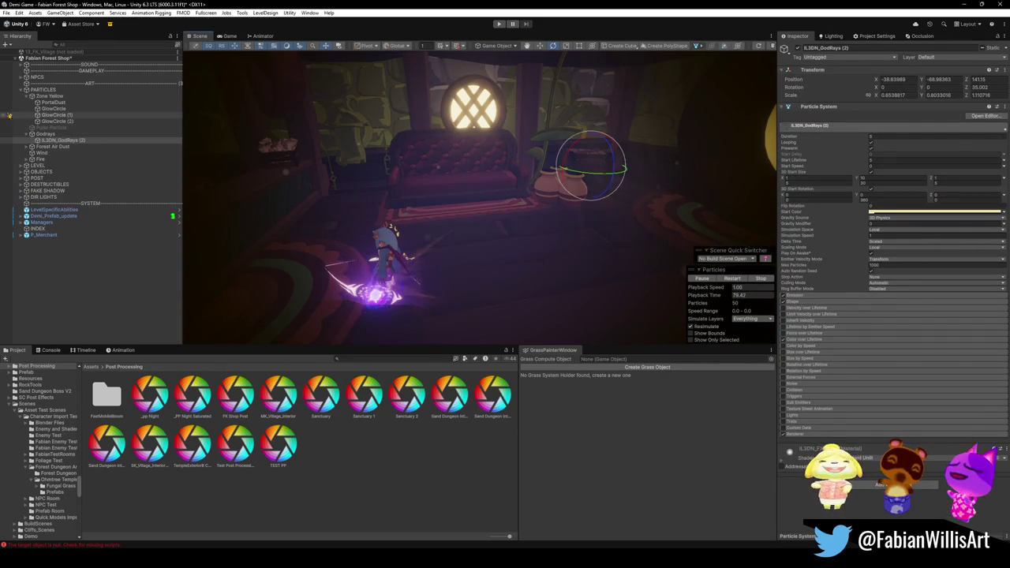
left_click(78, 127)
key("Delete")
left_click(71, 120)
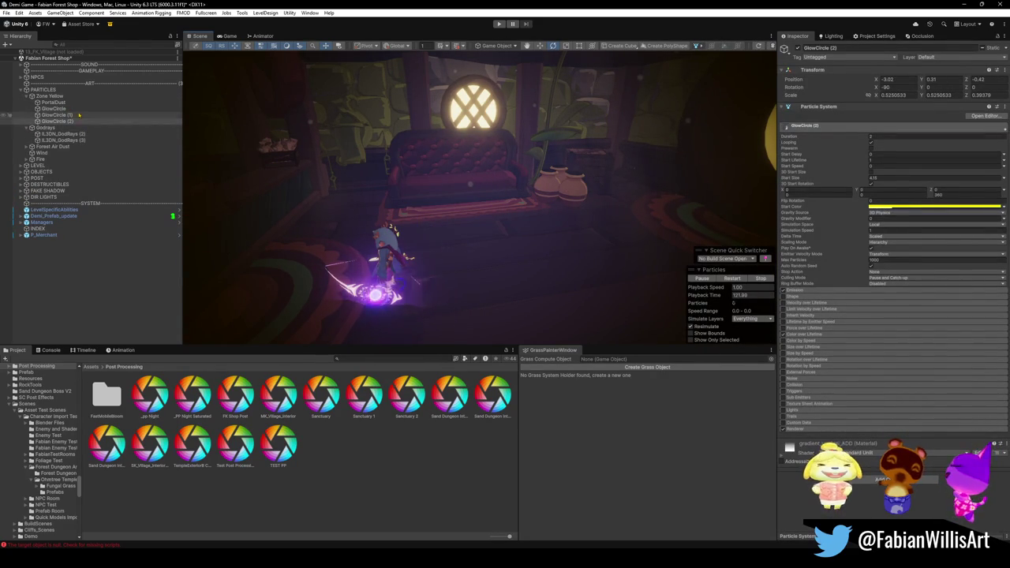
left_click(120, 120, "ctrl")
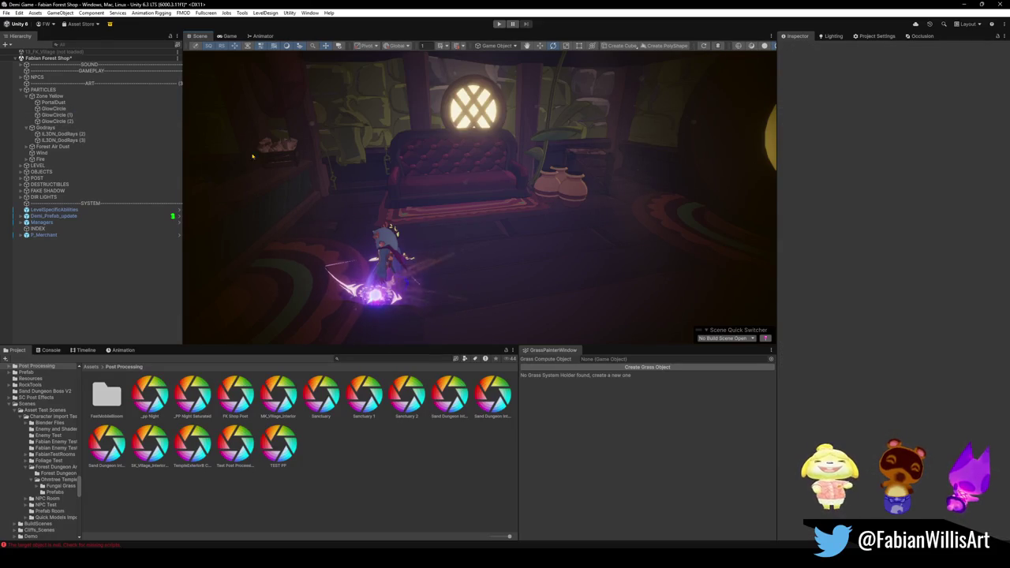
Step: Move Zone Yellow down and delete GlowCircle (2) and GlowCircle (1), keeping GlowCircle
left_click(84, 104)
mouse_move(537, 181)
left_mouse_down()
mouse_move(442, 183)
mouse_move(565, 190)
left_mouse_up()
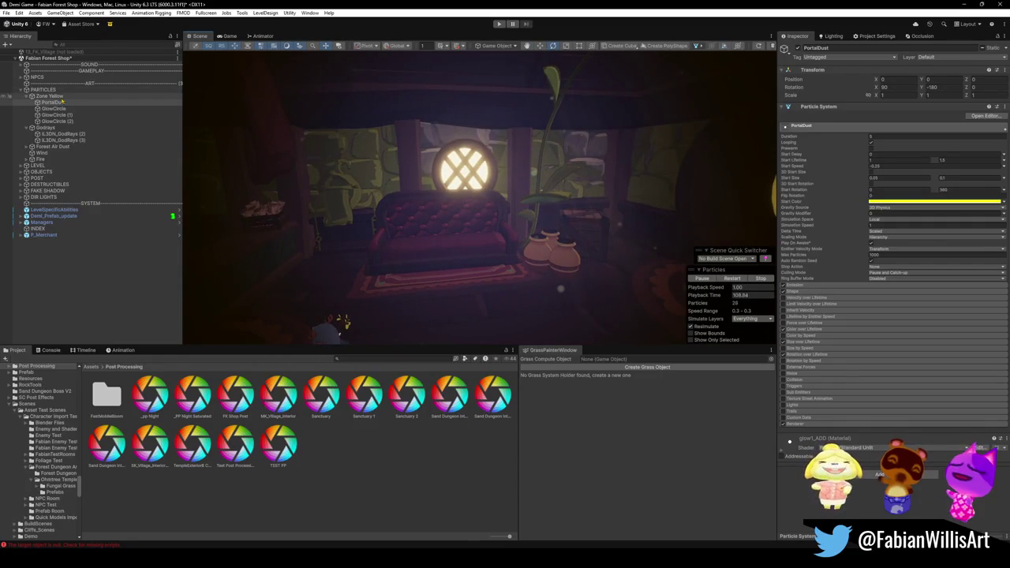
left_click(58, 96)
key("ctrl+alt+f")
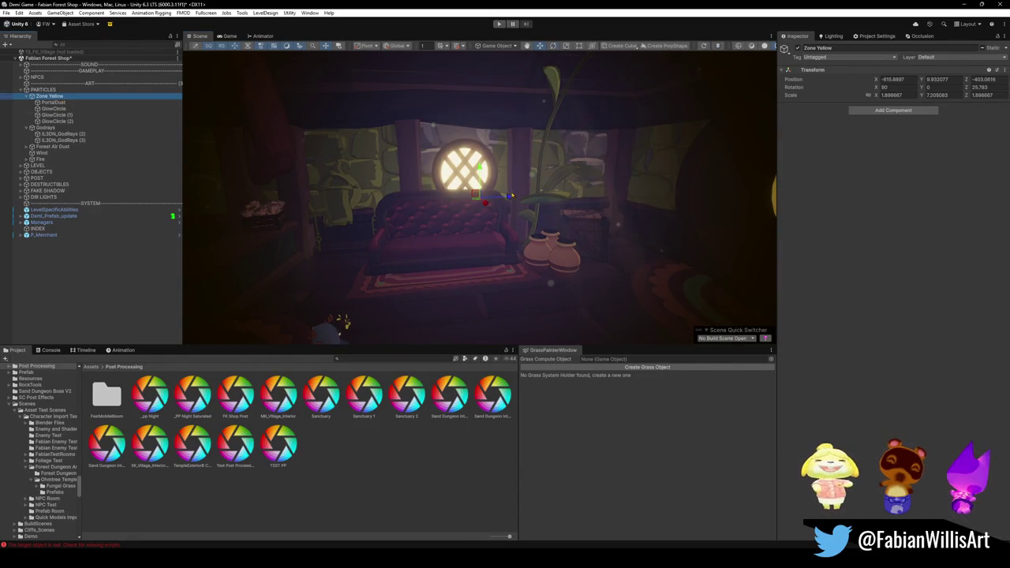
mouse_move(479, 197)
left_mouse_down()
mouse_move(463, 286)
mouse_move(432, 296)
left_mouse_up()
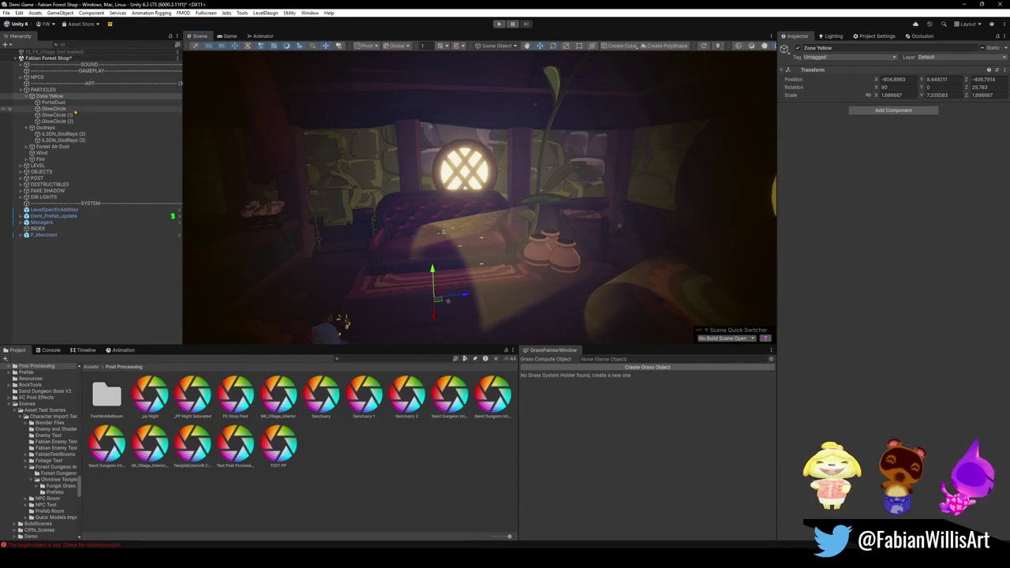
left_click(68, 121)
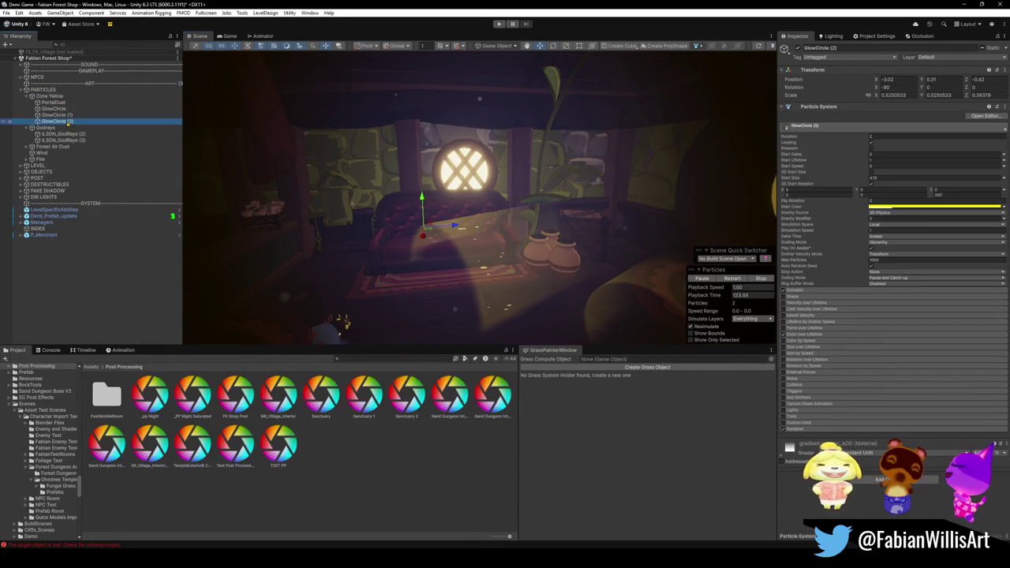
key("Delete")
left_click(66, 115)
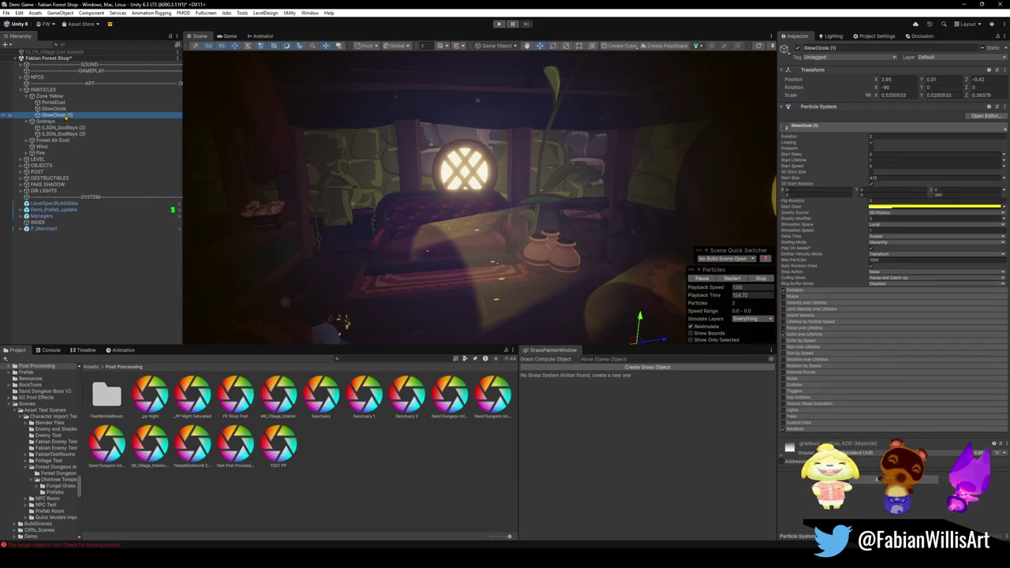
key("Delete")
left_click(53, 109)
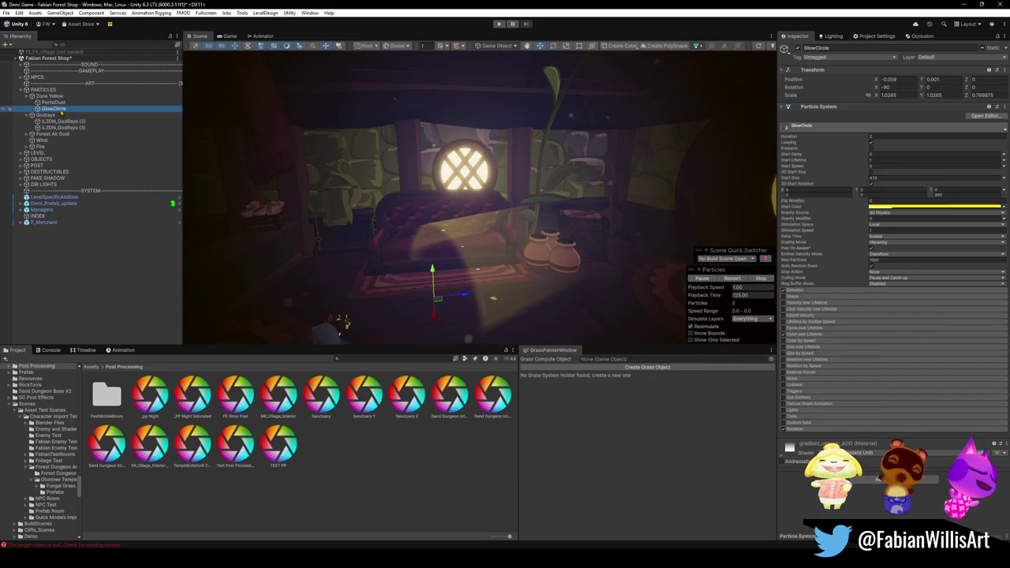
key("f")
left_click_drag(429, 245, 395, 257)
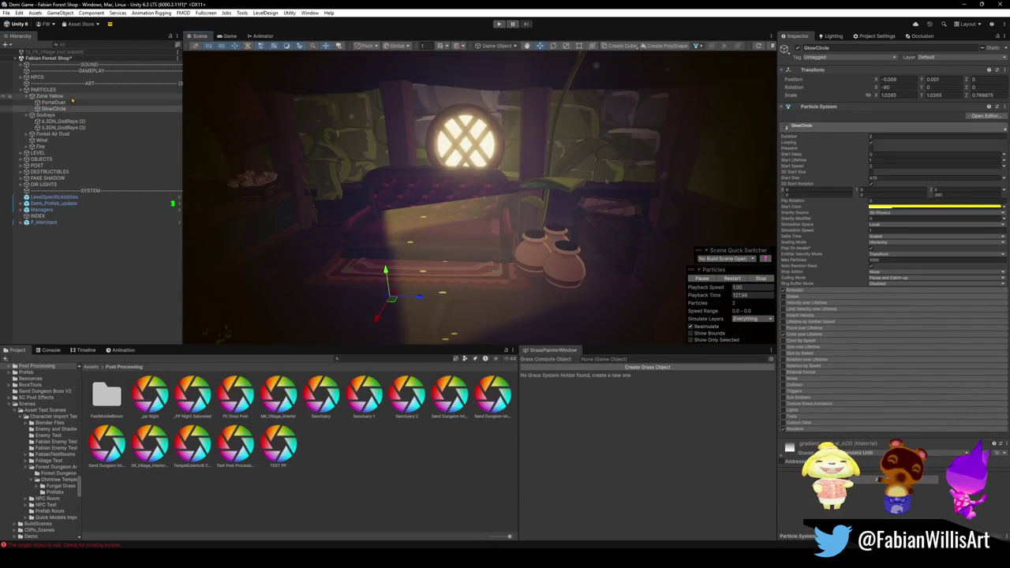
Step: Rotate and move Zone Yellow onto the round window, about X -812.04, Y 12.17, Z -405.67
left_click(49, 95)
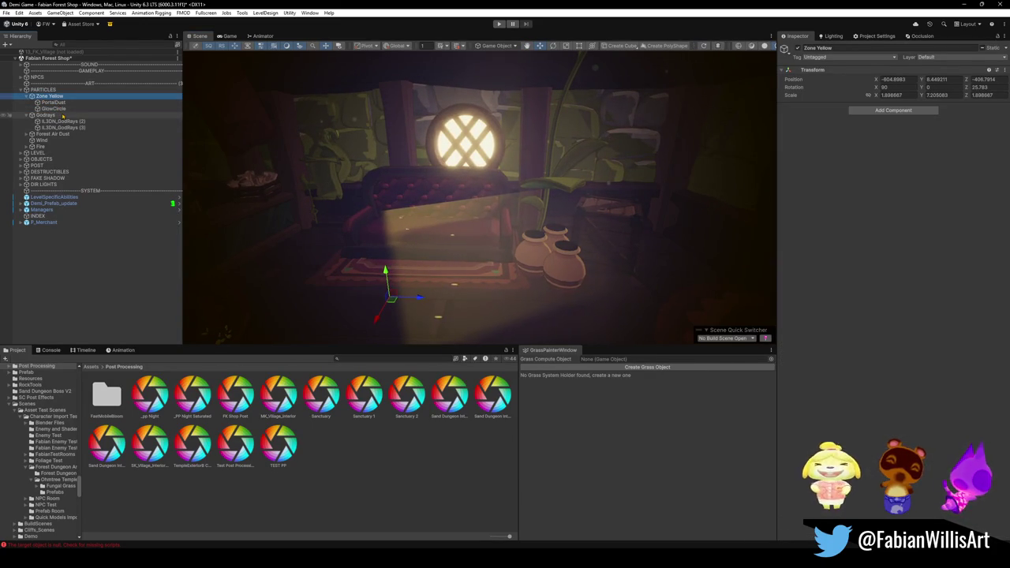
key("e")
mouse_move(371, 311)
left_mouse_down()
mouse_move(247, 308)
mouse_move(268, 304)
left_mouse_up()
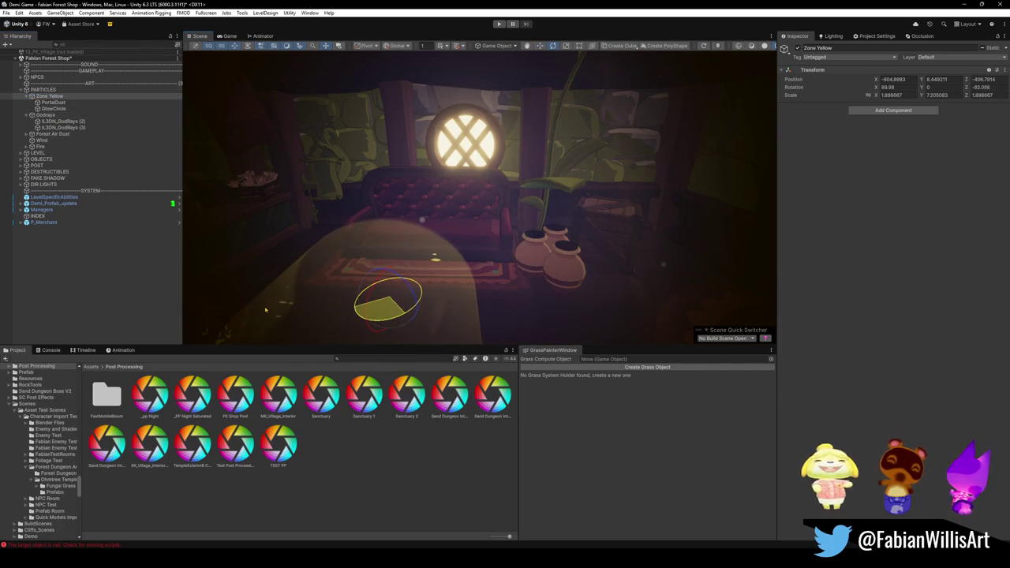
key("w")
mouse_move(391, 300)
left_mouse_down()
mouse_move(468, 224)
mouse_move(448, 222)
mouse_move(455, 130)
left_mouse_up()
key("w")
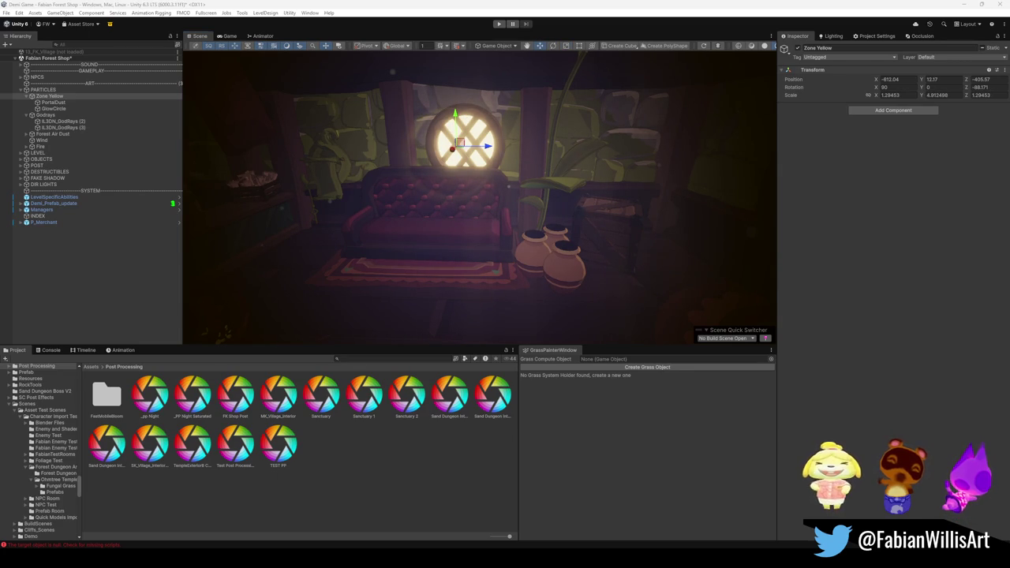
Step: Reposition, stretch and reorient Zone Yellow's light zone at the glowing round window
scroll(367, 235, "up", 5)
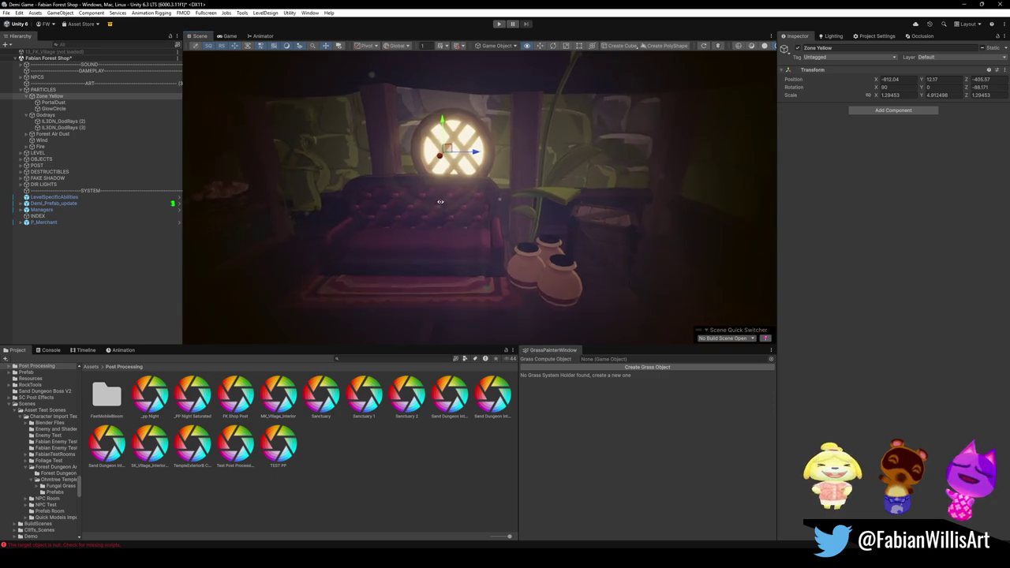
mouse_move(437, 183)
left_mouse_down()
mouse_move(458, 190)
mouse_move(447, 190)
mouse_move(467, 162)
mouse_move(430, 175)
mouse_move(427, 138)
mouse_move(385, 158)
left_mouse_up()
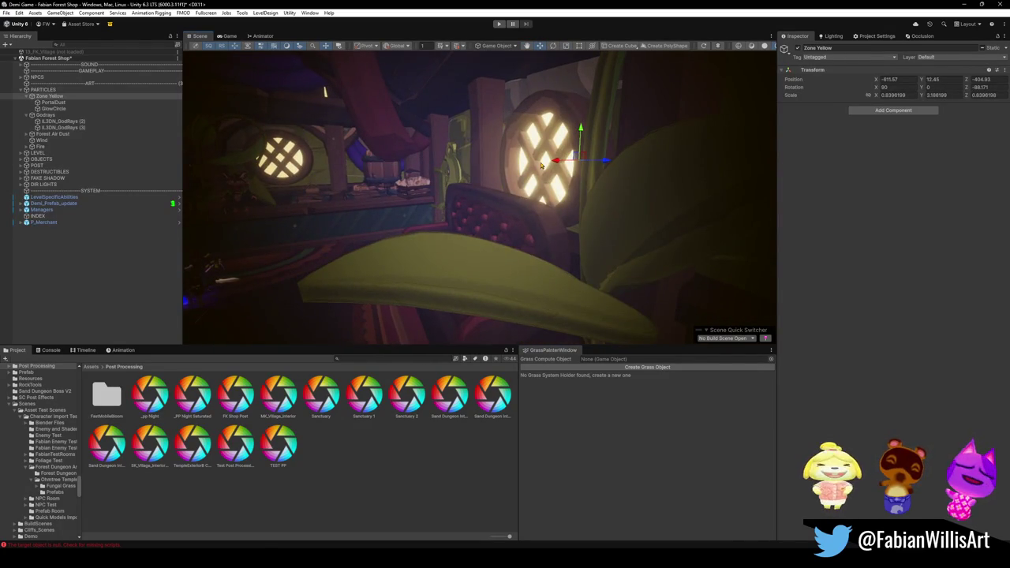
left_click_drag(557, 162, 545, 168)
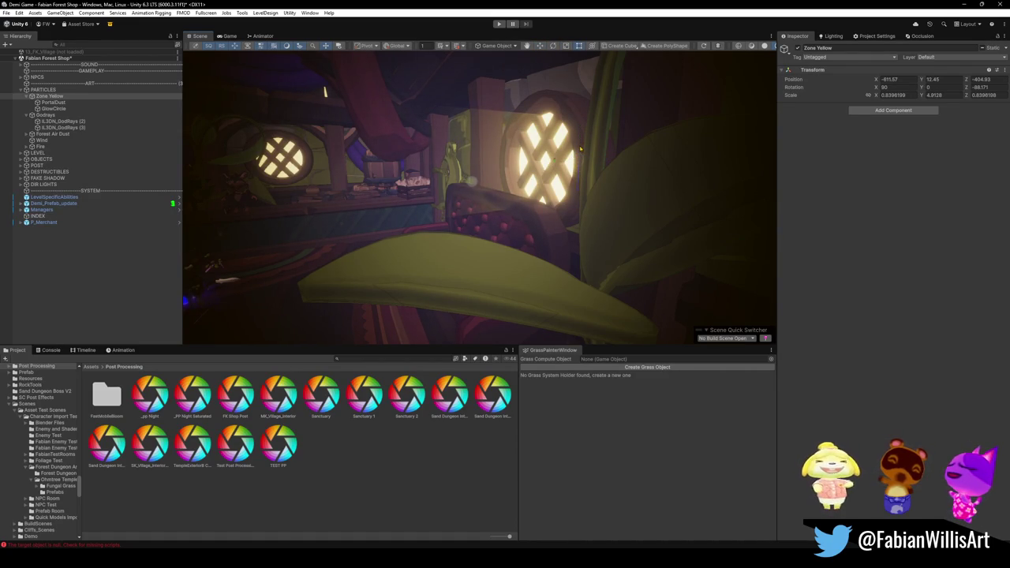
left_click_drag(577, 190, 577, 188)
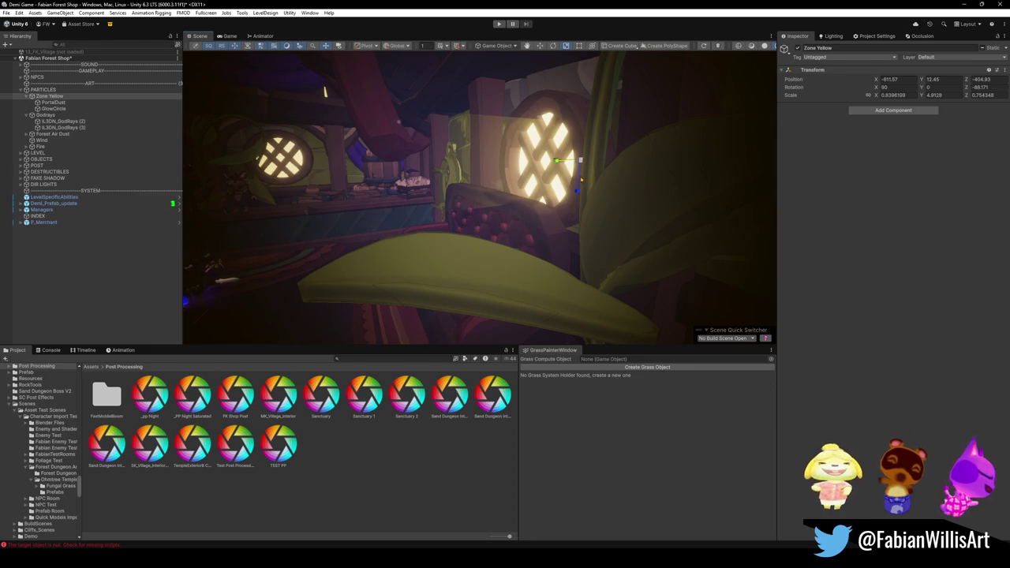
mouse_move(471, 191)
left_mouse_down()
mouse_move(513, 165)
mouse_move(510, 186)
mouse_move(589, 186)
mouse_move(583, 178)
mouse_move(606, 141)
left_mouse_up()
key("e")
key("w")
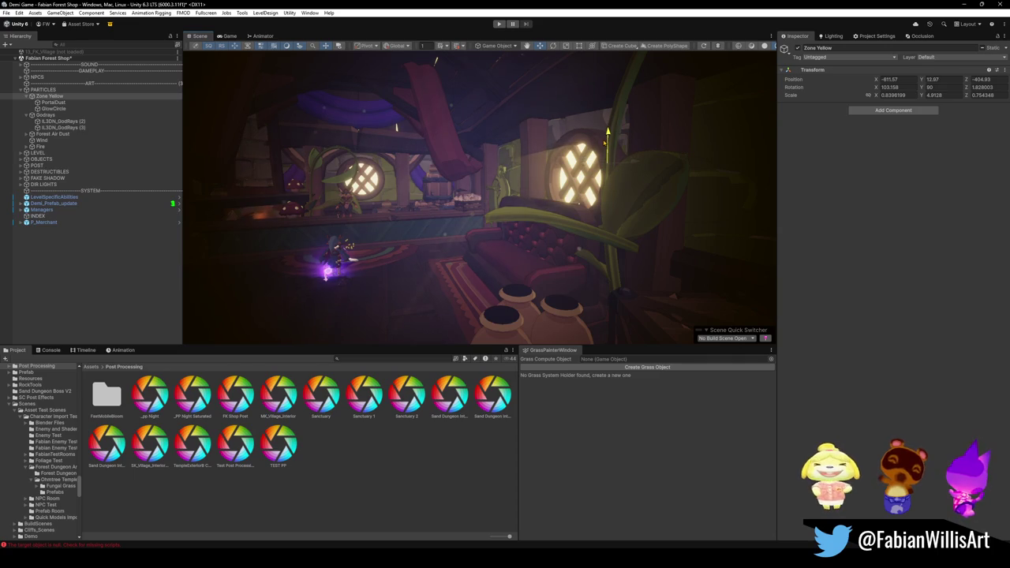
left_click_drag(504, 168, 513, 173)
left_click_drag(587, 202, 563, 211)
Step: Deselect everything and enter Play mode to playtest the shop
left_click(342, 455)
mouse_move(505, 237)
left_mouse_down()
mouse_move(593, 280)
mouse_move(445, 271)
mouse_move(358, 199)
mouse_move(395, 190)
left_mouse_up()
left_click(498, 23)
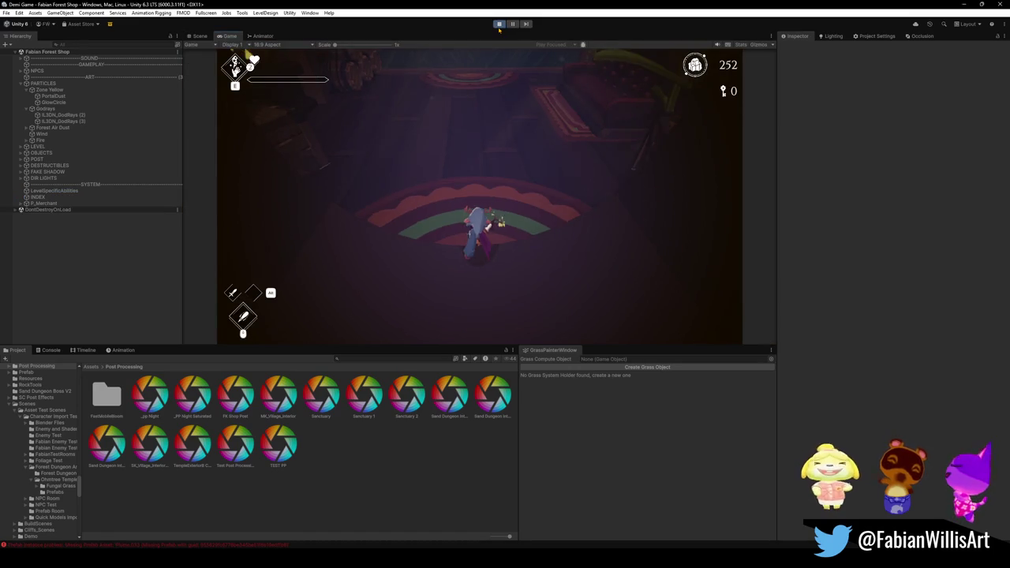
Step: In the maximized Game view, walk the character to the counter and talk to the shopkeeper
key("F10")
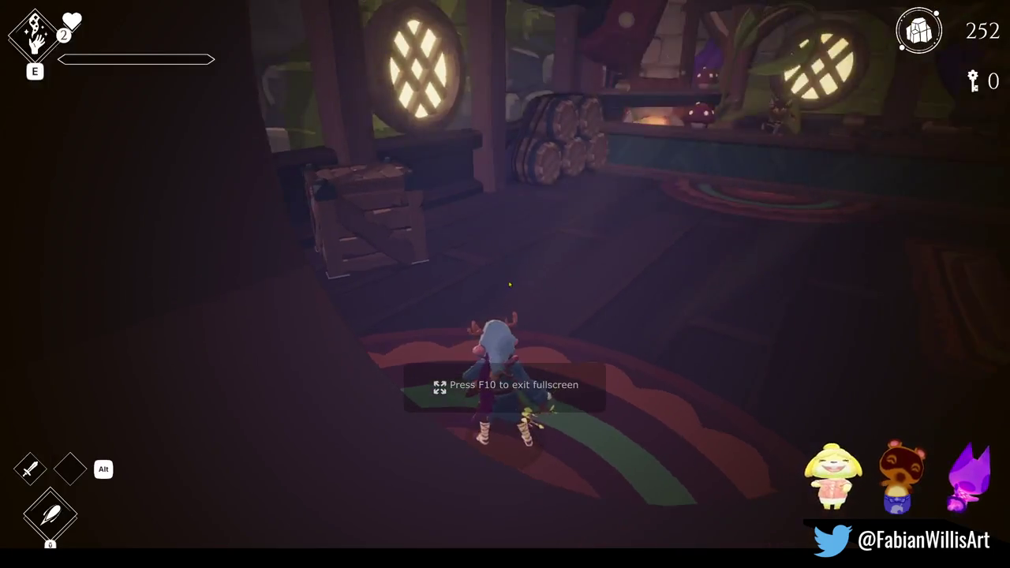
key("s")
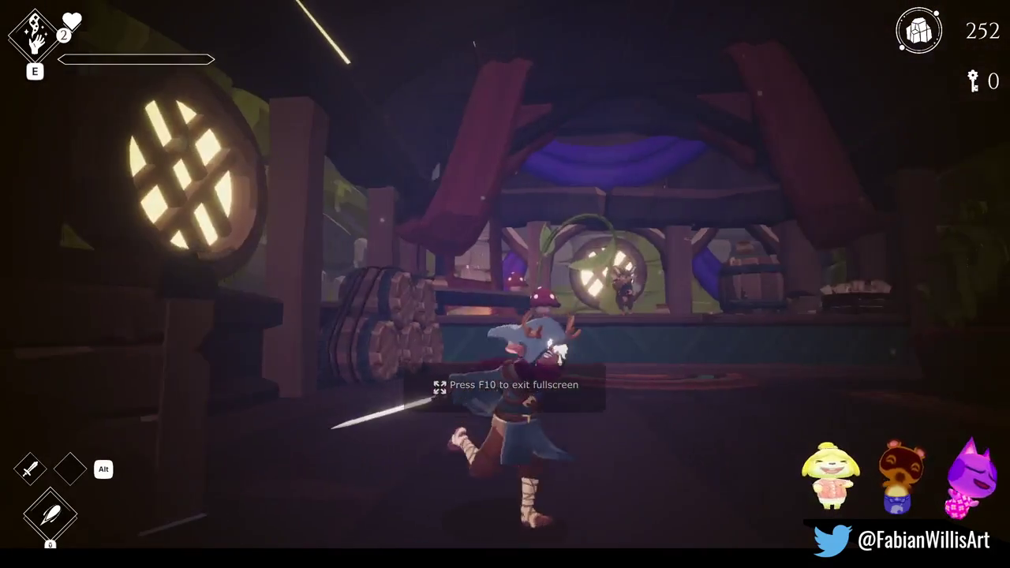
key("w")
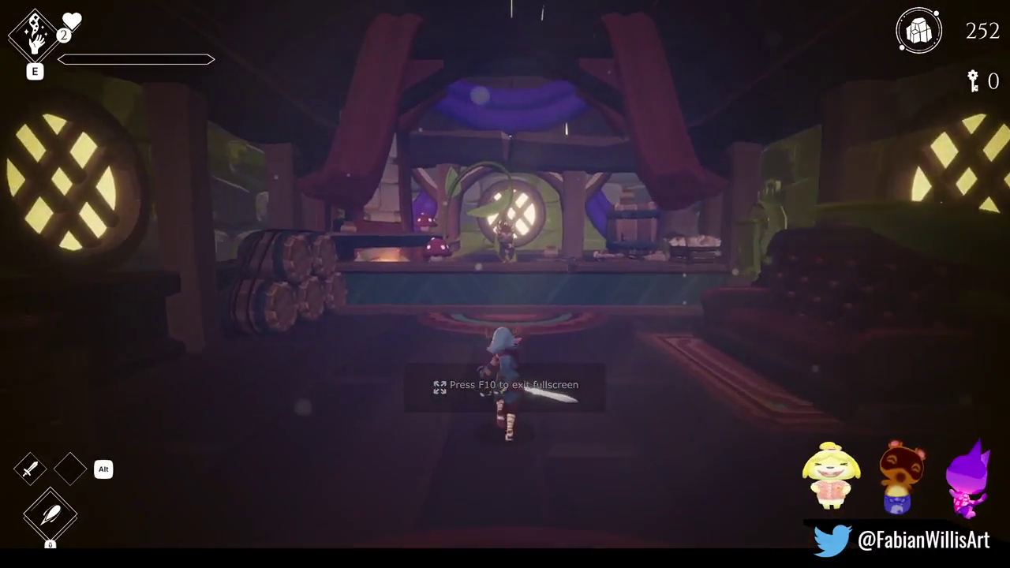
key("w")
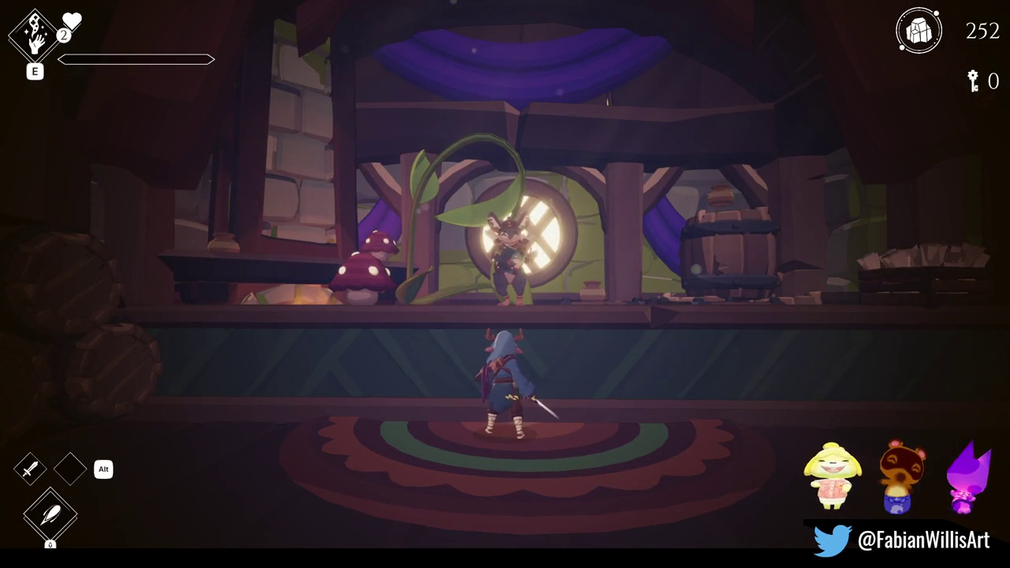
key("F1")
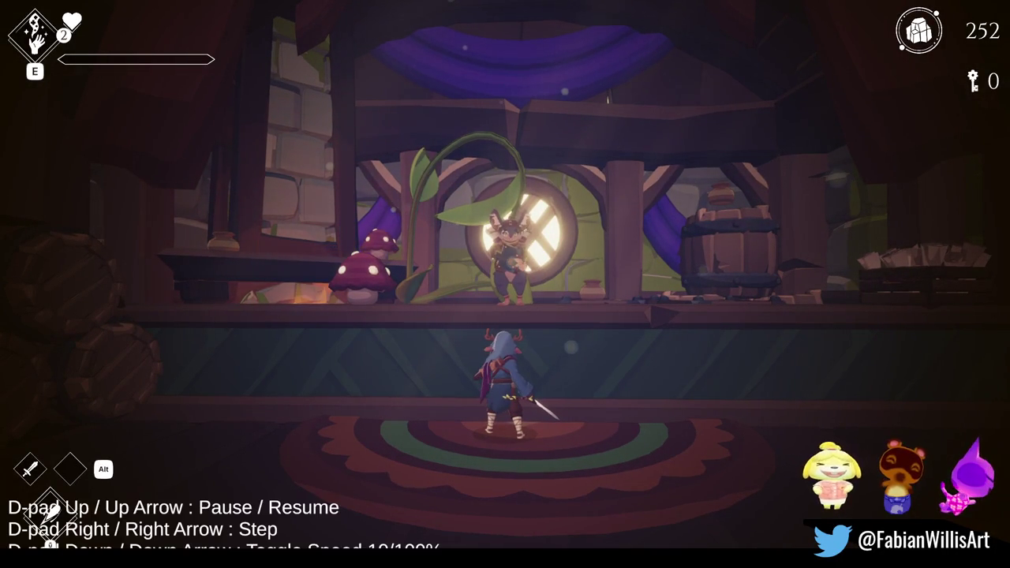
key("d")
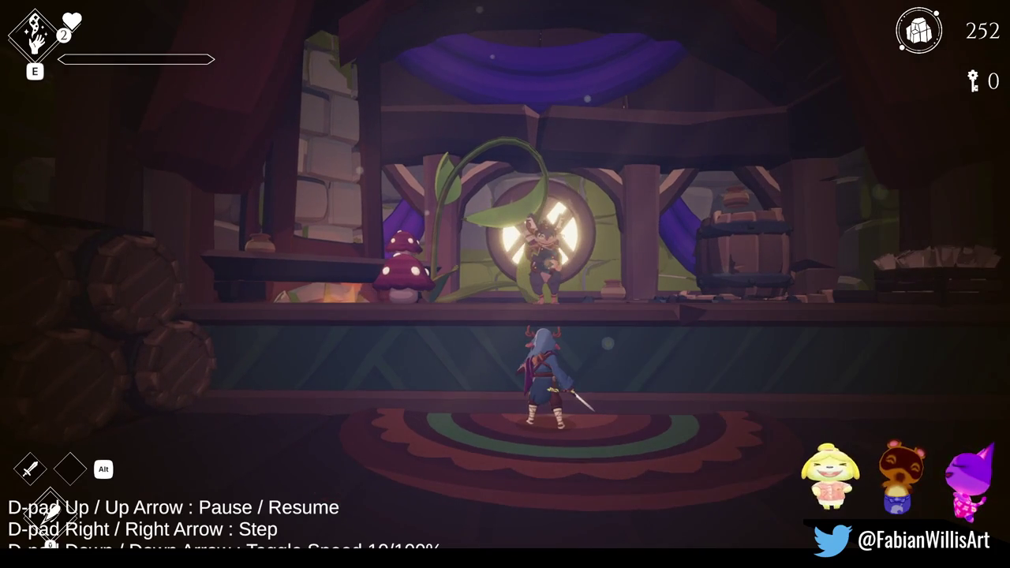
key("s")
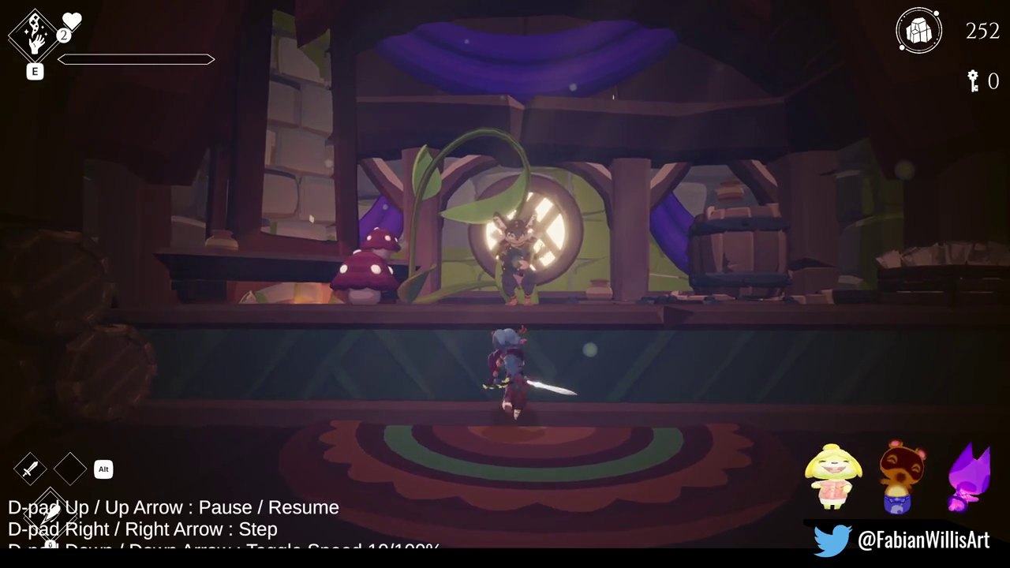
key("w")
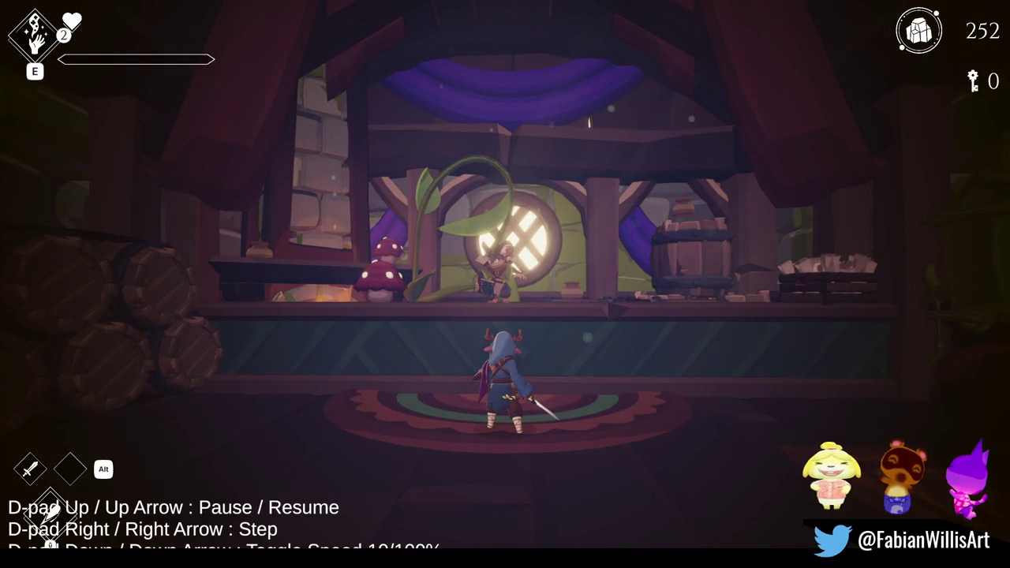
key("e")
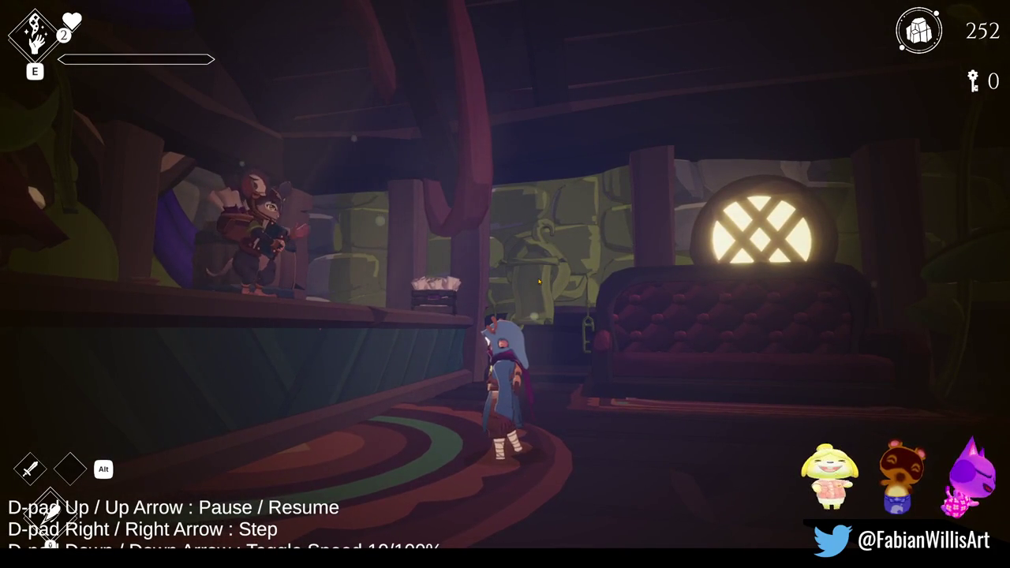
Step: Open the pause menu, leave fullscreen and stop Play mode
key("Escape")
key("F11")
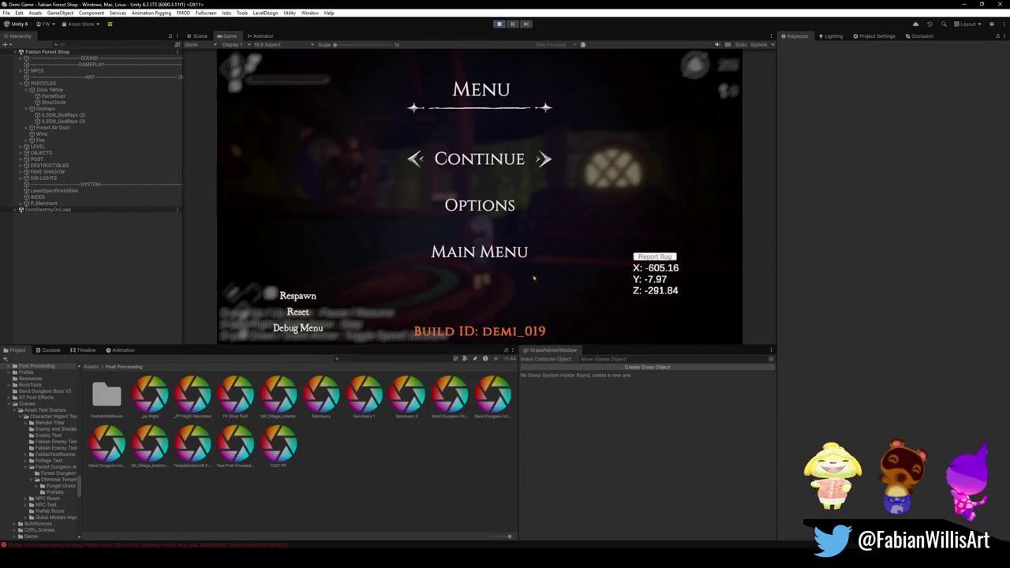
left_click(498, 23)
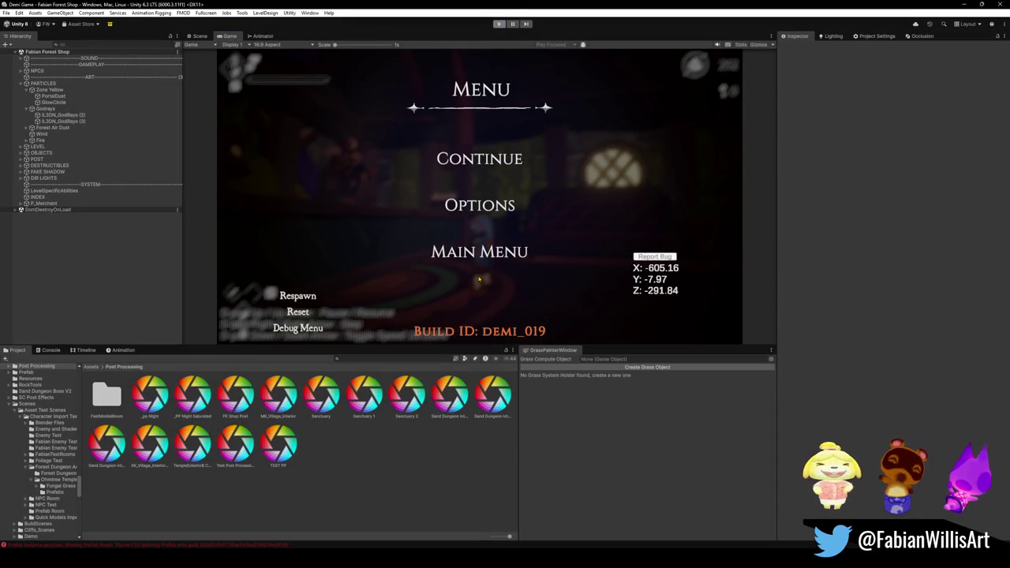
scroll(617, 230, "up", 10)
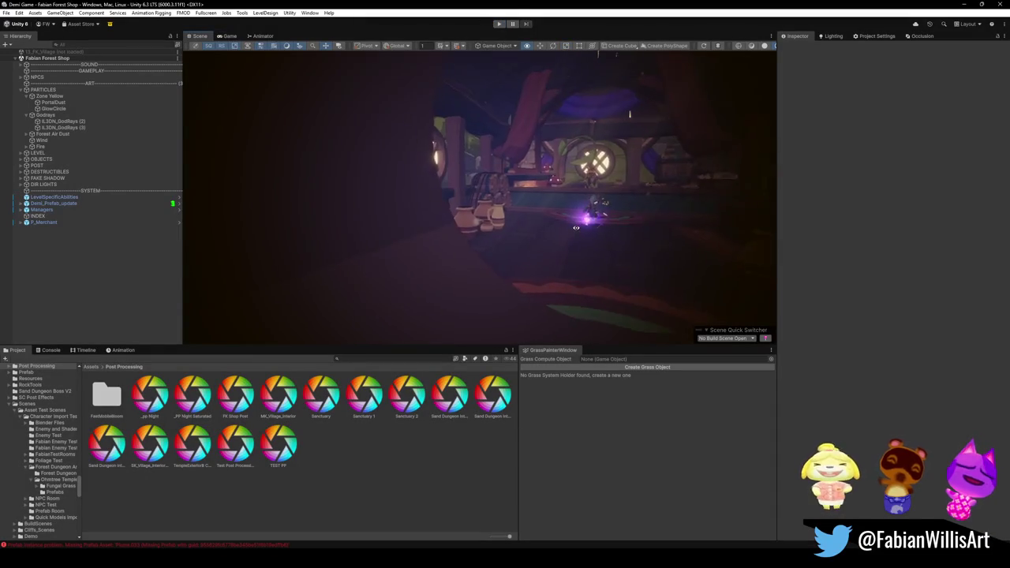
Step: Select the wooden crate SD_Crate_00 and move it into the shop corner
left_click(436, 288)
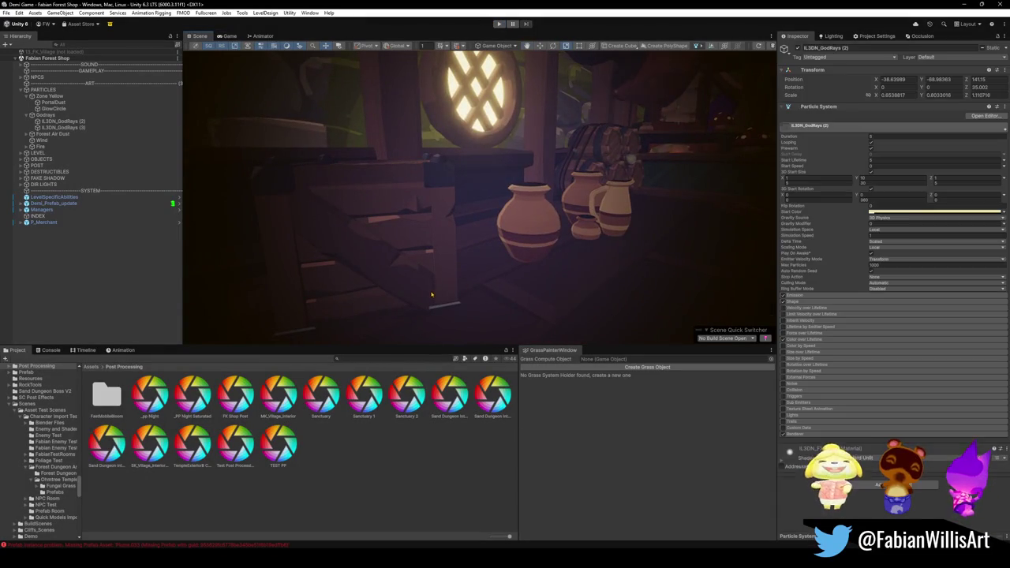
left_click(360, 202)
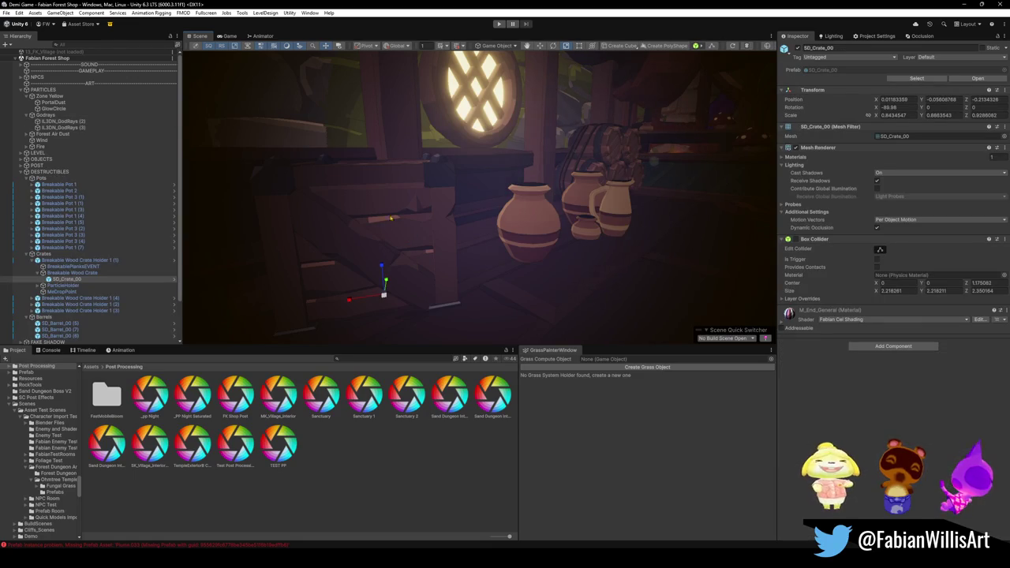
mouse_move(378, 305)
left_mouse_down()
mouse_move(378, 282)
mouse_move(390, 313)
mouse_move(408, 320)
left_mouse_up()
key("f")
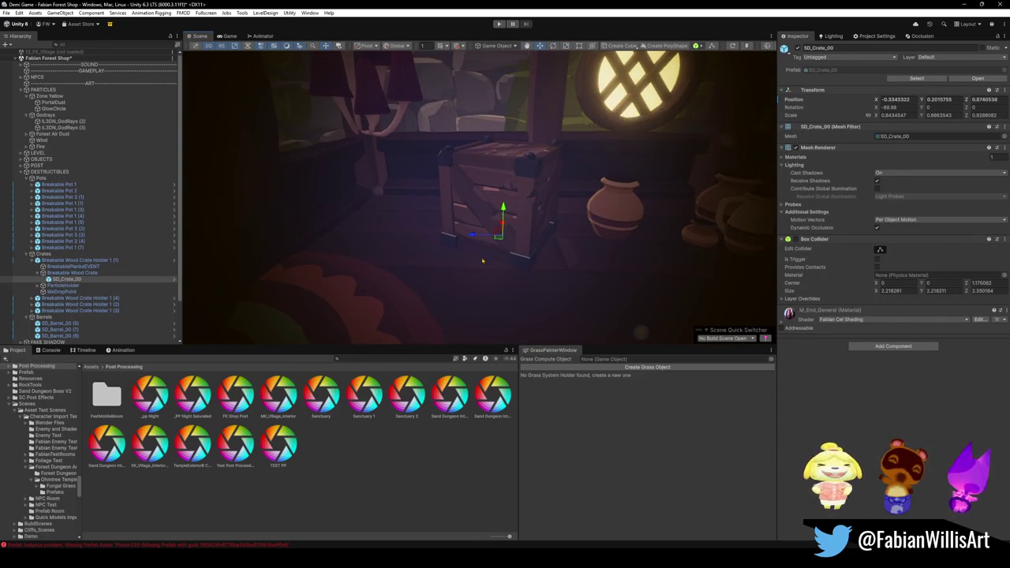
mouse_move(497, 244)
left_mouse_down()
mouse_move(487, 234)
mouse_move(505, 234)
left_mouse_up()
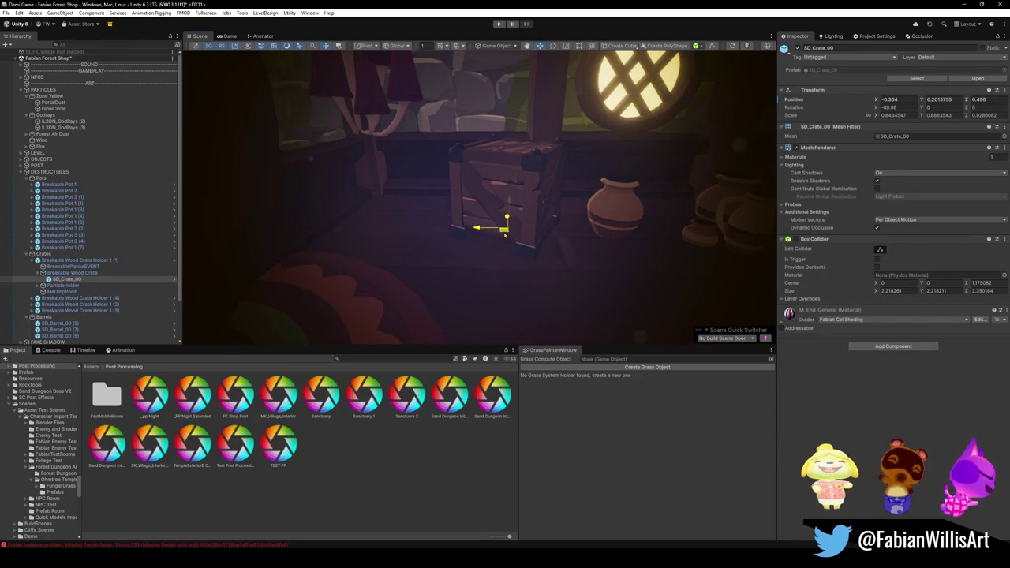
Step: Select the second corner crate, undo the stray moves and clear the selection
mouse_move(677, 227)
left_mouse_down()
mouse_move(422, 208)
mouse_move(463, 220)
left_mouse_up()
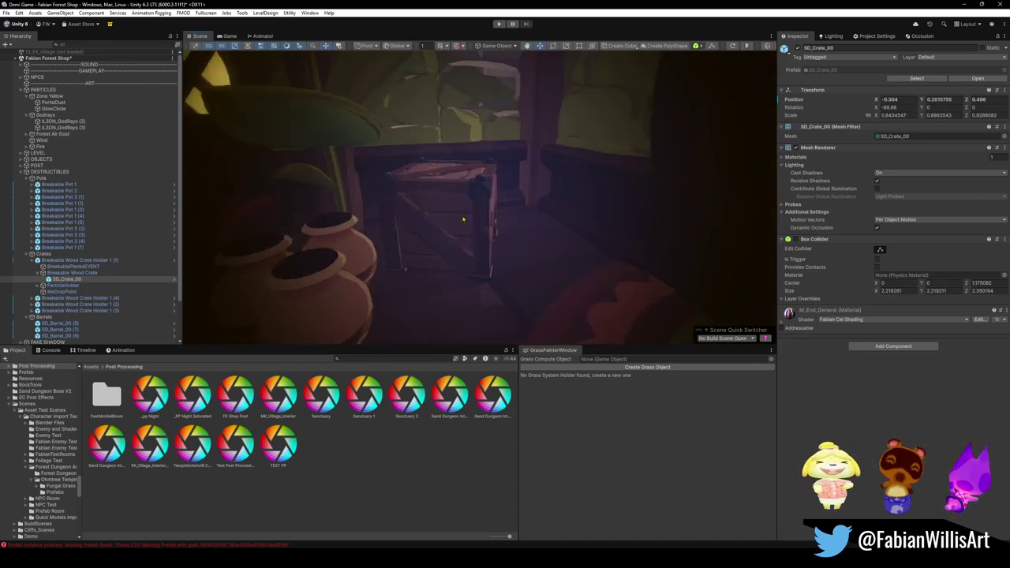
left_click(463, 219)
left_click(463, 220)
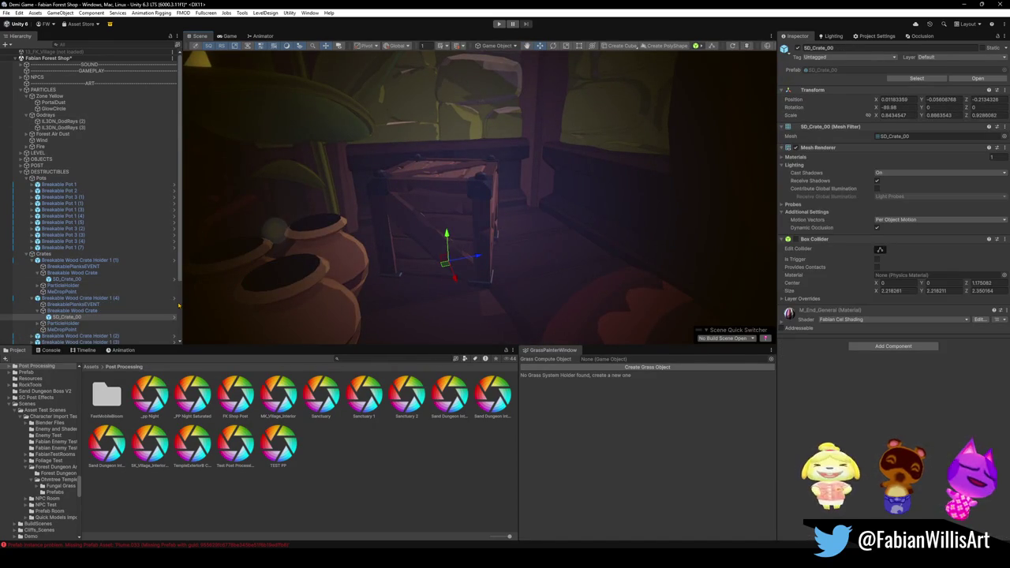
left_click_drag(538, 297, 458, 296)
key("ctrl+z")
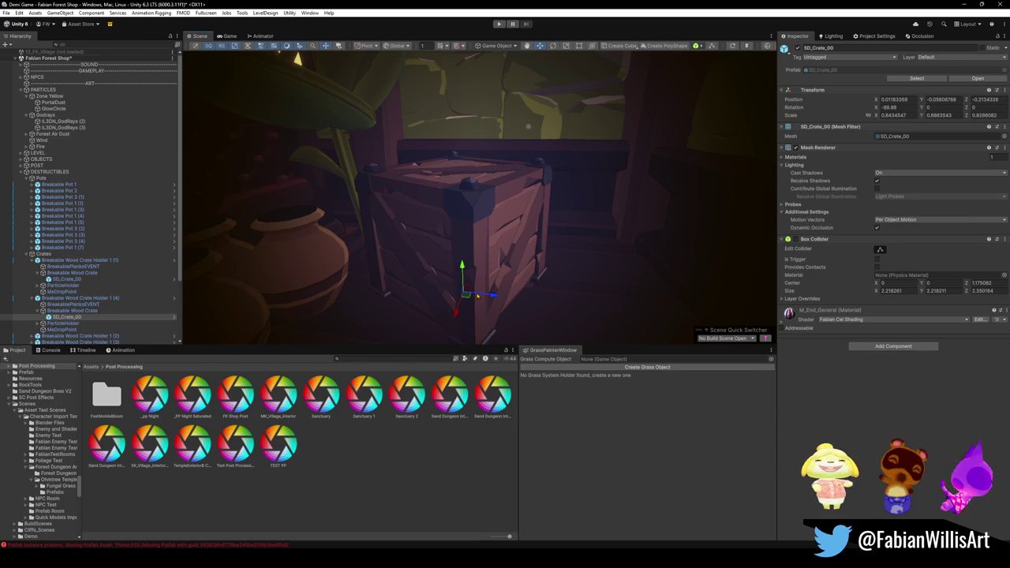
key("ctrl+z")
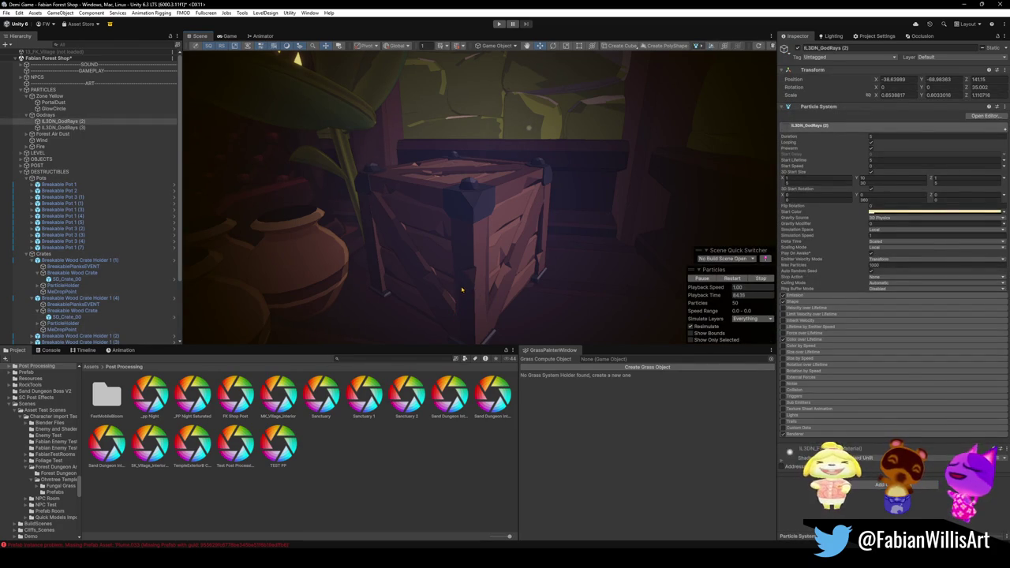
left_click(456, 286)
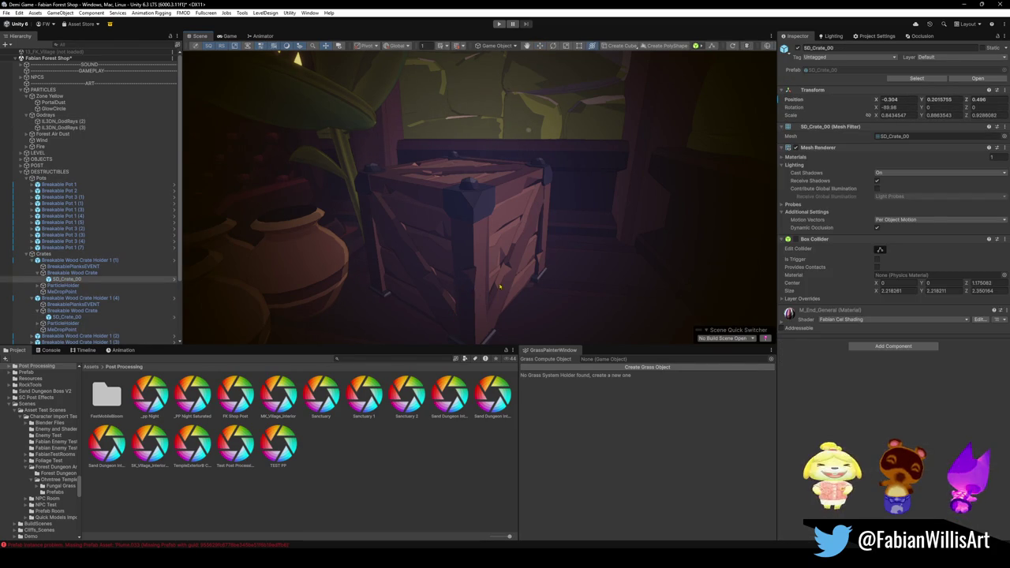
left_click(568, 264)
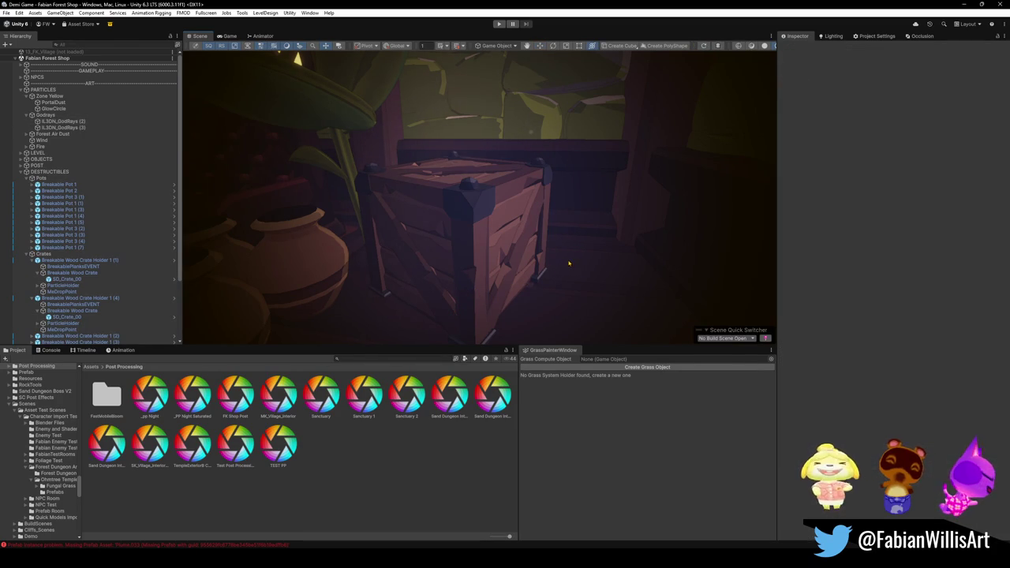
left_click(372, 253)
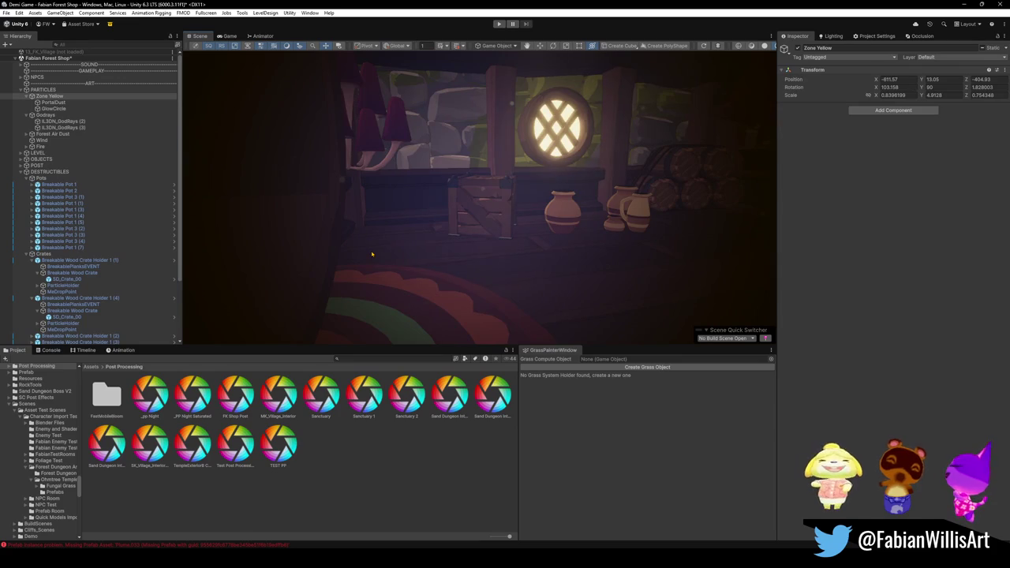
left_click(373, 249)
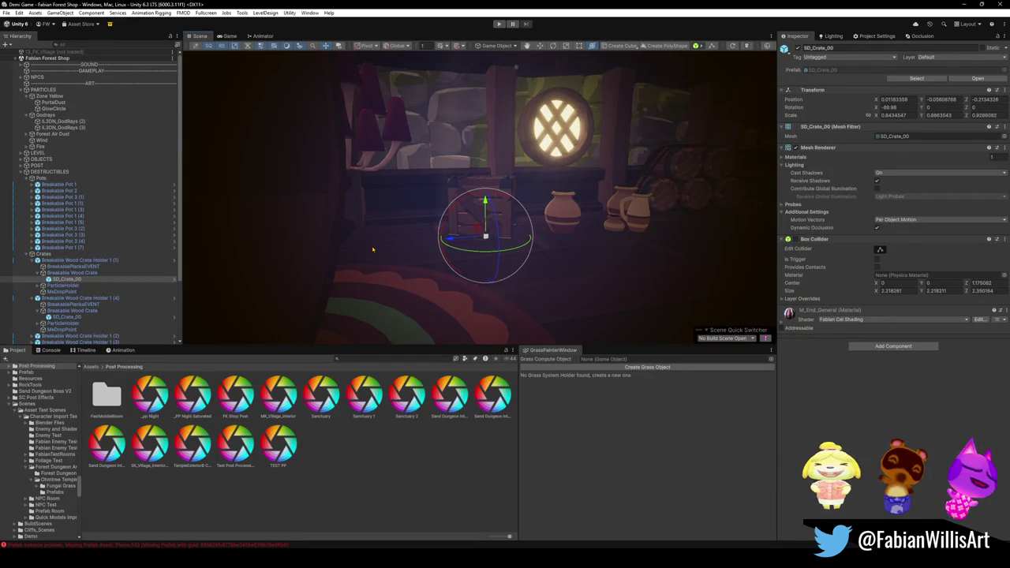
left_click(570, 246)
left_click(565, 244)
left_click(521, 225)
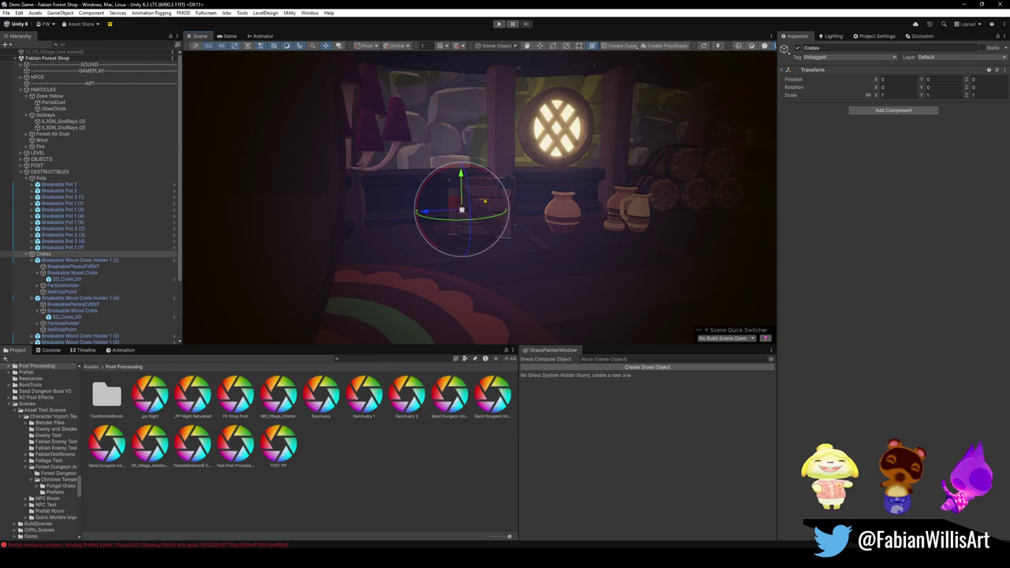
left_click(462, 182)
key("w")
mouse_move(485, 207)
left_mouse_down()
mouse_move(485, 197)
mouse_move(338, 169)
mouse_move(677, 248)
mouse_move(639, 253)
left_mouse_up()
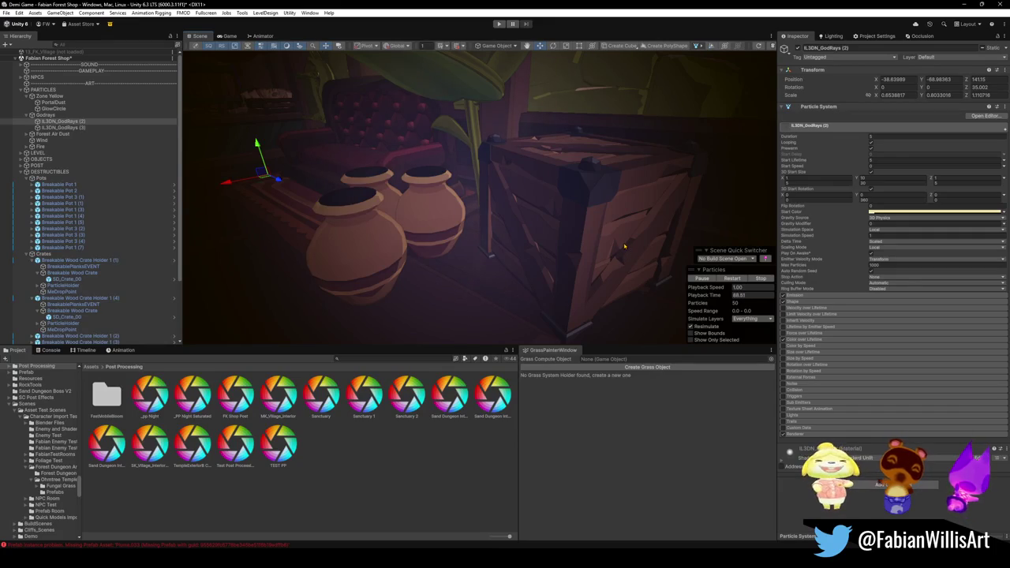
left_click(629, 241)
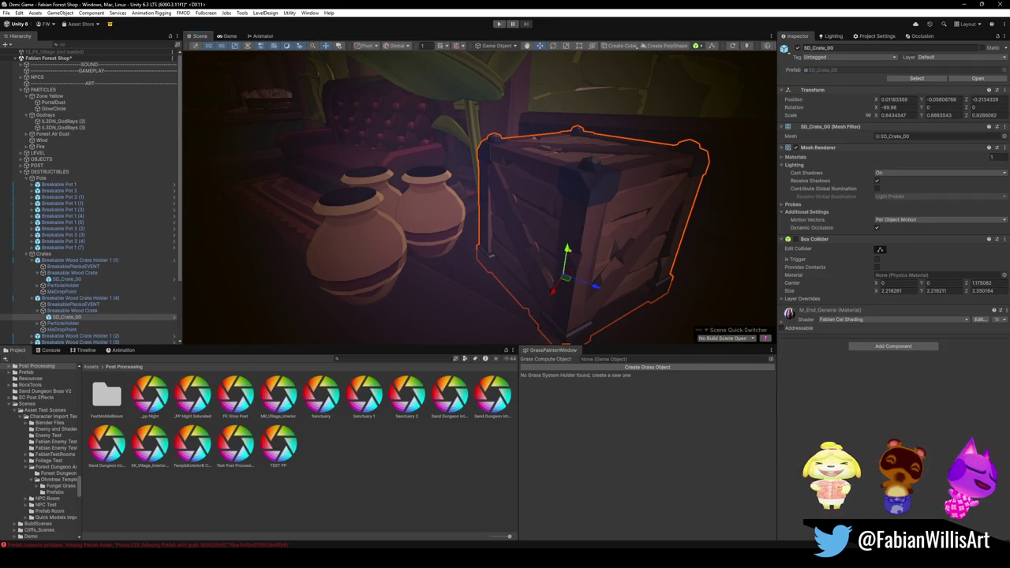
left_click(568, 254)
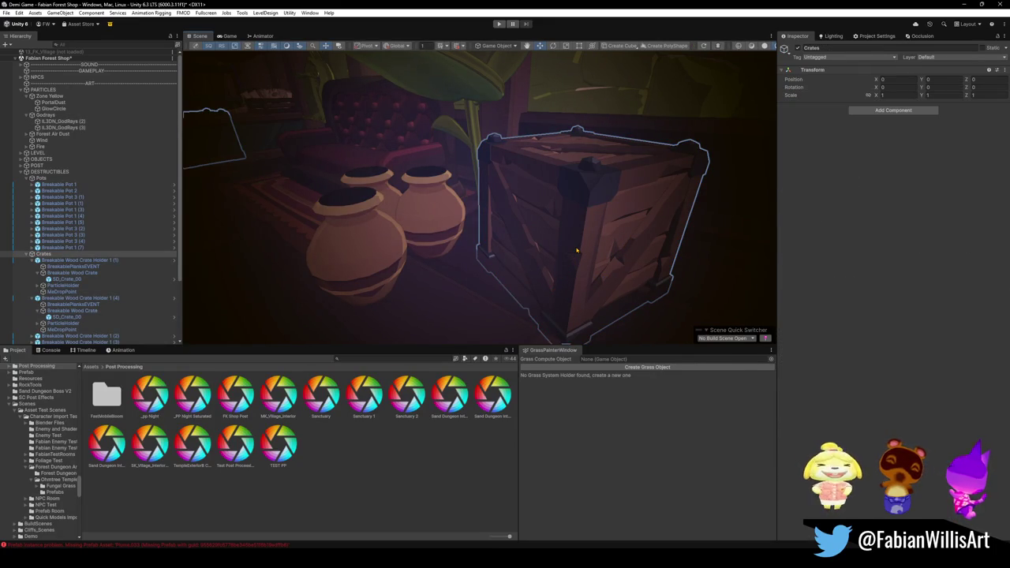
left_click(578, 251)
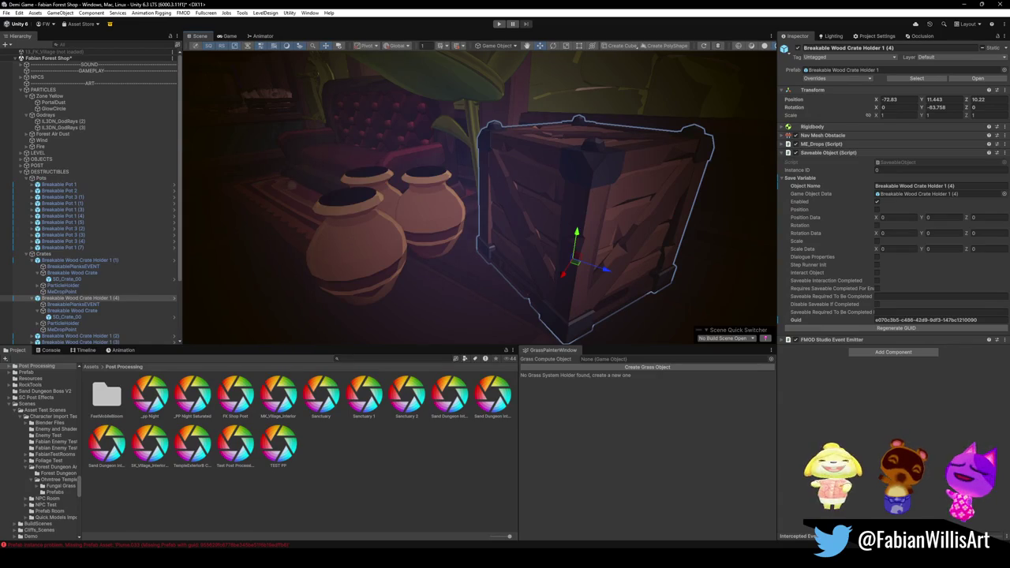
left_click_drag(411, 241, 498, 231)
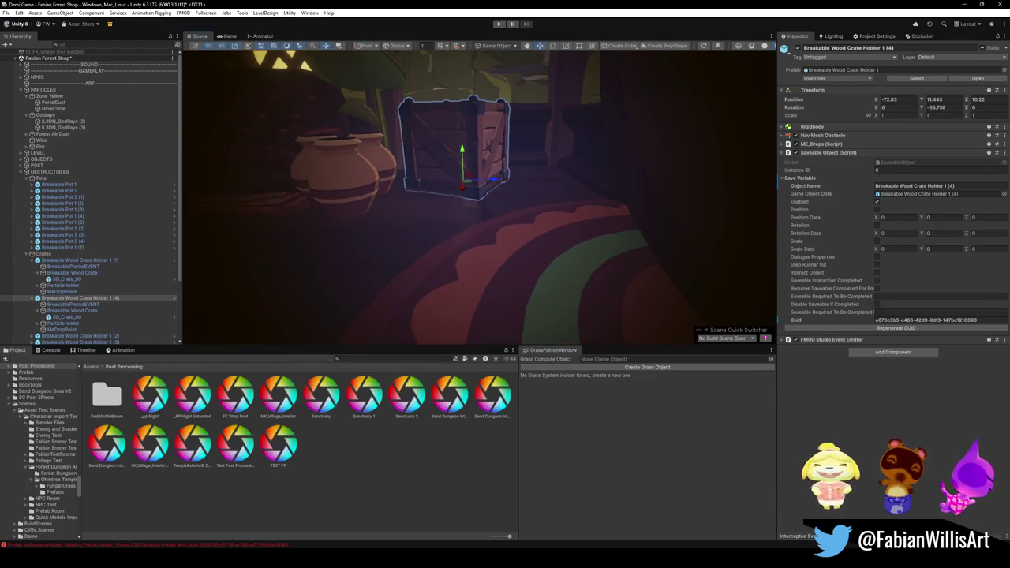
mouse_move(521, 187)
left_mouse_down()
mouse_move(424, 158)
mouse_move(390, 169)
mouse_move(652, 198)
mouse_move(582, 198)
mouse_move(569, 109)
left_mouse_up()
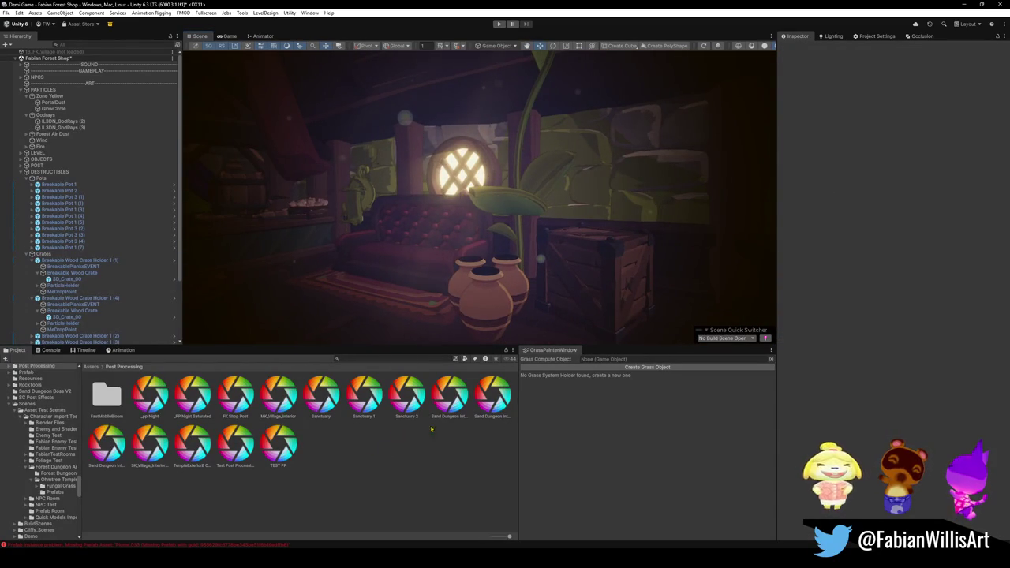
Step: Select SD_BarrelPile_00.002 and bring up the options for its M_ForestOverworld_Wood material
left_click_drag(442, 261, 455, 237)
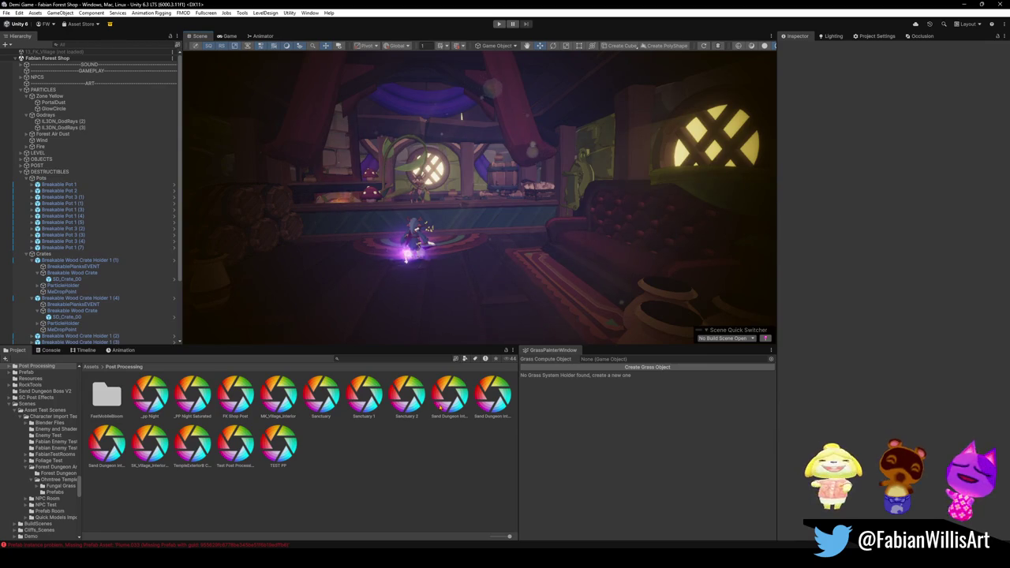
left_click(607, 167)
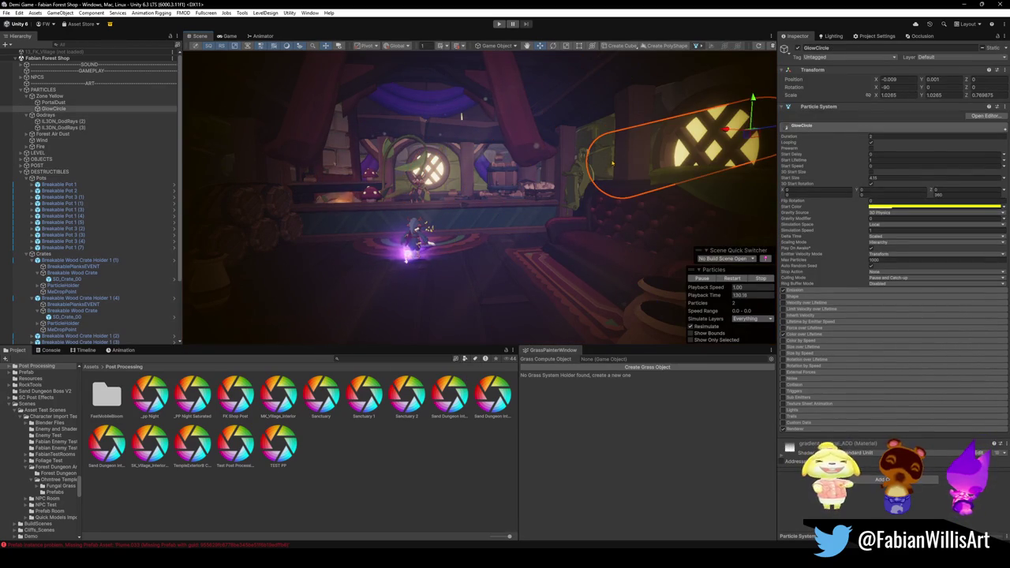
left_click(39, 89)
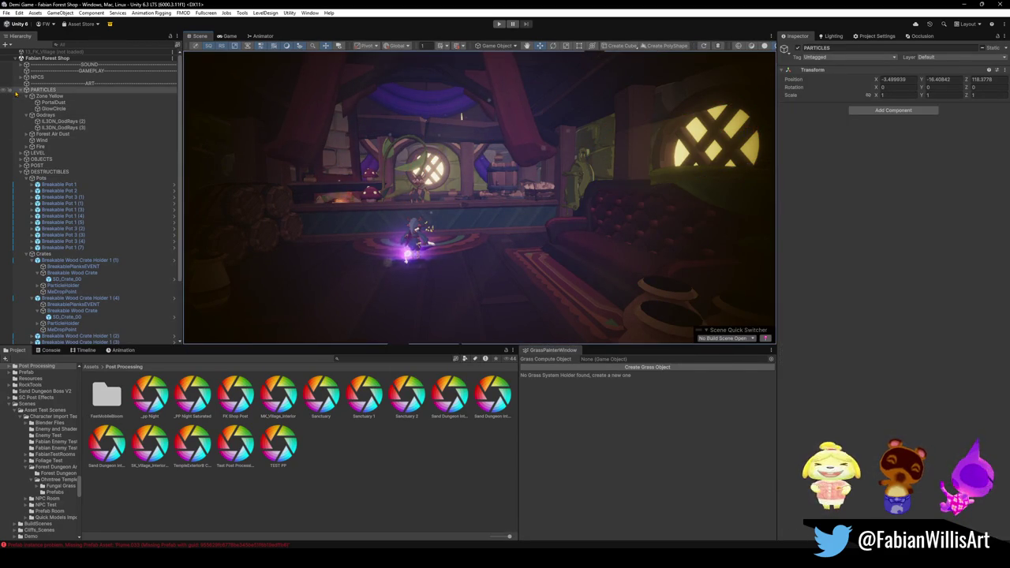
left_click(606, 151)
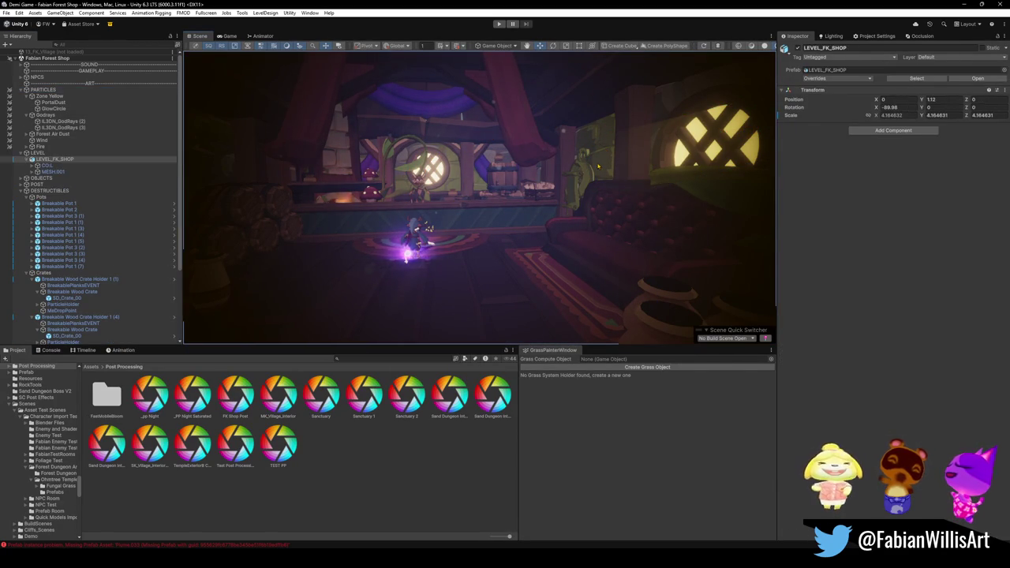
right_click(793, 258)
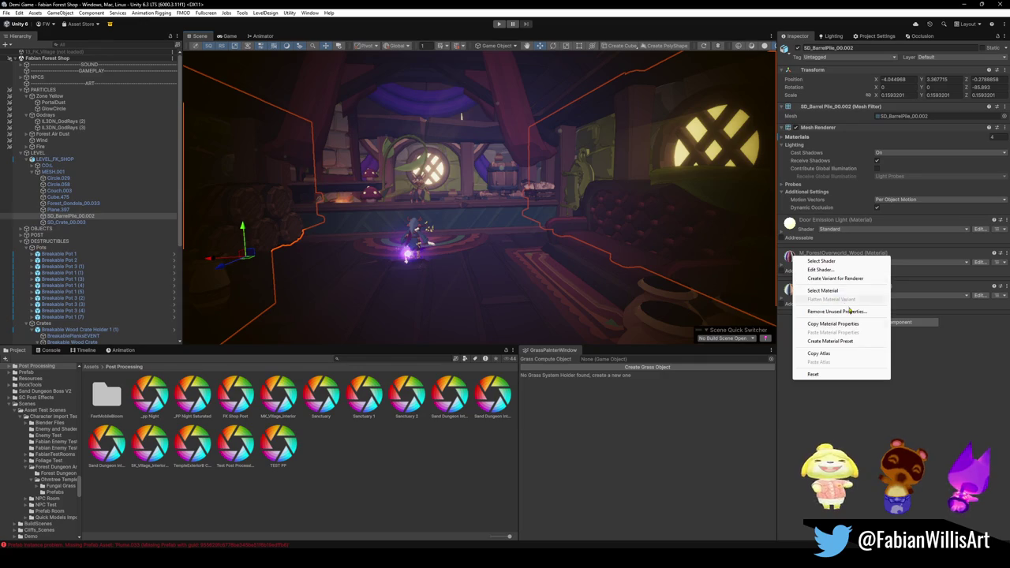
Step: Locate the wood material in the Fabian materials folder and preview test materials on the shop walls
left_click(823, 291)
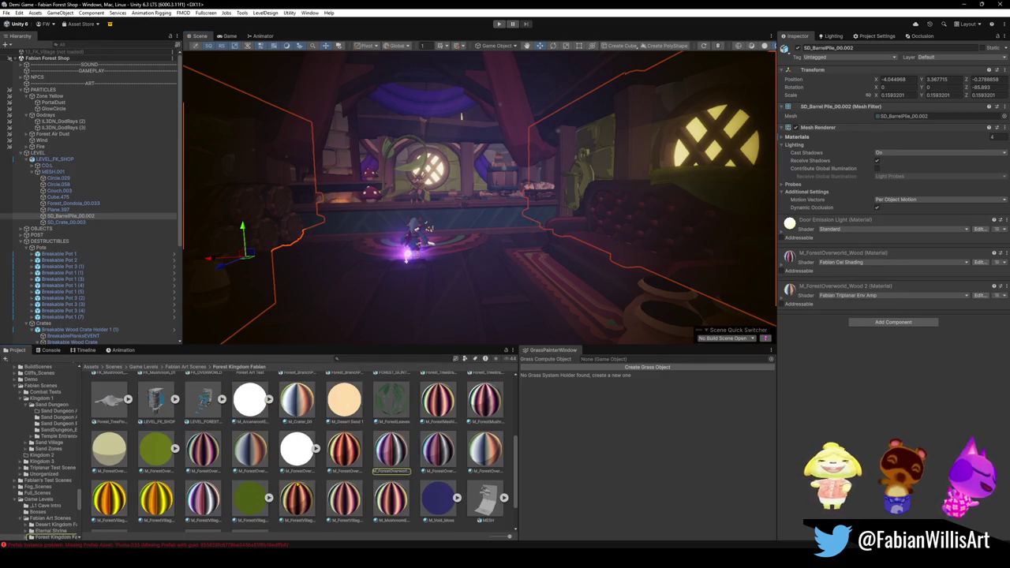
mouse_move(256, 456)
left_mouse_down()
mouse_move(268, 410)
mouse_move(578, 174)
mouse_move(474, 233)
mouse_move(539, 249)
left_mouse_up()
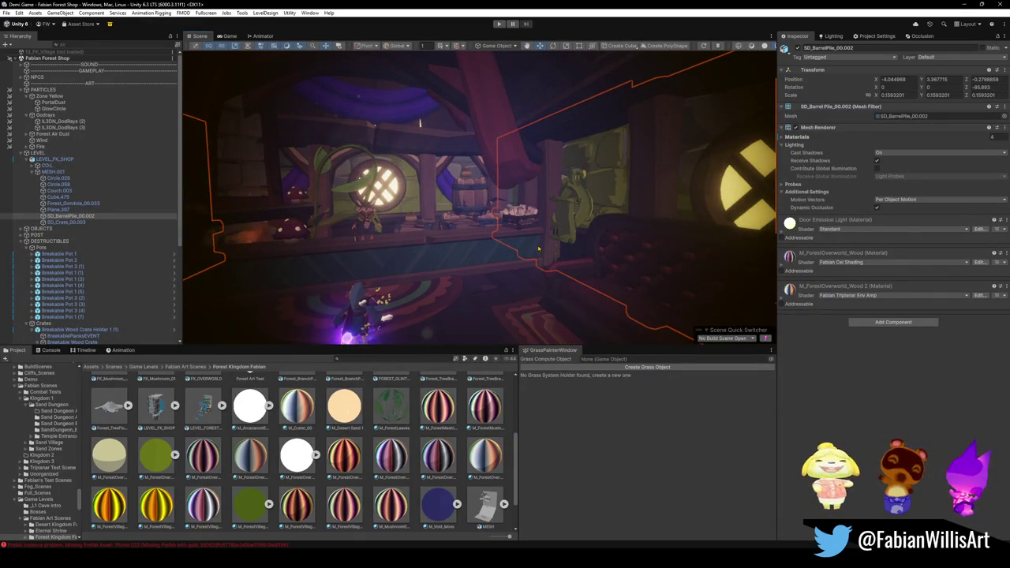
mouse_move(425, 323)
left_mouse_down()
mouse_move(516, 277)
mouse_move(446, 335)
mouse_move(479, 314)
left_mouse_up()
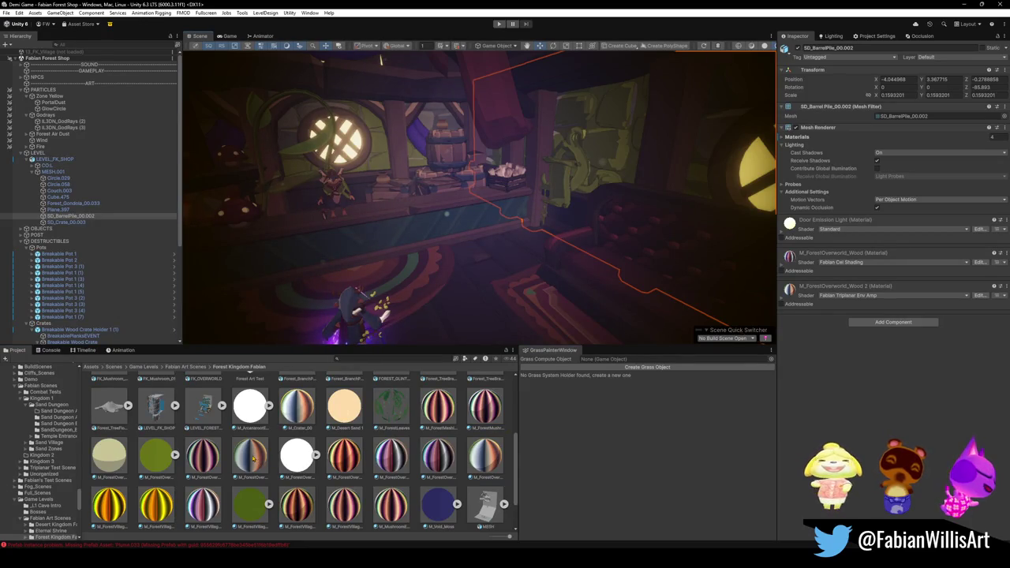
mouse_move(448, 213)
left_mouse_down()
mouse_move(578, 168)
mouse_move(572, 173)
mouse_move(564, 151)
left_mouse_up()
Step: Inspect the window, chimney and barrels, then revert the barrel pile to M_ForestOverworld_Wood 2
mouse_move(503, 229)
left_mouse_down()
mouse_move(639, 202)
mouse_move(340, 234)
left_mouse_up()
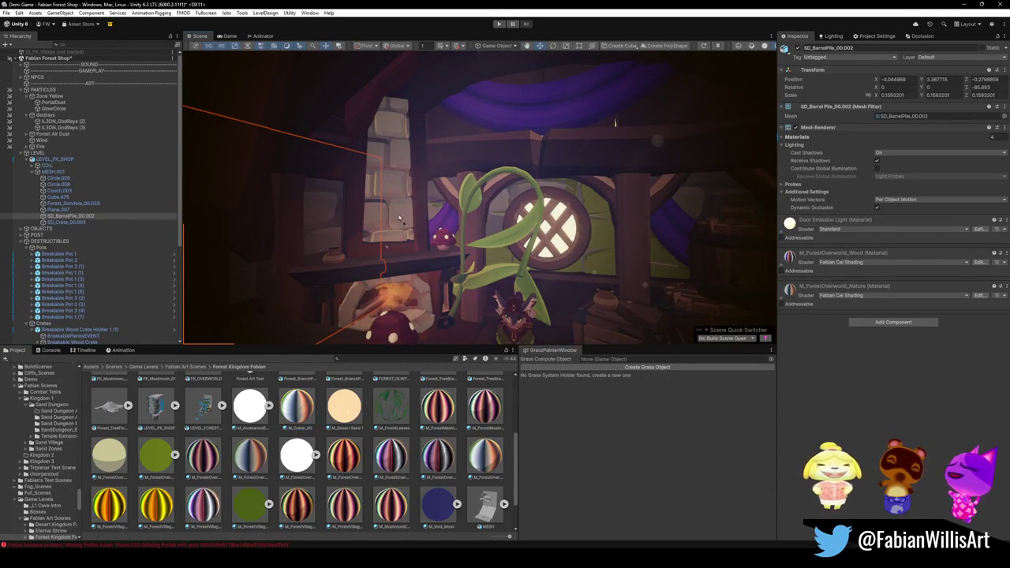
mouse_move(615, 122)
left_mouse_down()
mouse_move(430, 237)
mouse_move(465, 256)
mouse_move(451, 264)
mouse_move(456, 177)
left_mouse_up()
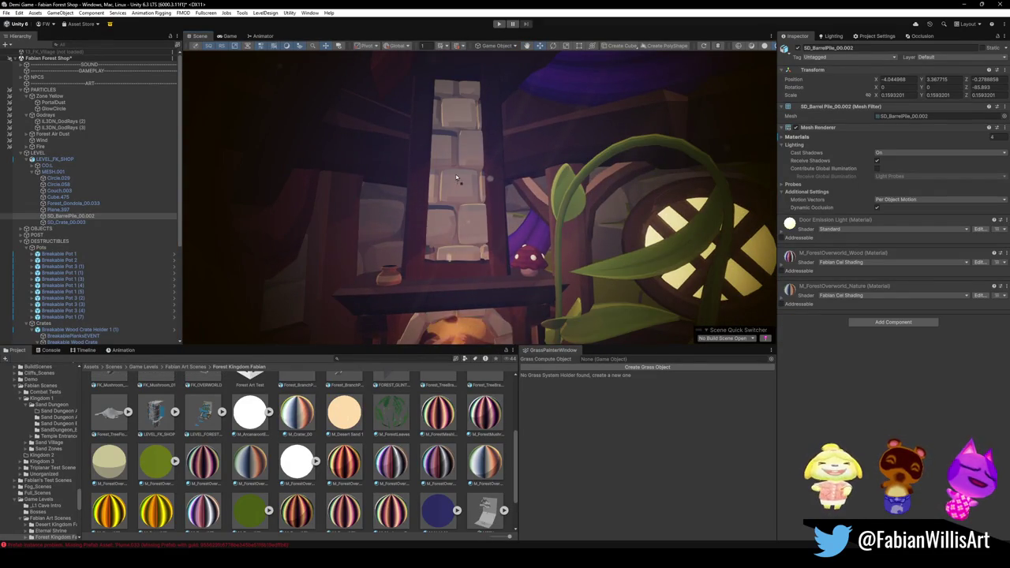
mouse_move(459, 168)
left_mouse_down()
mouse_move(495, 173)
mouse_move(524, 194)
left_mouse_up()
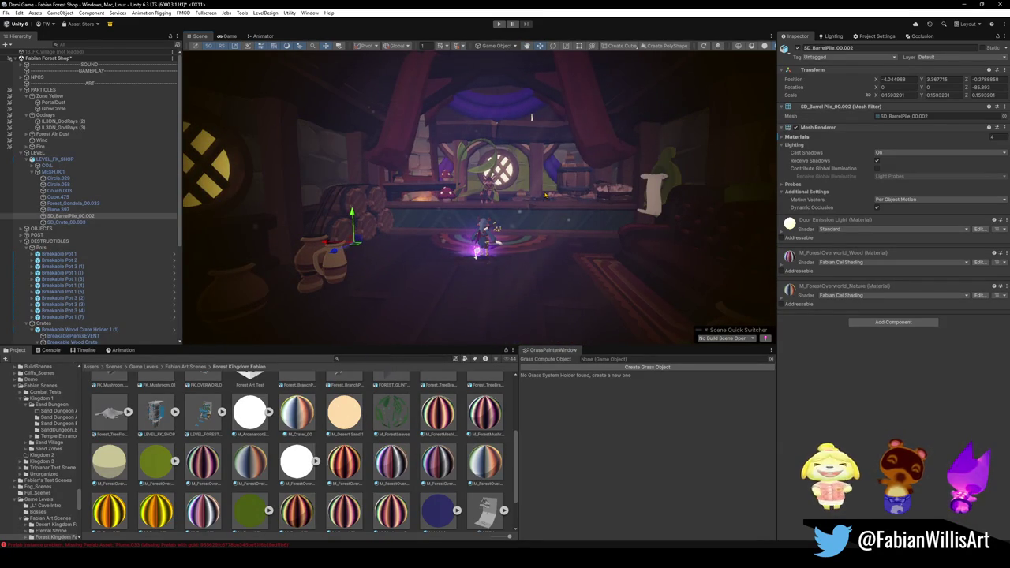
mouse_move(531, 117)
left_mouse_down()
mouse_move(550, 237)
mouse_move(521, 221)
mouse_move(579, 229)
mouse_move(561, 201)
mouse_move(602, 162)
left_mouse_up()
key("ctrl+z")
key("ctrl+y")
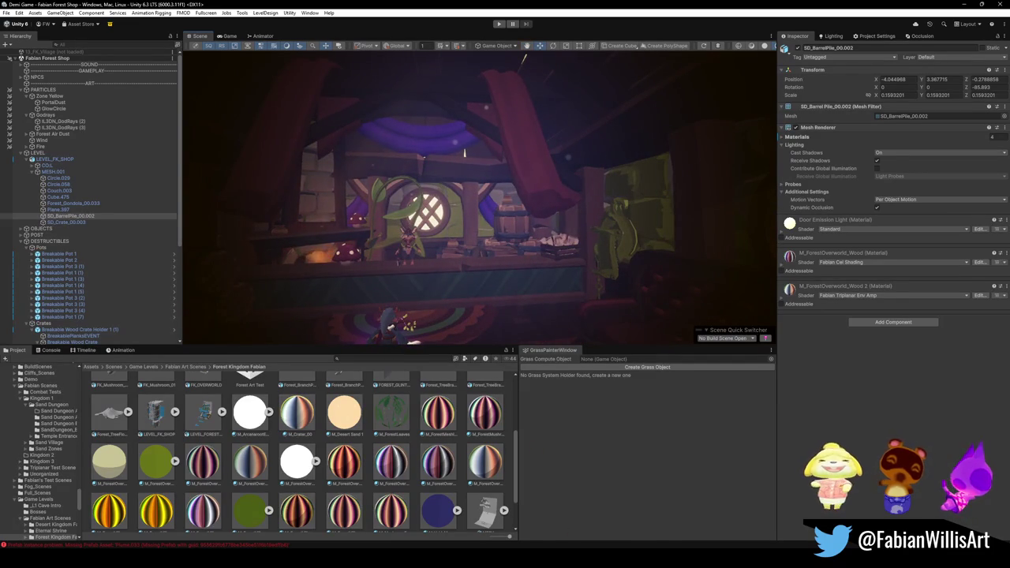
mouse_move(513, 559)
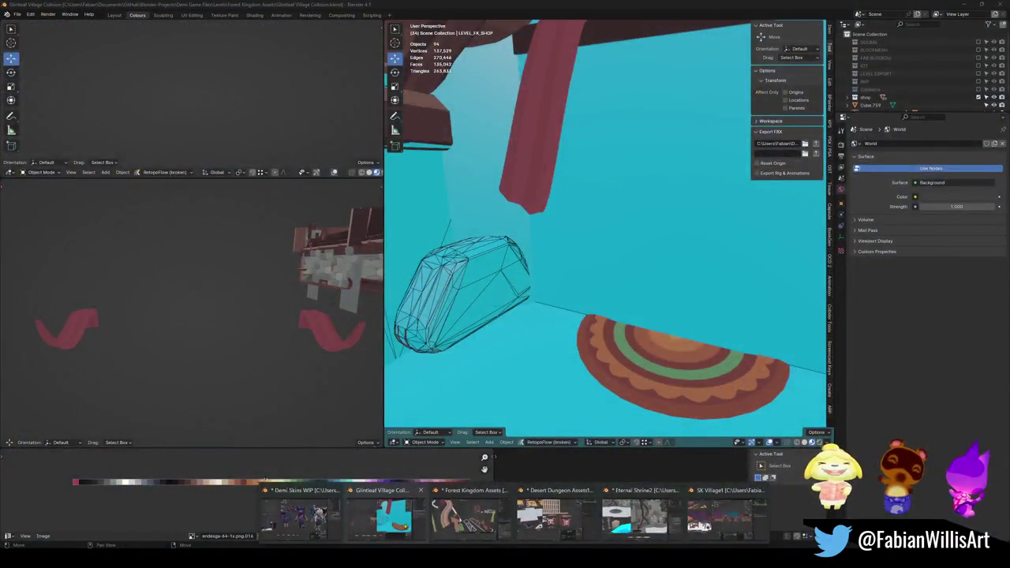
Step: In Blender, fly to the wall and delete the barrel pile's collision hull
left_click(387, 513)
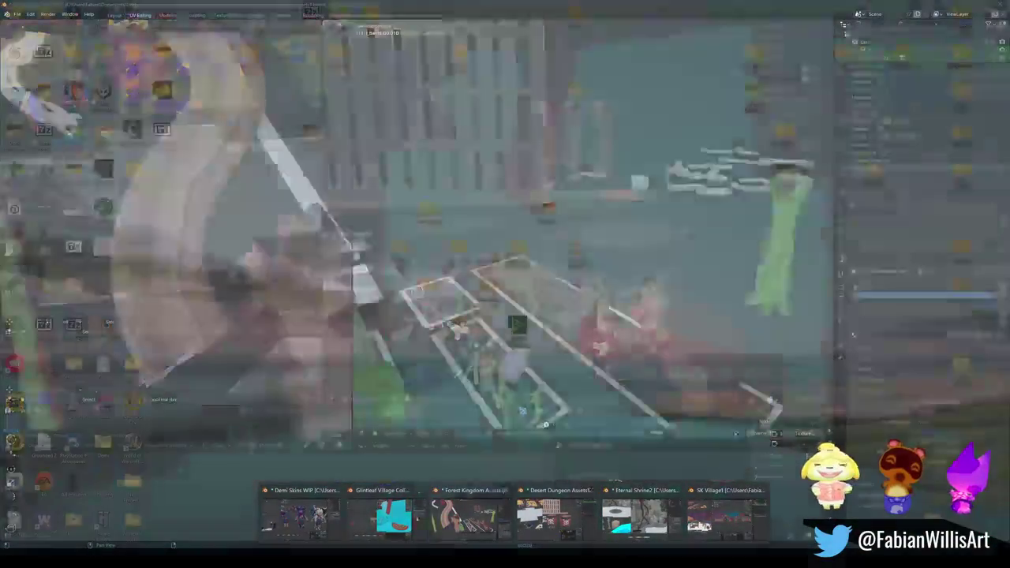
key("shift+grave")
left_click(538, 263)
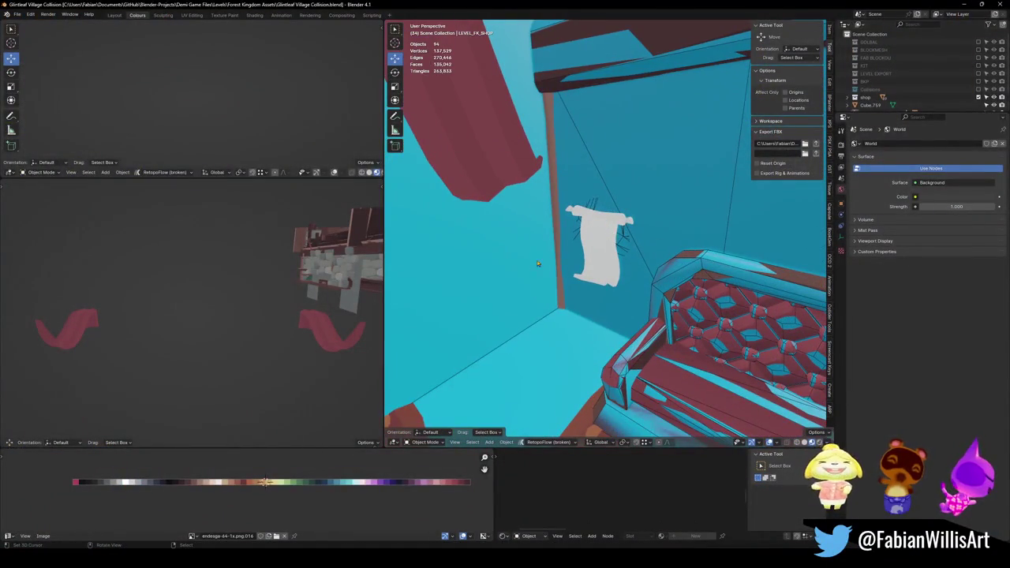
left_click(634, 227)
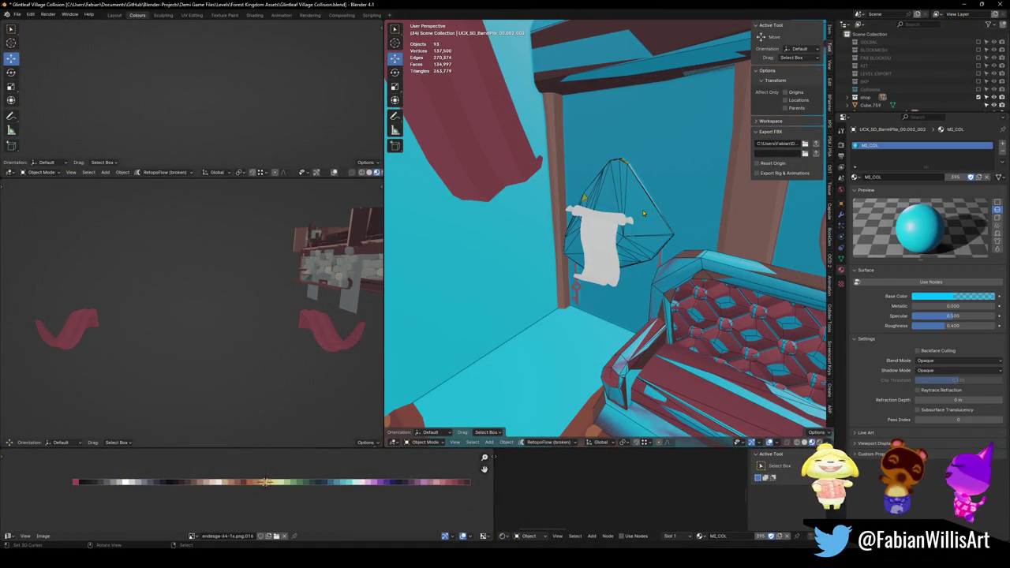
key("Delete")
Step: In Edit Mode on SD_BarrelPile_00.002, select the scroll's linked key, chains, hooks and curled tail
left_click(629, 221)
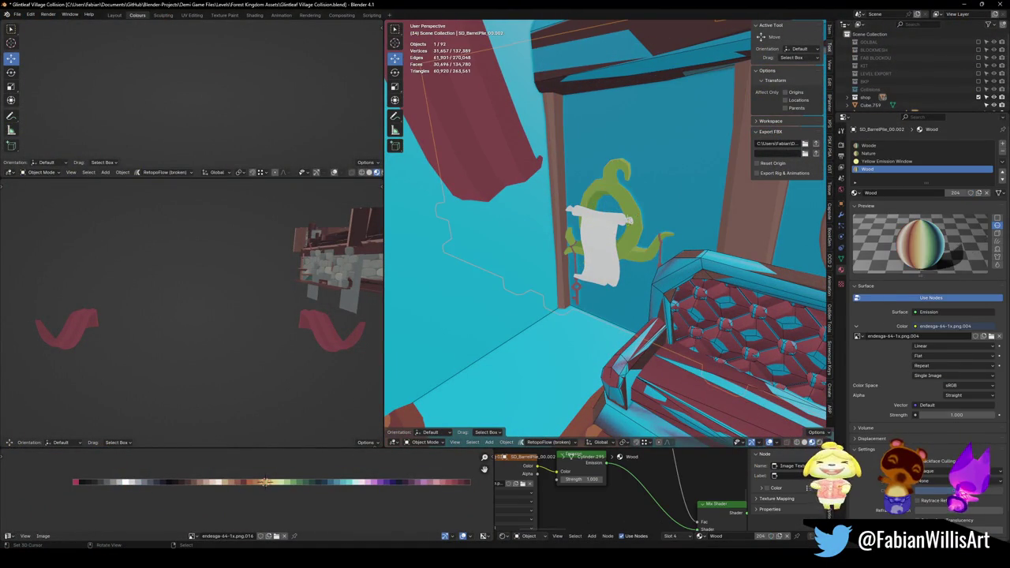
key("Tab")
key("KP_Decimal")
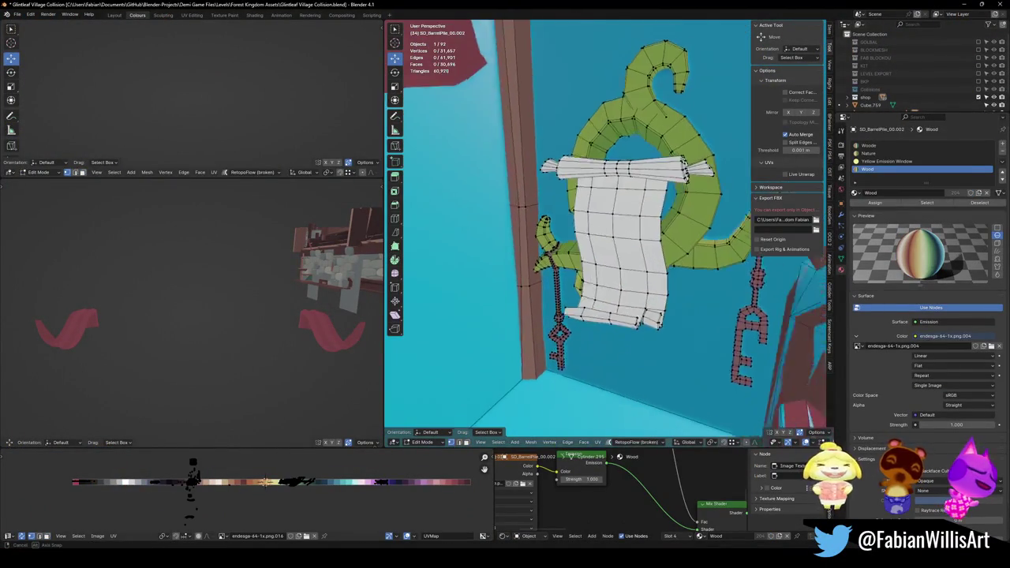
left_click_drag(553, 294, 565, 292)
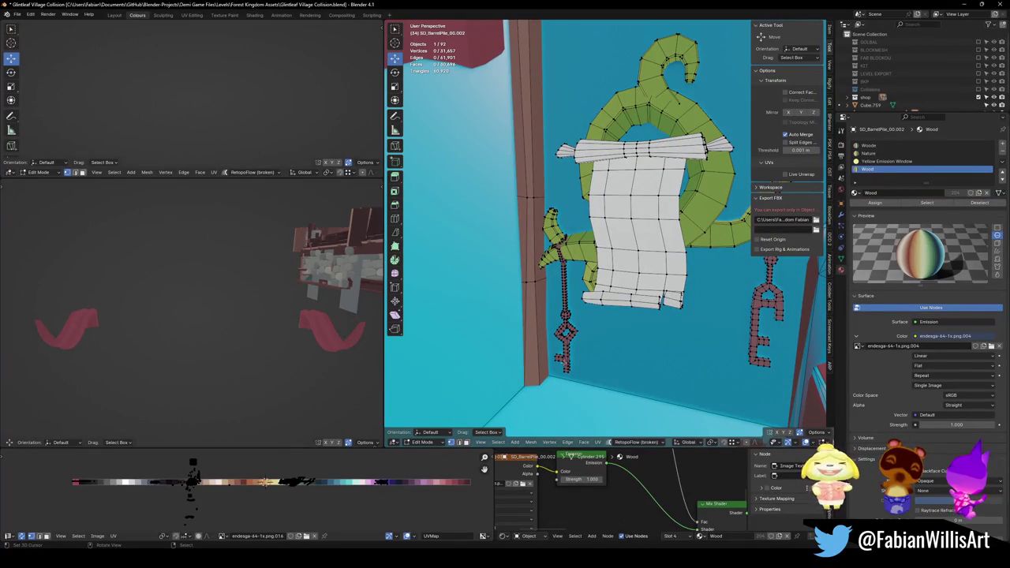
key("l")
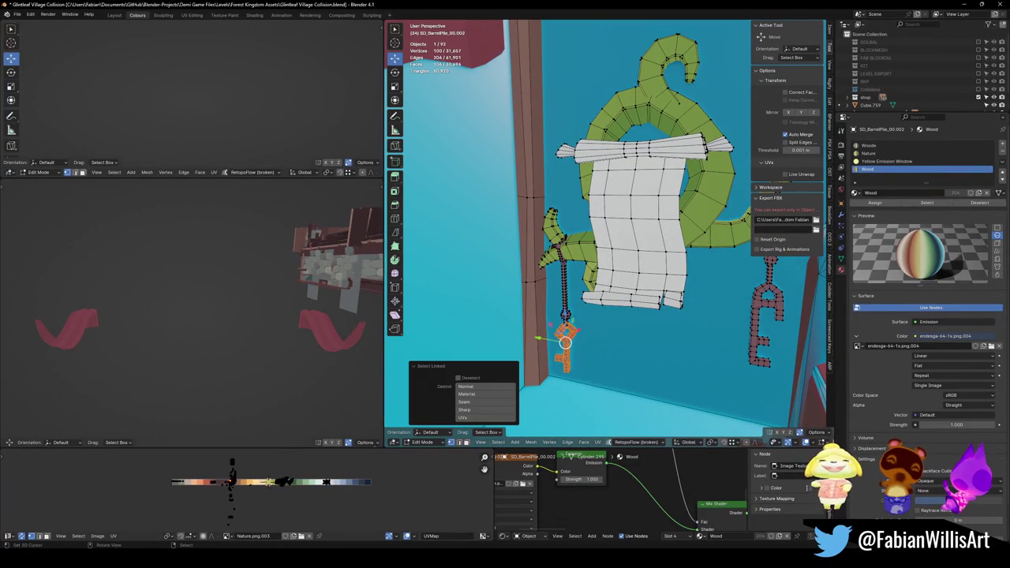
key("l")
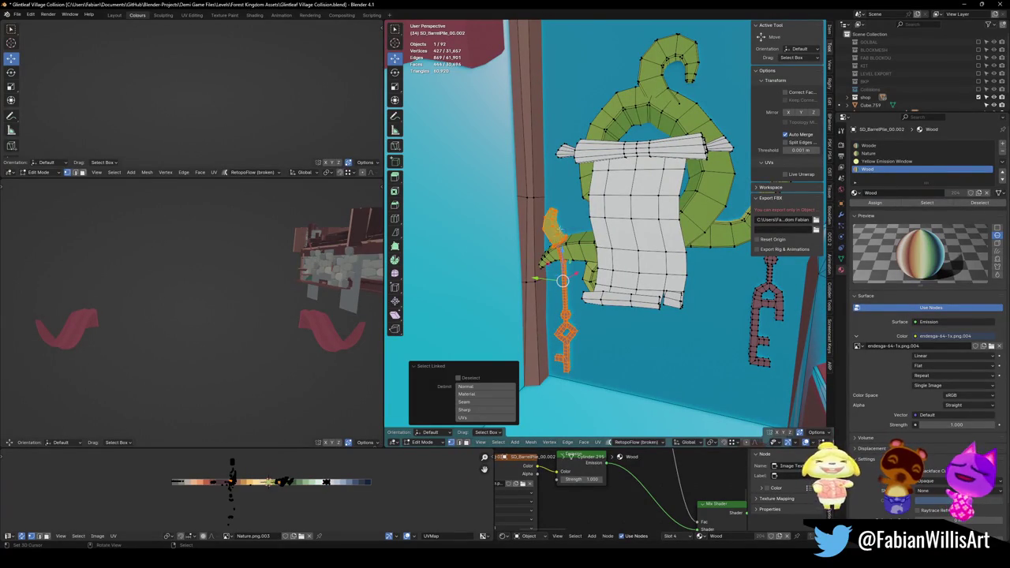
key("l")
key("l")
key("l")
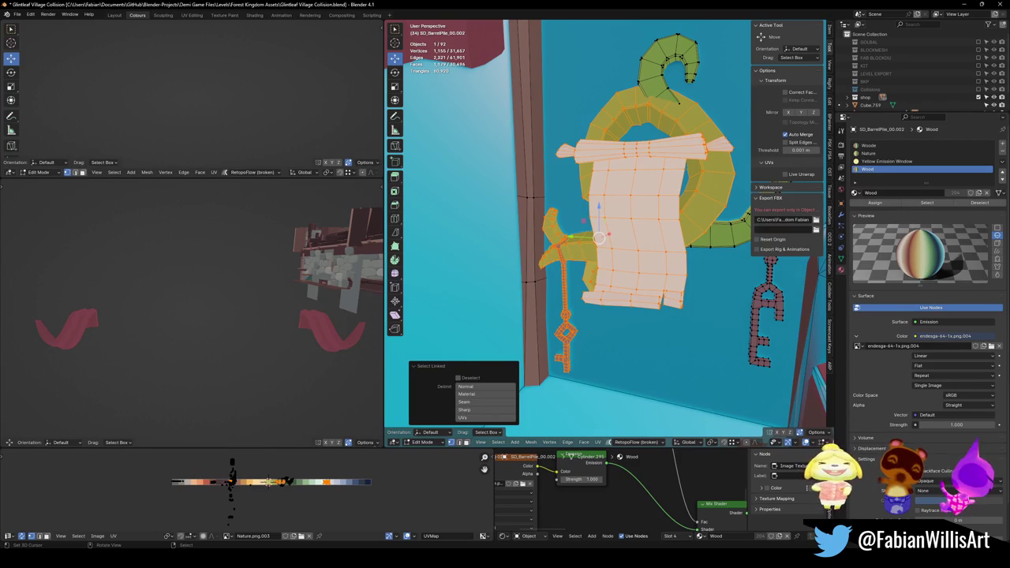
key("l")
scroll(761, 261, "down", 3)
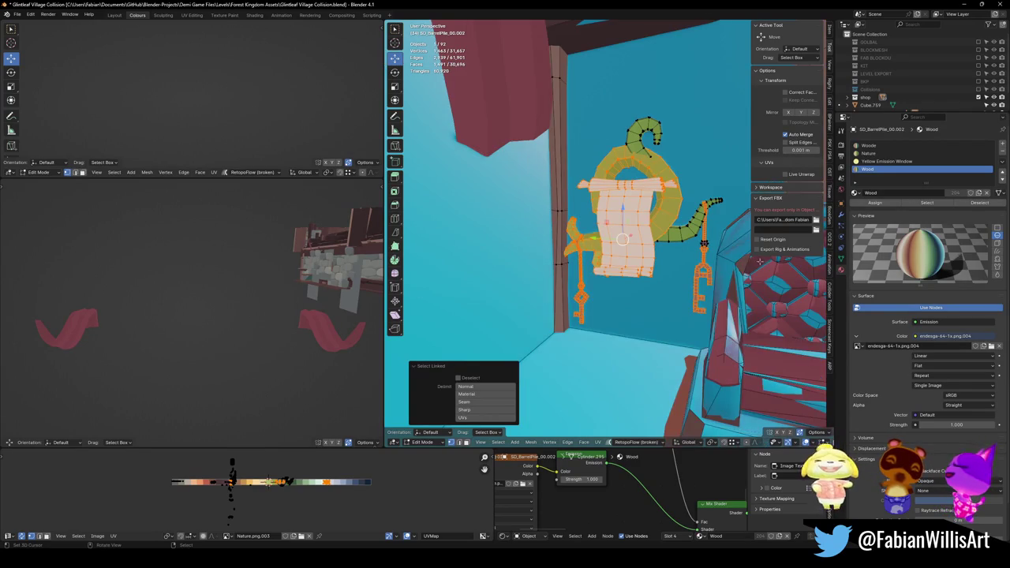
key("l")
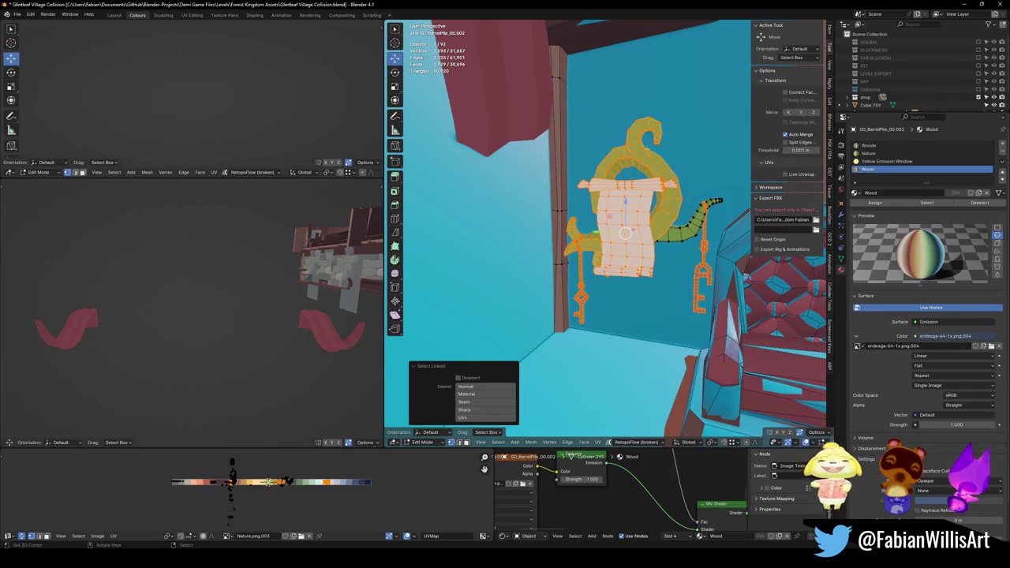
key("l")
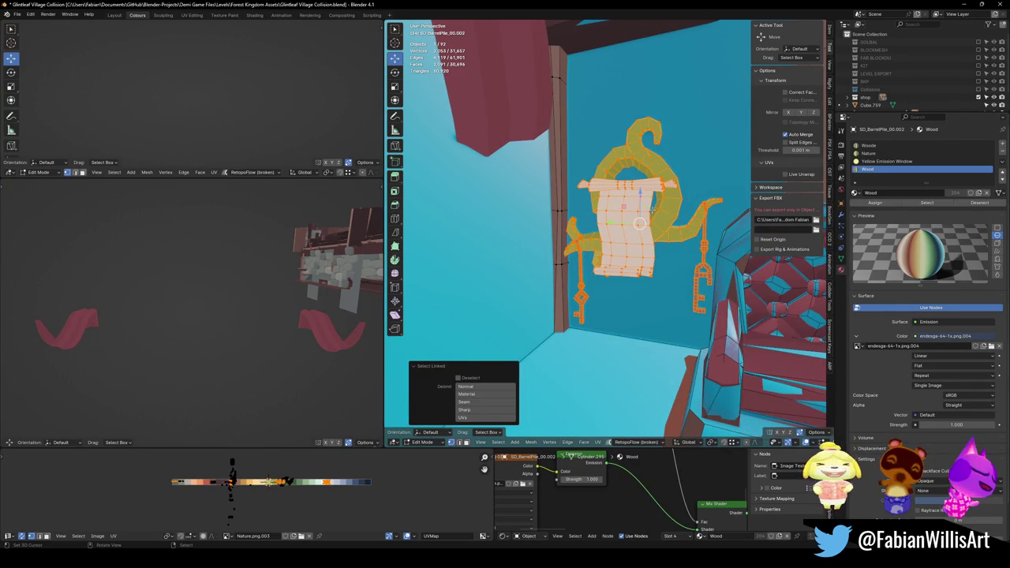
Step: Turn on X-ray, deselect the stray linked piece, and return to Object Mode
key("alt+z")
left_click_drag(652, 208, 688, 194)
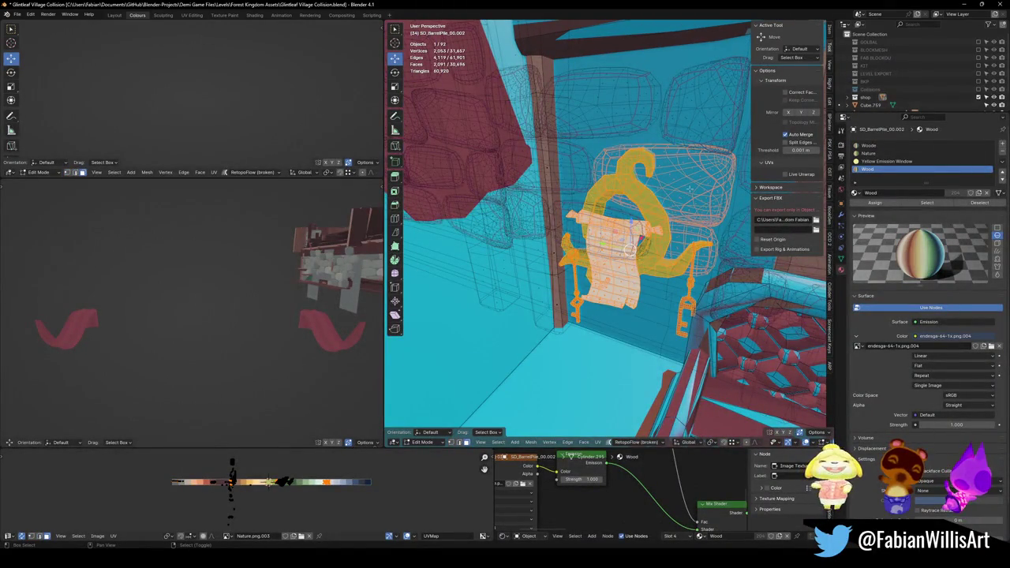
key("shift+l")
key("shift+l")
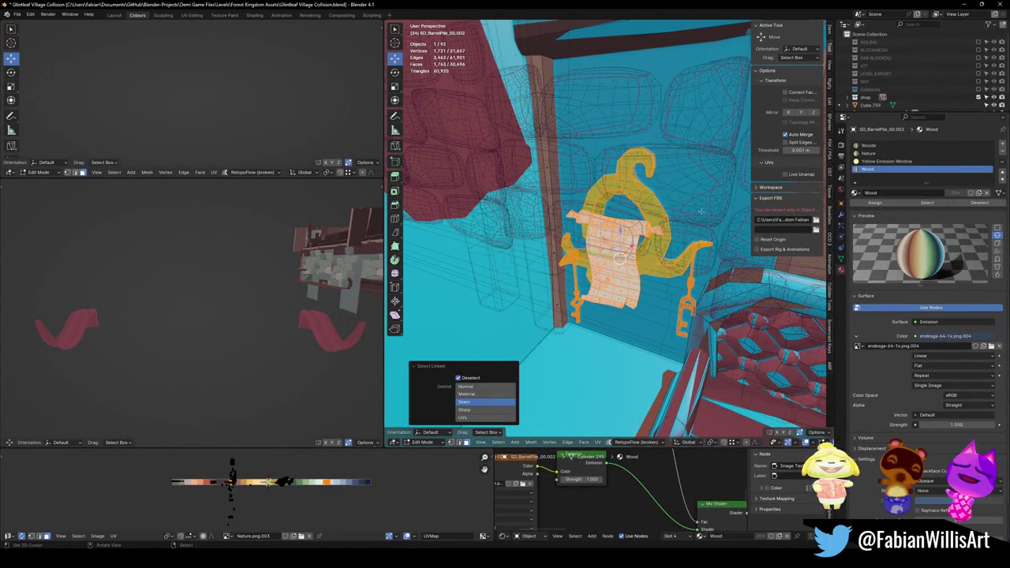
left_click_drag(621, 259, 626, 235)
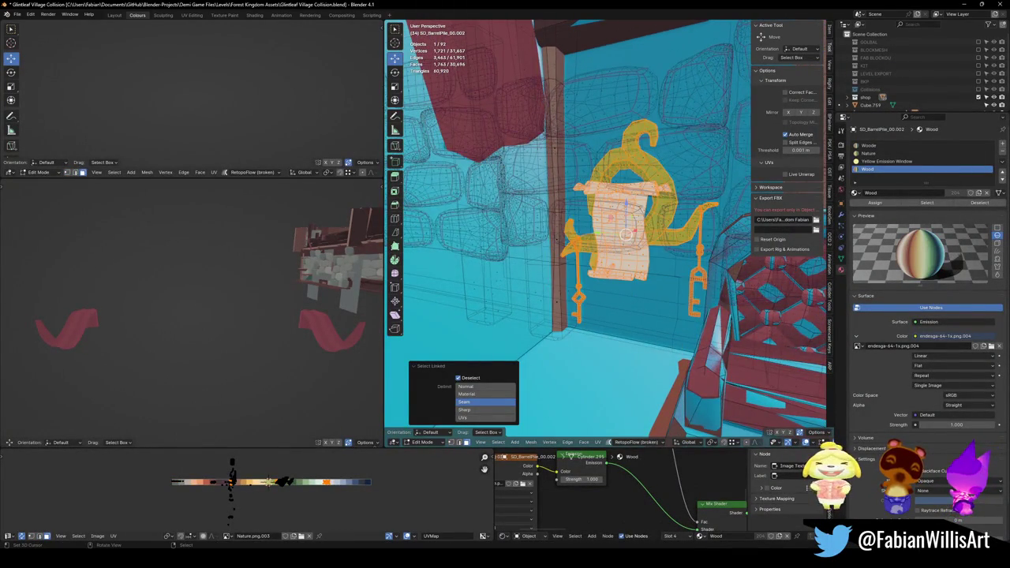
key("Tab")
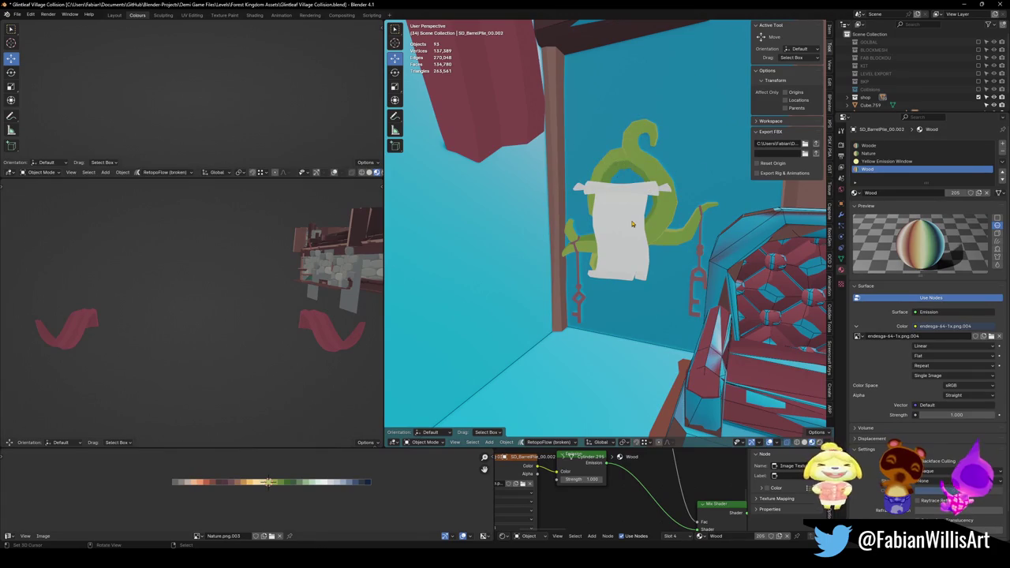
Step: Select the scroll wall hanging, toggle Edit Mode in and out, deselect, and save
left_click(632, 224)
key("g")
key("Escape")
key("Tab")
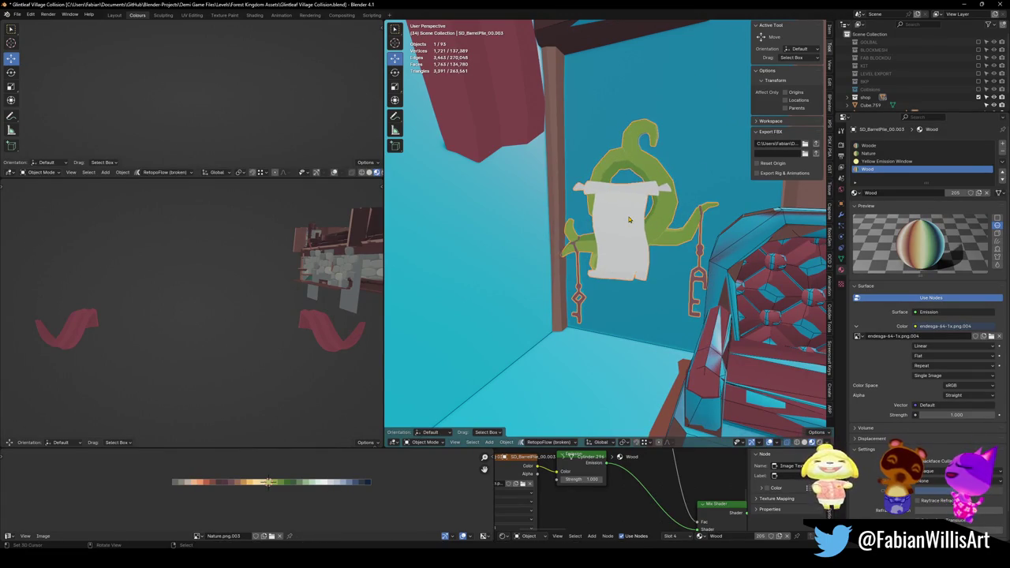
key("Tab")
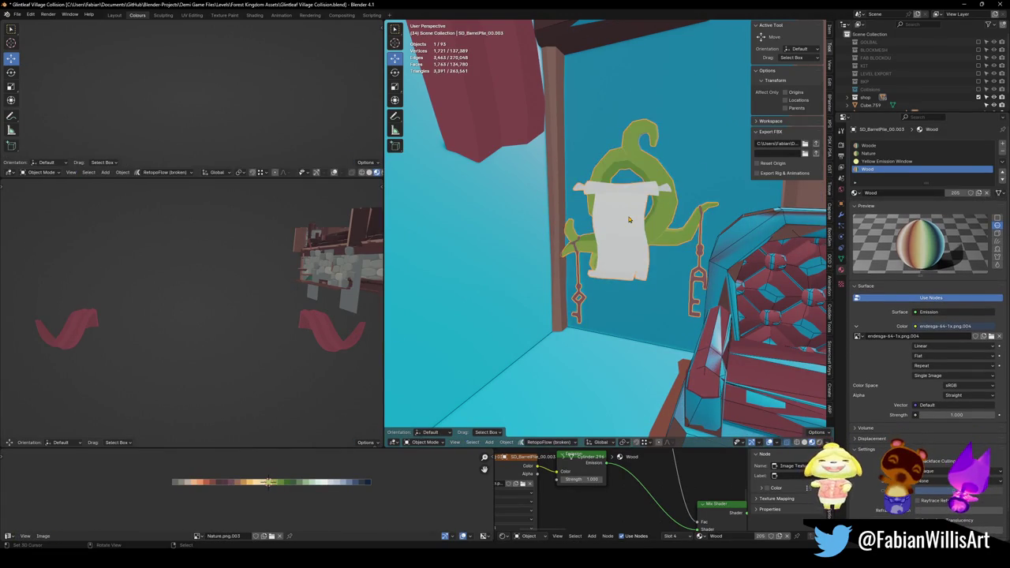
key("alt+a")
key("ctrl+s")
Step: Walk-navigate across the room toward the round rug
key("shift+grave")
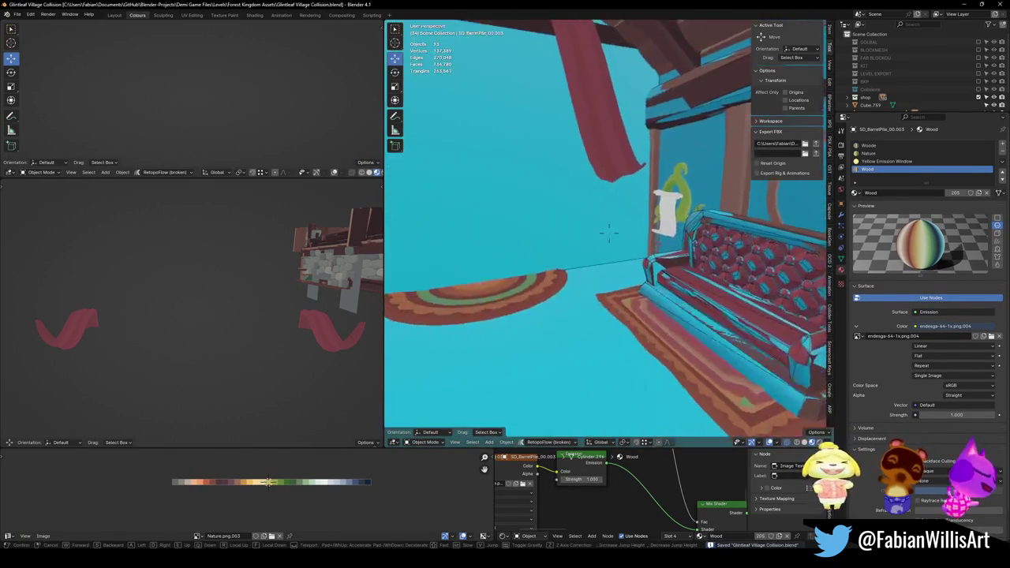
left_click(609, 231)
left_click(687, 205)
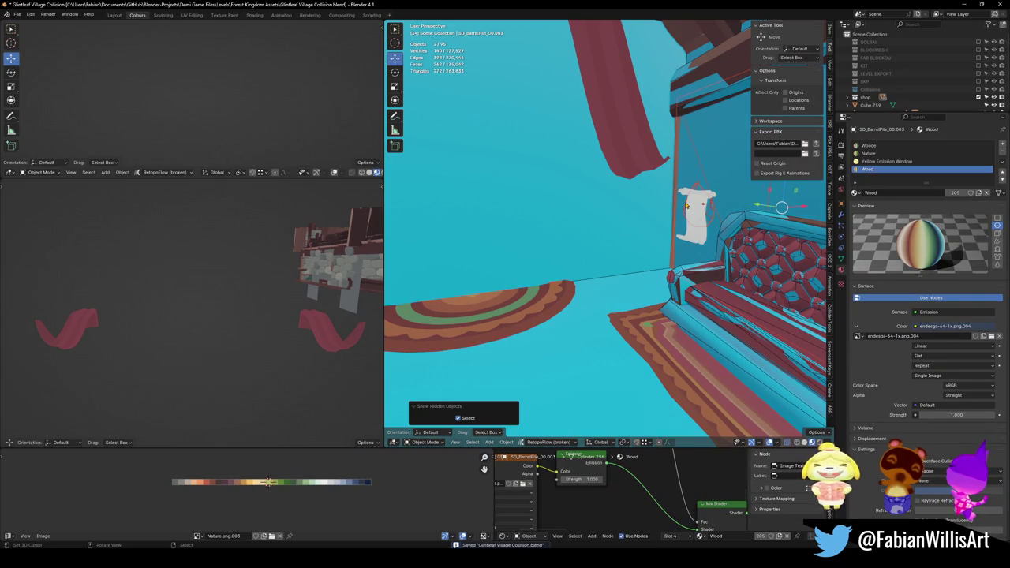
key("alt+a")
key("shift+grave")
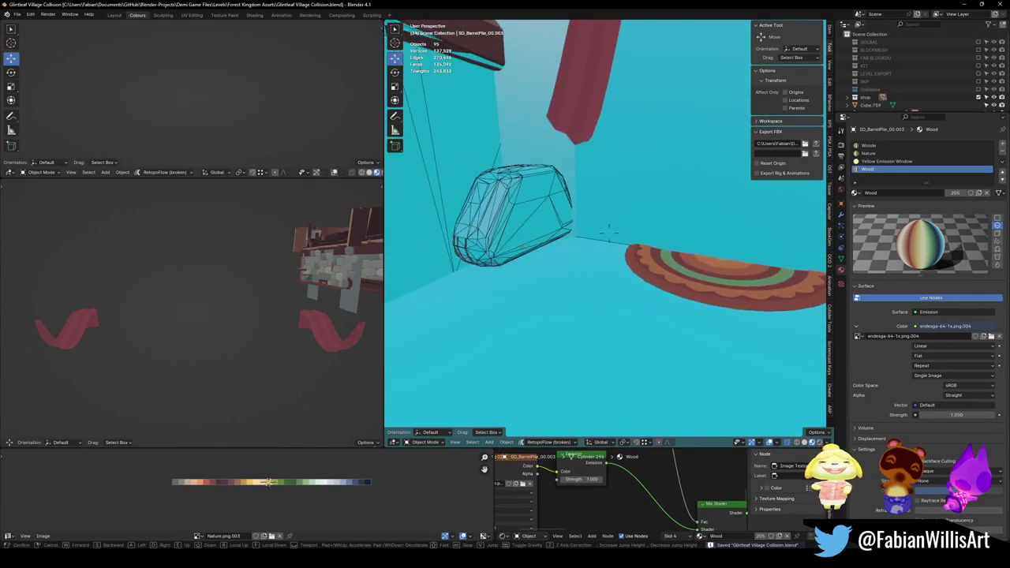
Step: Make Plane.397 active and enter Edit Mode with nothing selected
left_click(683, 207)
left_click(701, 282)
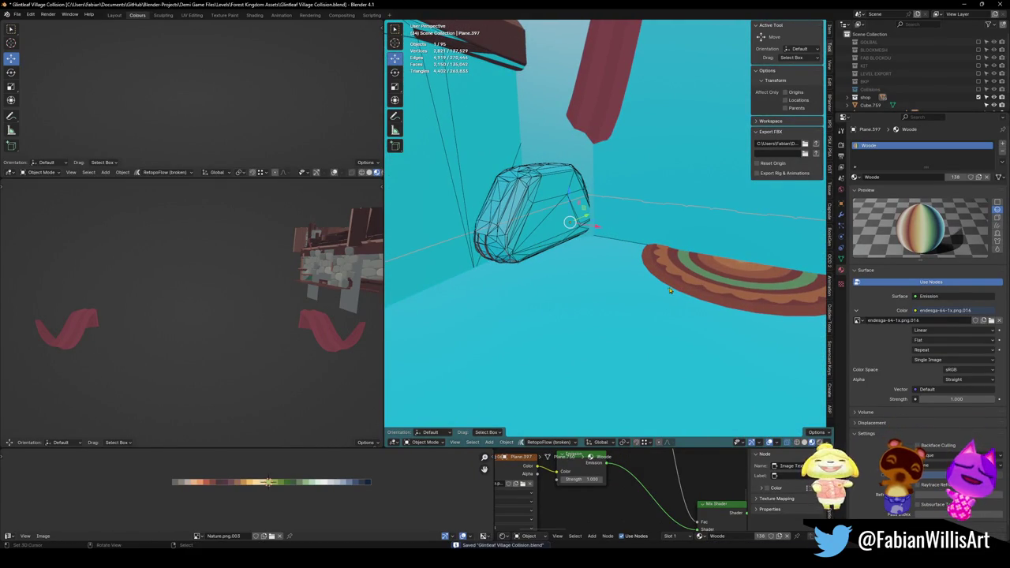
key("Delete")
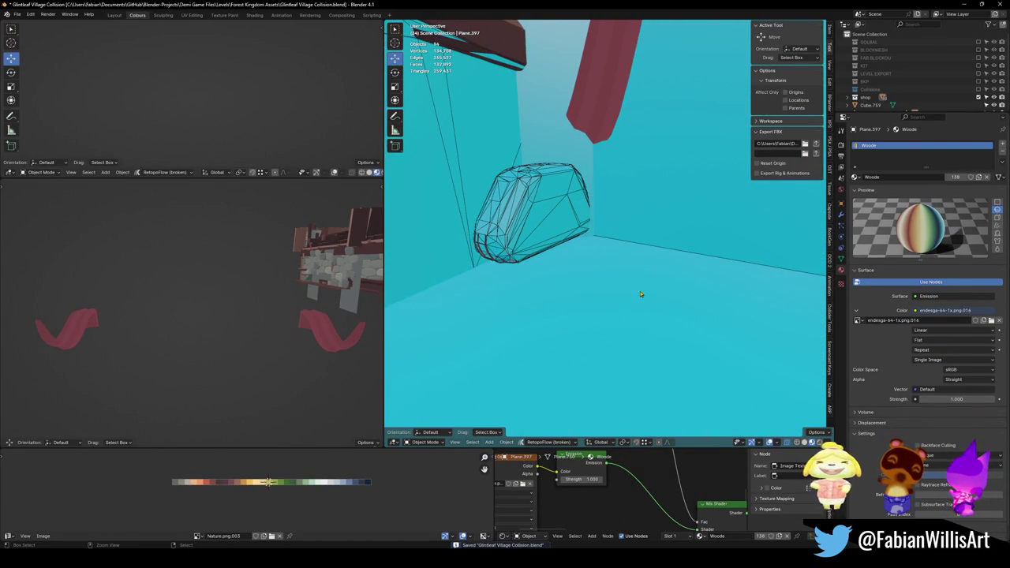
key("ctrl+z")
left_click(696, 277)
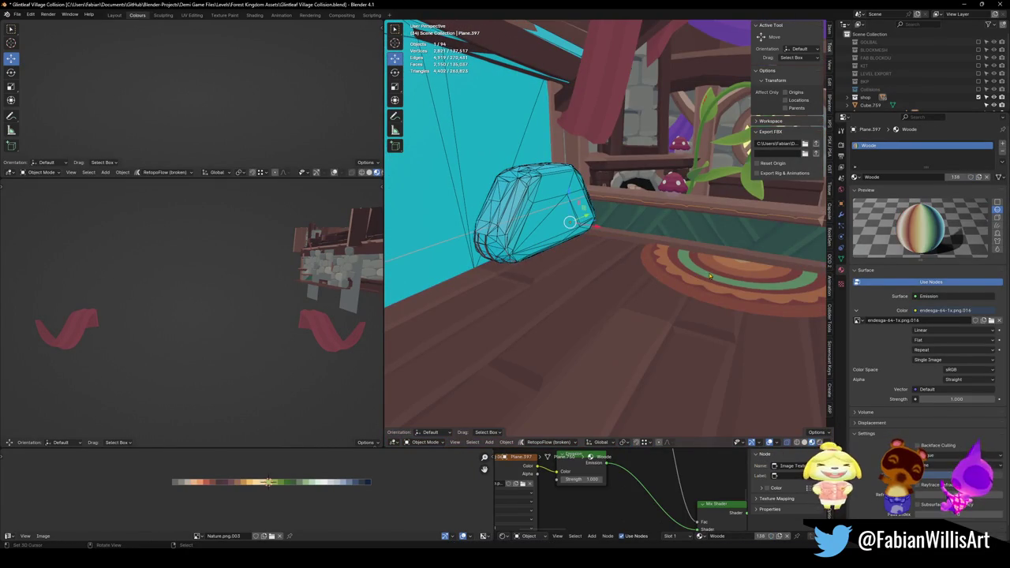
key("Tab")
key("alt+a")
key("a")
key("alt+a")
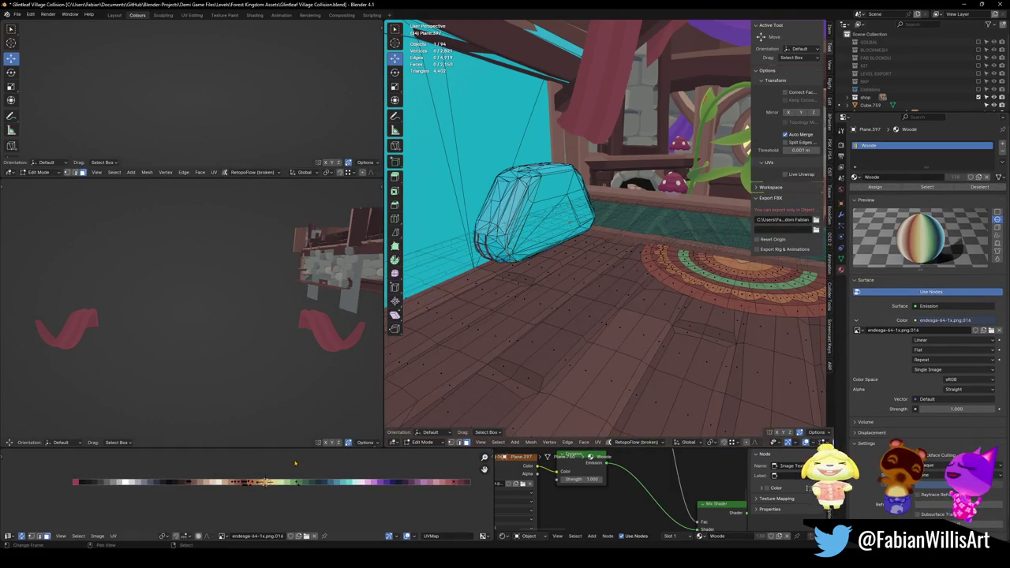
Step: Box-select the rug faces by their palette colours in the UV editor
left_click_drag(221, 470, 277, 505)
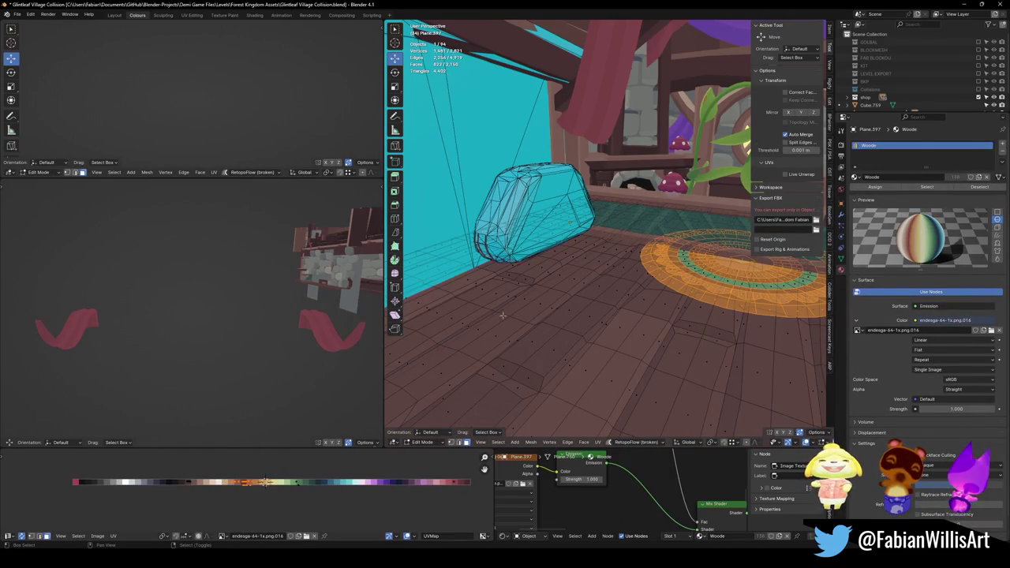
left_click_drag(227, 471, 331, 515)
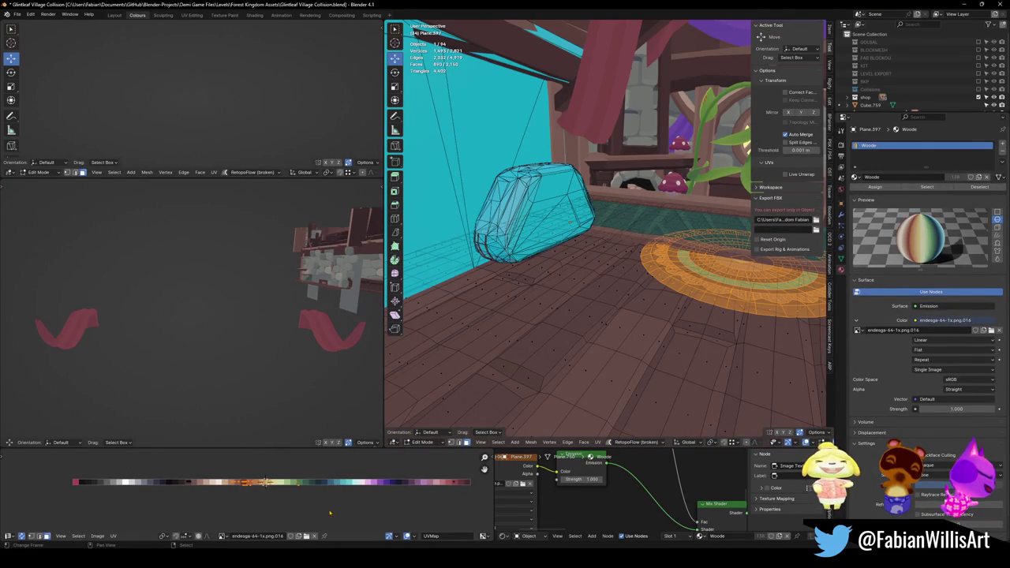
key("n")
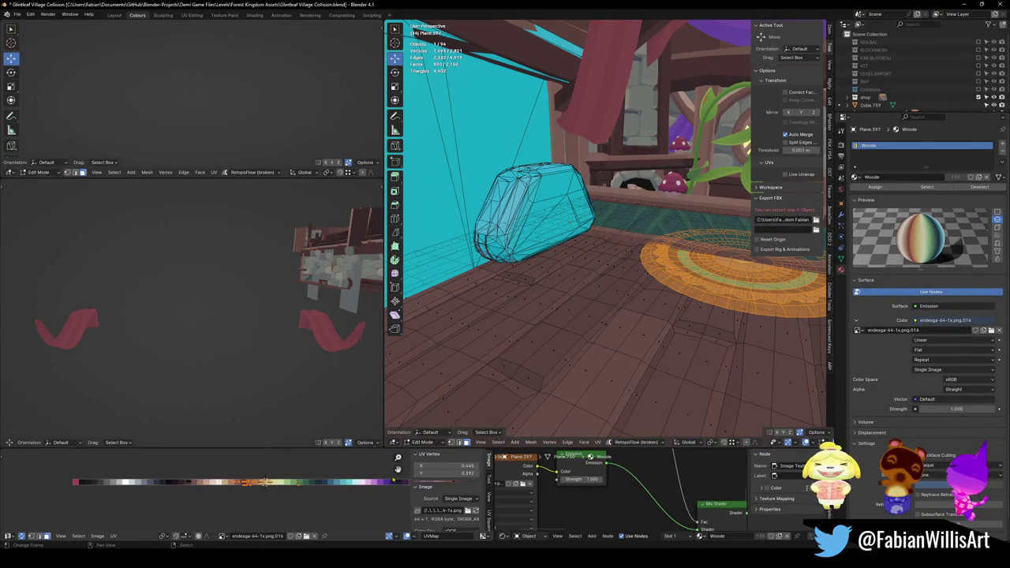
key("n")
Step: Move the rug faces along Z and generate a Convex Collider from them
key("shift+grave")
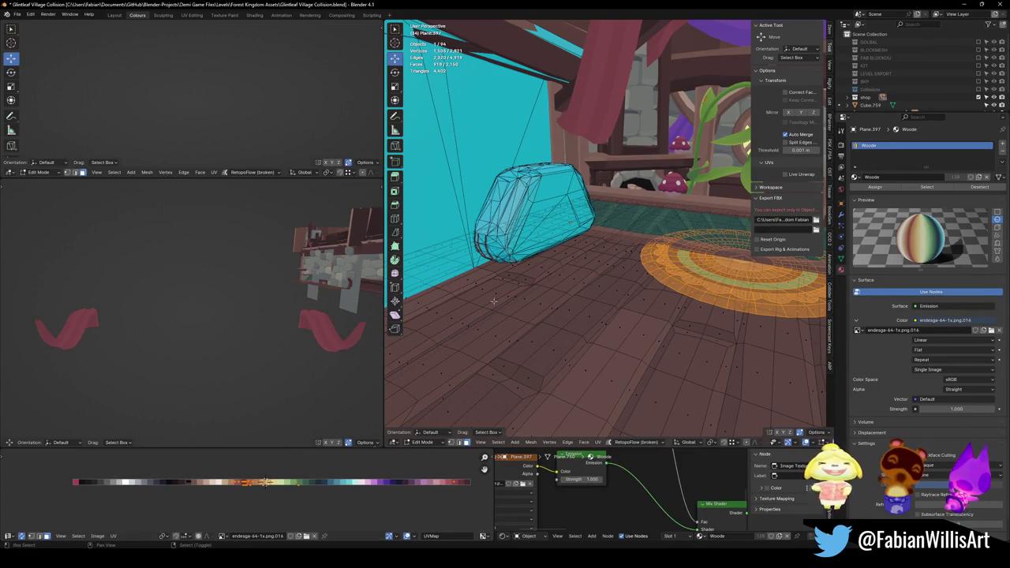
left_click(636, 242)
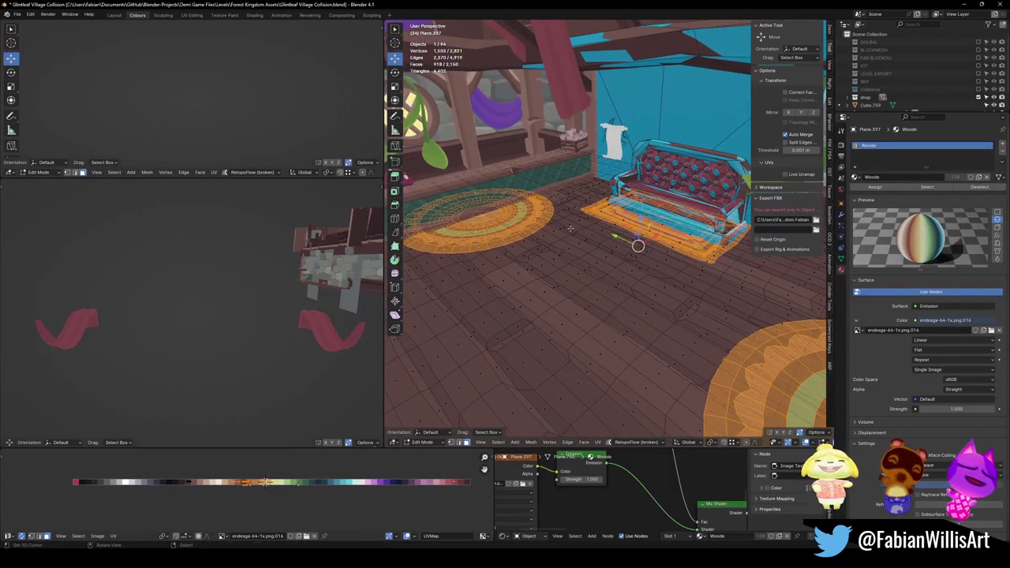
key("g")
key("z")
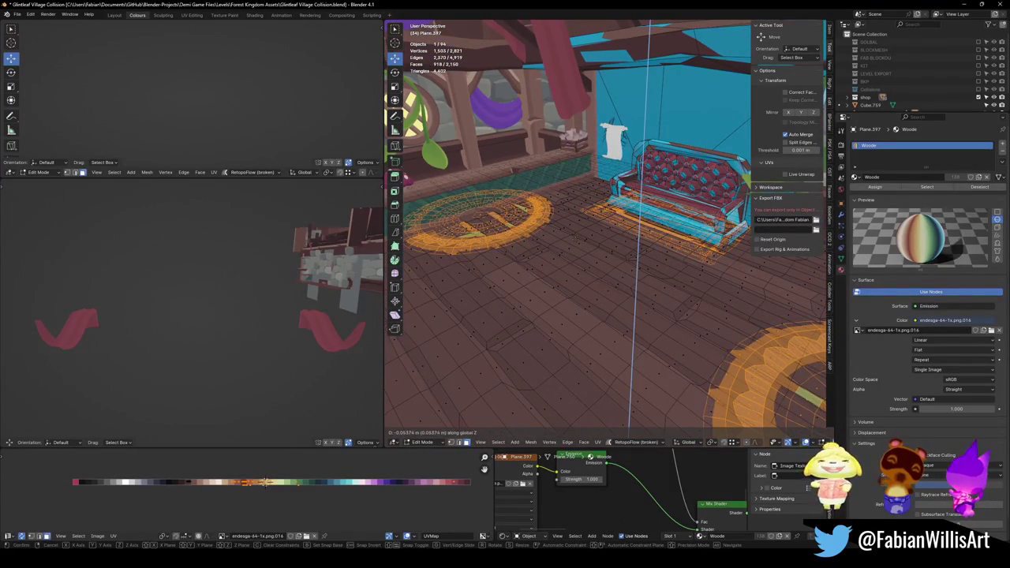
left_click(575, 240)
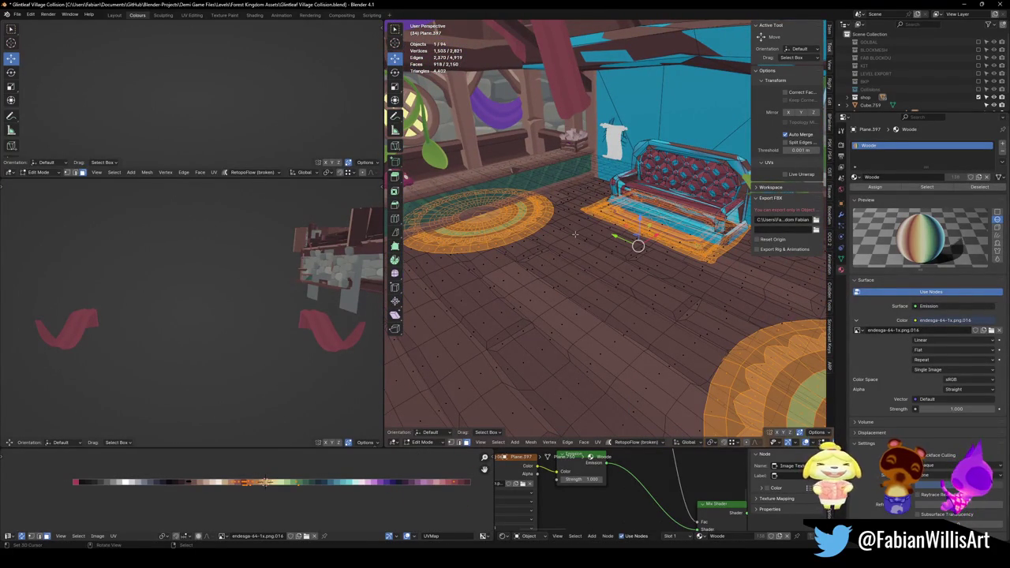
key("shift+c")
left_click(576, 190)
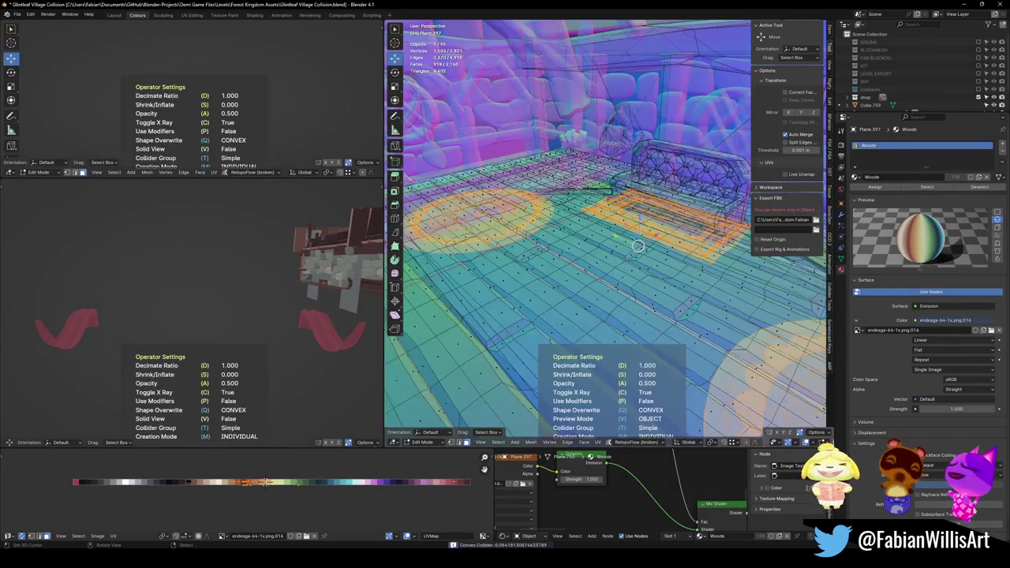
Step: Undo the convex collider, return to Object Mode, then re-enter Edit Mode on Plane.397's floor
key("ctrl+z")
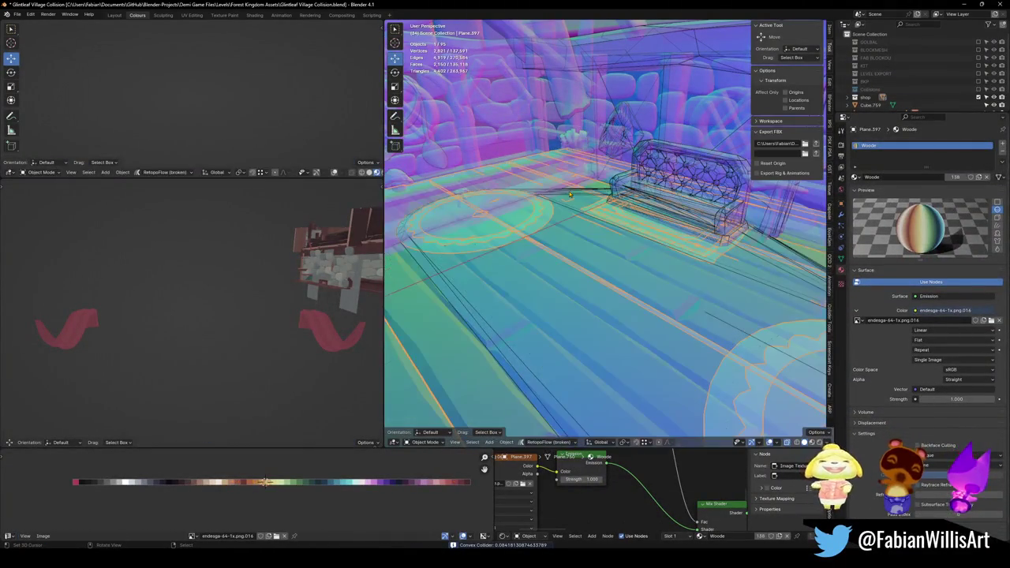
key("alt+a")
key("ctrl+Tab")
left_click(576, 218)
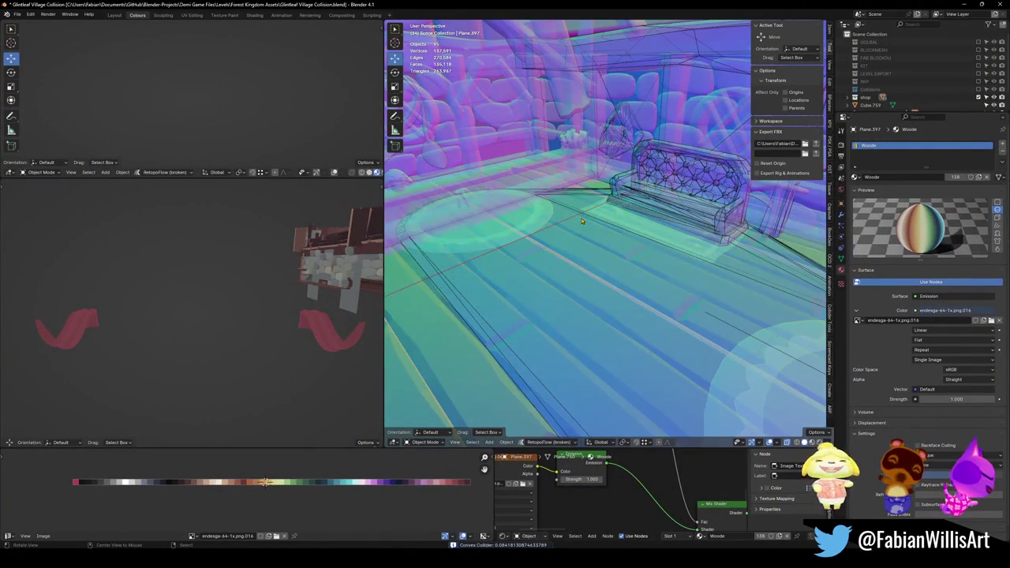
key("shift+grave")
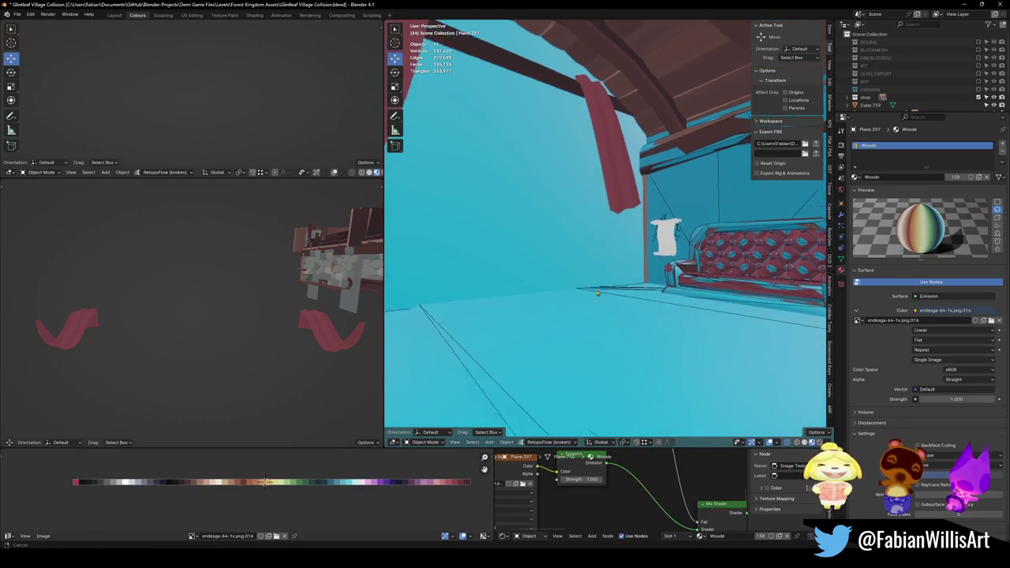
left_click(579, 236)
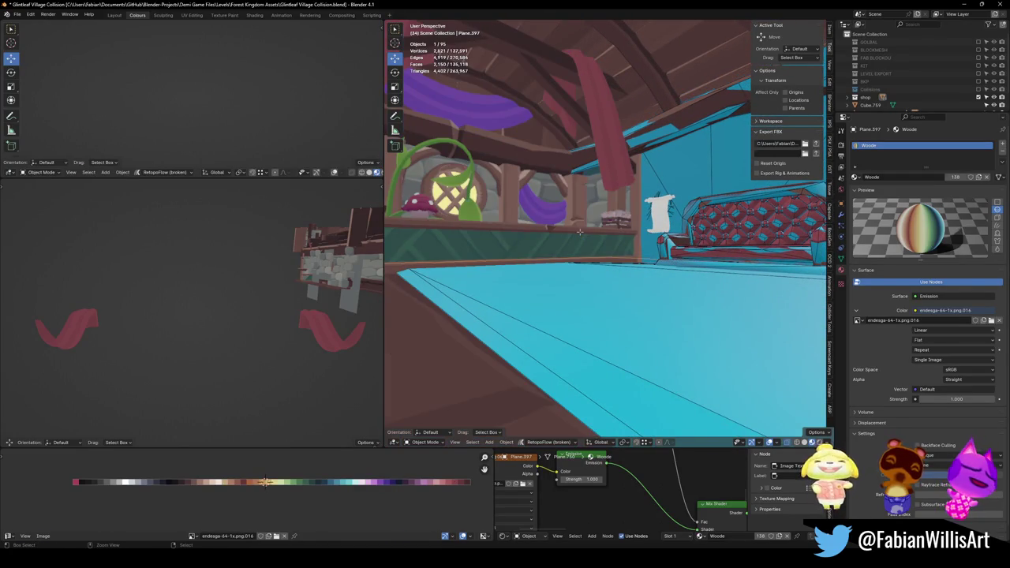
key("Tab")
key("shift+grave")
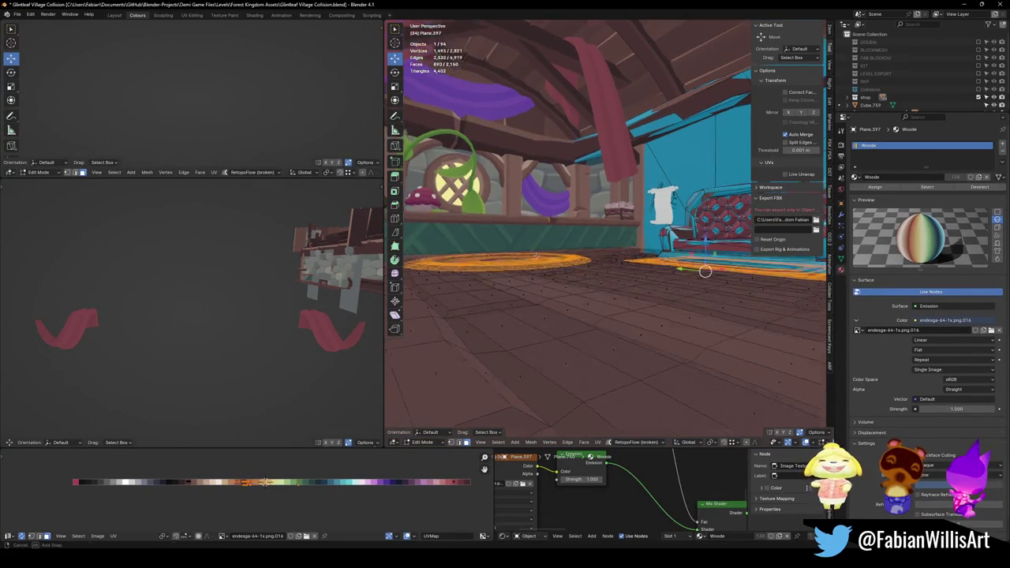
Step: Put the floor mesh in Local View, then select all and reveal hidden geometry
left_click(553, 270)
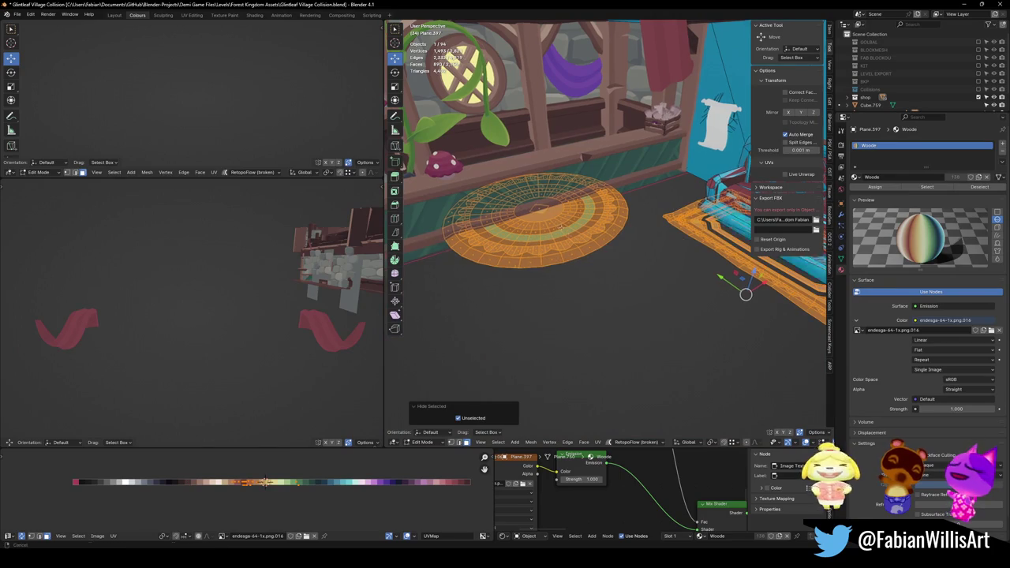
key("KP_Divide")
key("alt+a")
key("shift+grave")
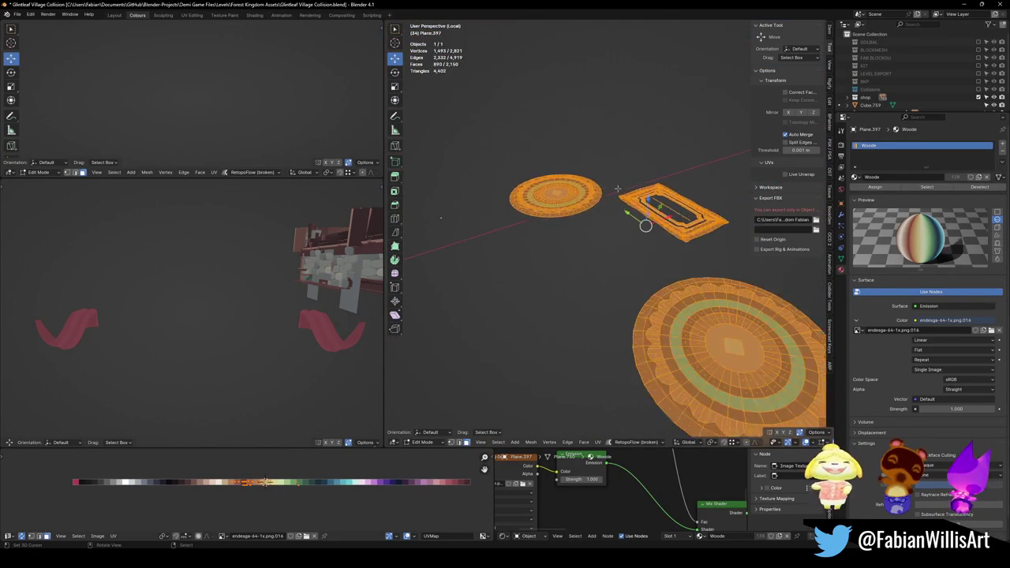
left_click(484, 295)
key("c")
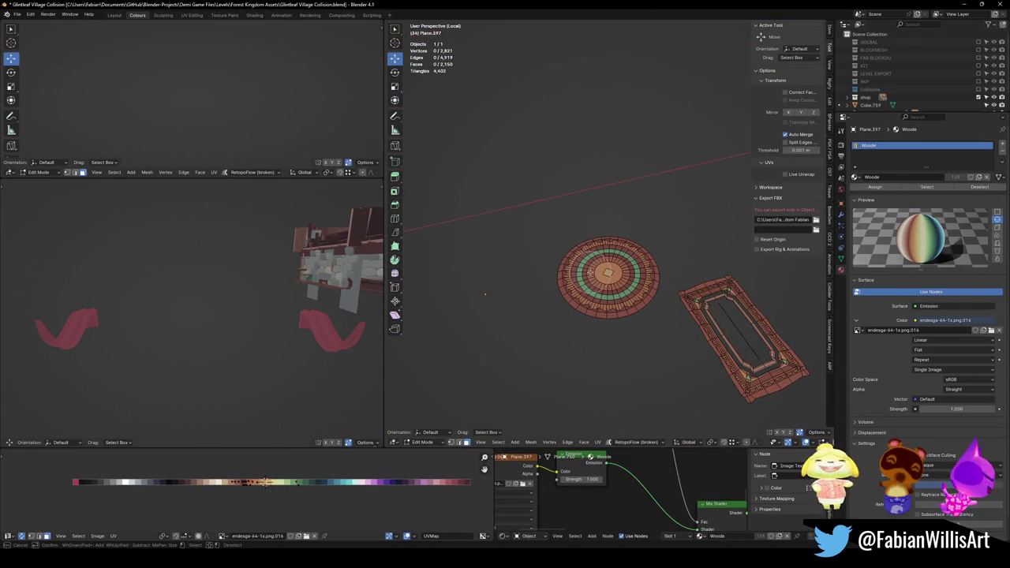
key("Escape")
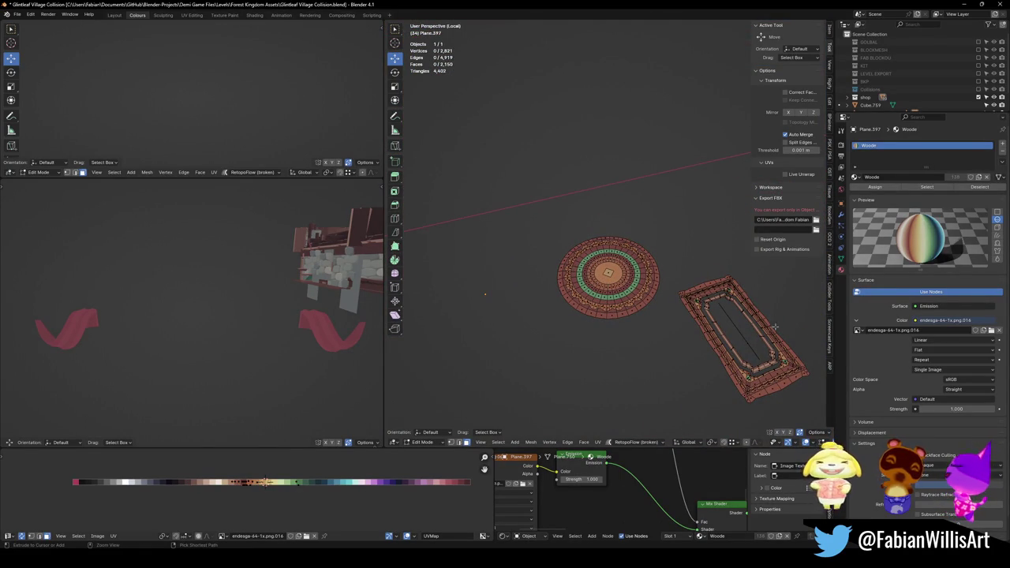
key("a")
key("alt+h")
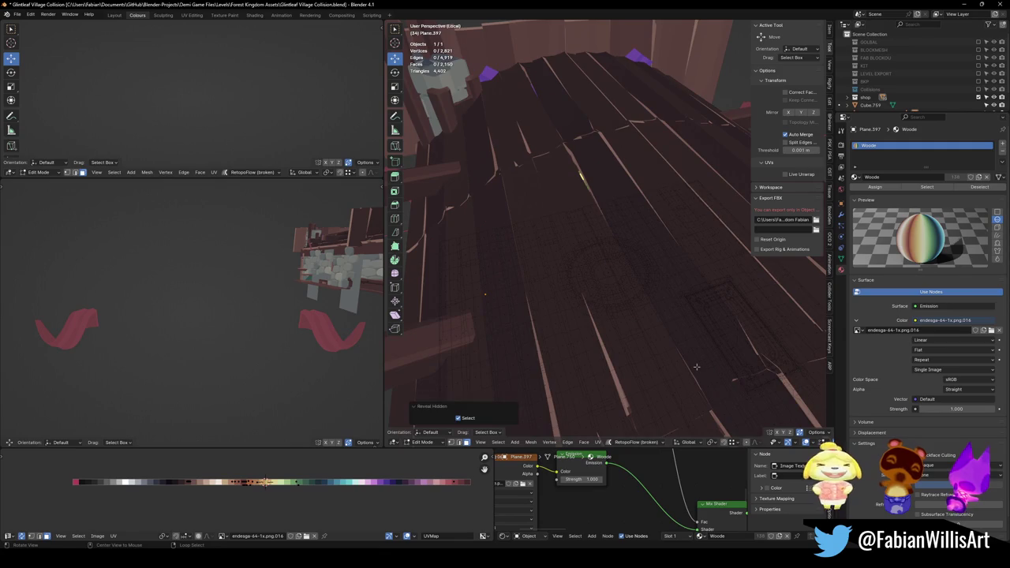
Step: Select faces sharing the rug material, hide the rest, and circle-select the round rug disc
key("shift+grave")
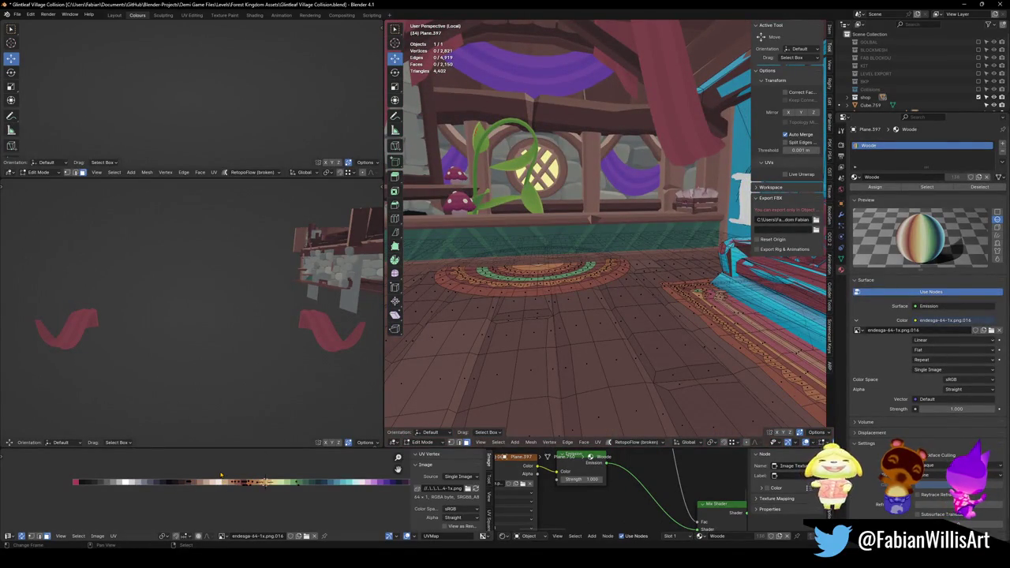
mouse_move(219, 463)
left_mouse_down()
mouse_move(395, 523)
mouse_move(479, 526)
left_mouse_up()
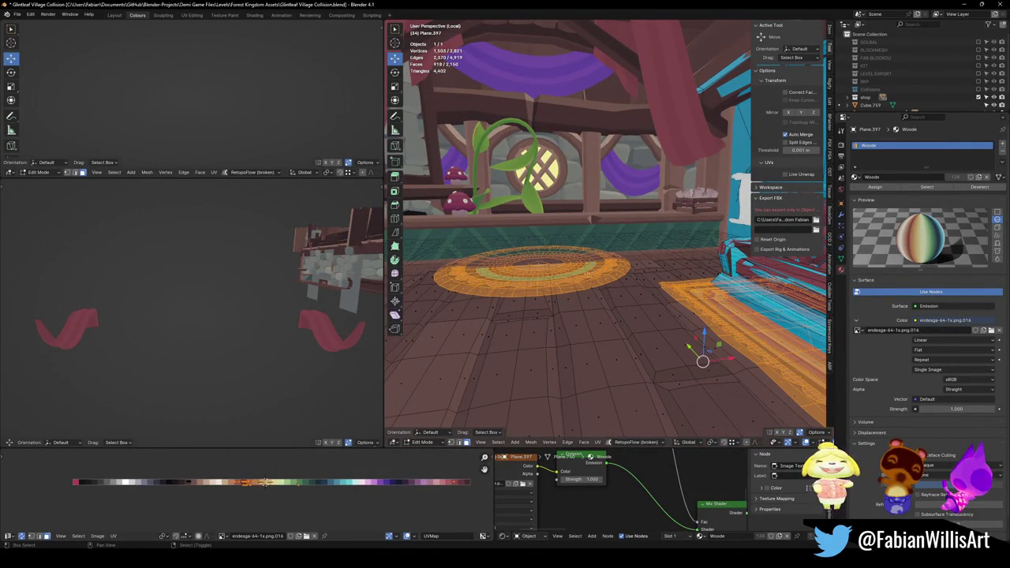
key("shift+g")
left_click(590, 273)
key("shift+h")
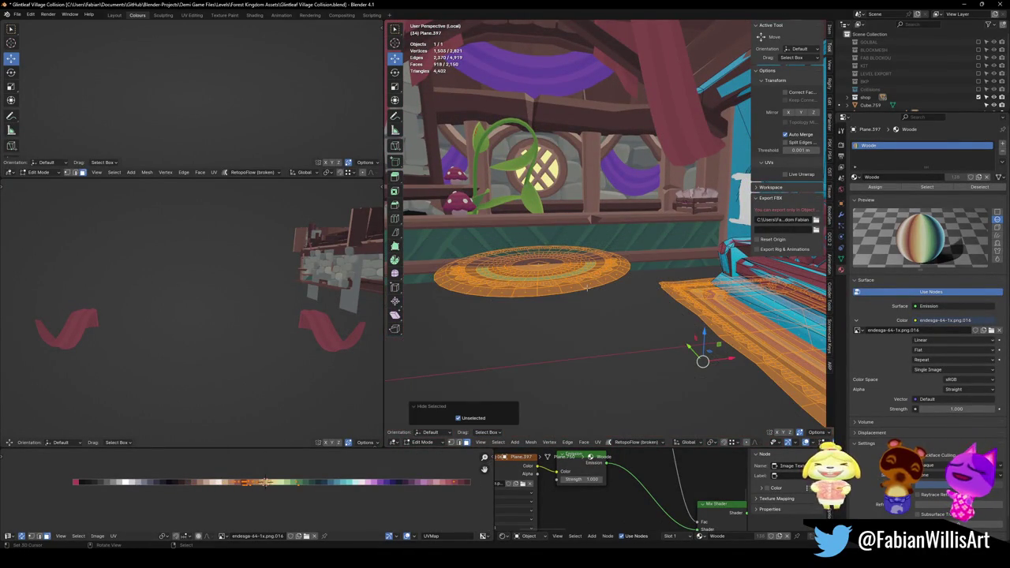
key("KP_Decimal")
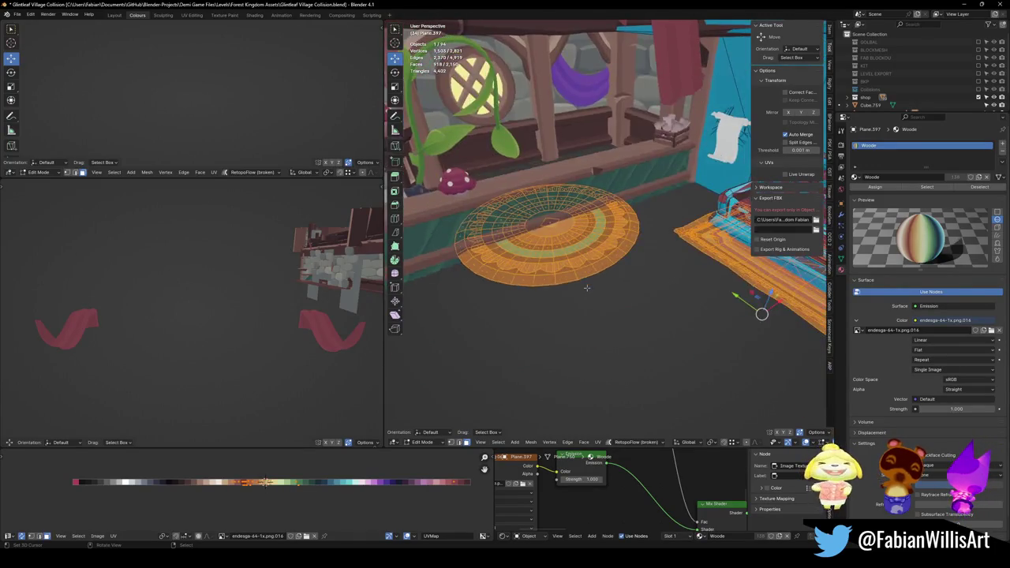
key("alt+a")
key("c")
mouse_move(506, 237)
left_mouse_down()
mouse_move(534, 273)
mouse_move(581, 215)
mouse_move(600, 253)
left_mouse_up()
scroll(564, 217, "down", 5)
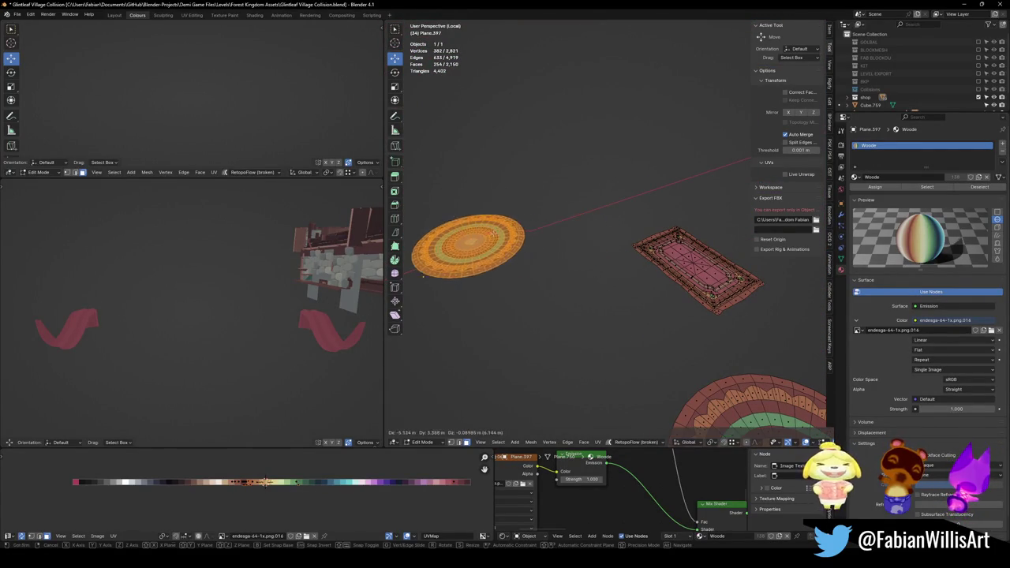
Step: Undo an oversized hull on the round disc, then add a convex hull to the rectangular rug
key("shift+c")
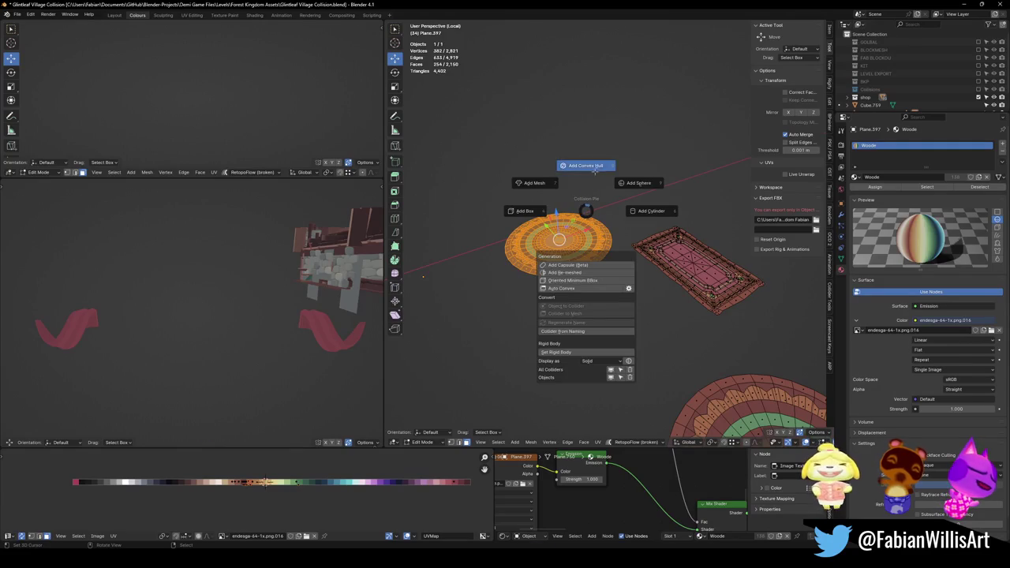
left_click(590, 179)
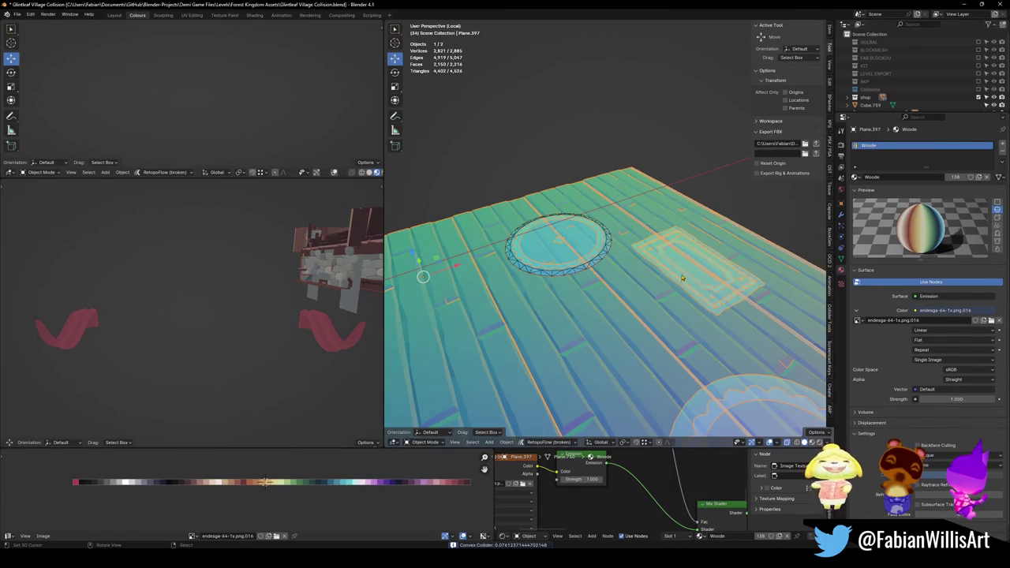
key("ctrl+z")
key("alt+a")
key("c")
mouse_move(687, 272)
left_mouse_down()
mouse_move(699, 248)
mouse_move(693, 262)
left_mouse_up()
right_click(692, 262)
key("shift+c")
left_click(707, 223)
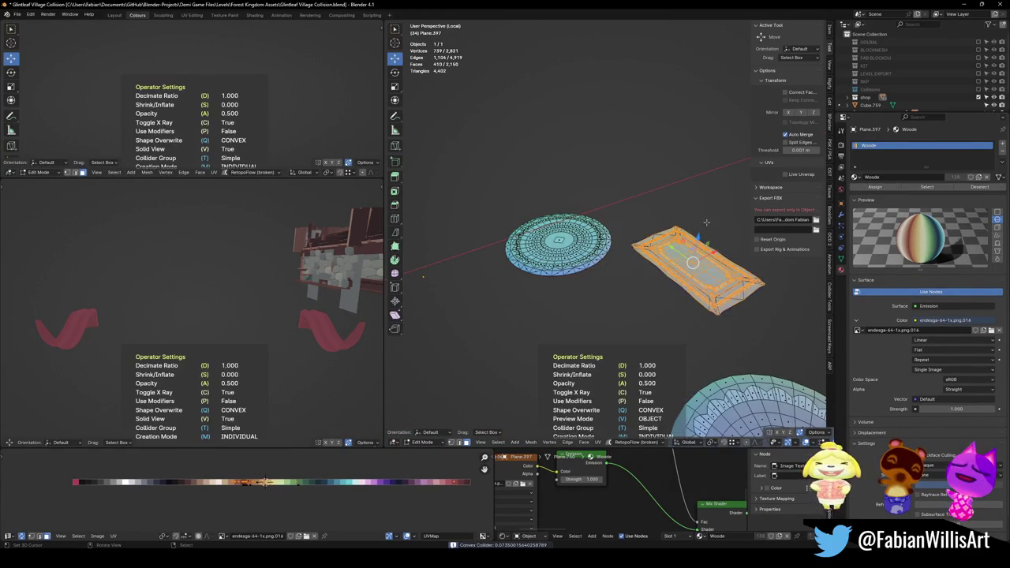
Step: Isolate the large round rug, select it linked, and add a convex hull to it
key("Tab")
key("KP_Divide")
key("KP_Divide")
key("Tab")
key("l")
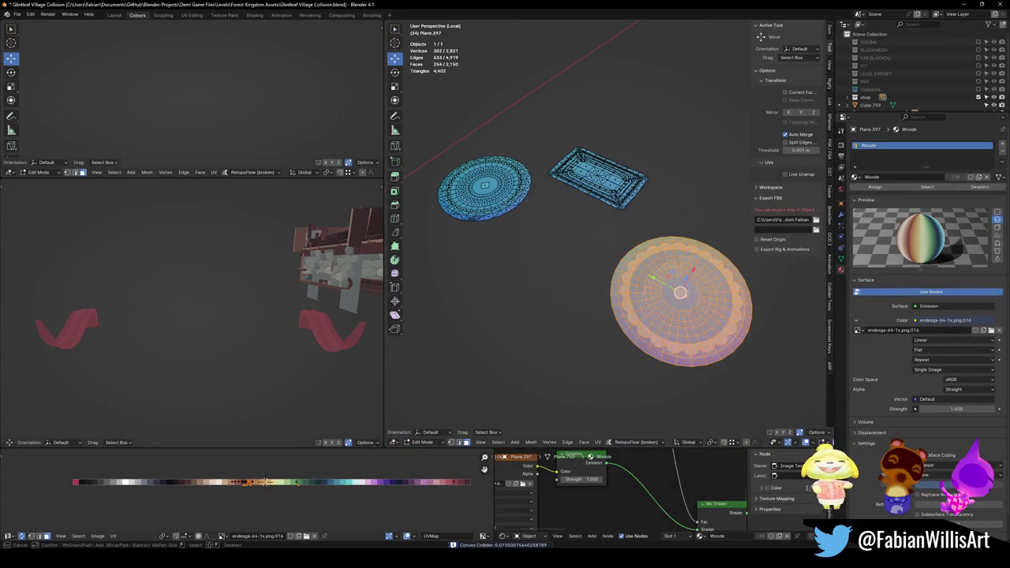
key("shift+alt+c")
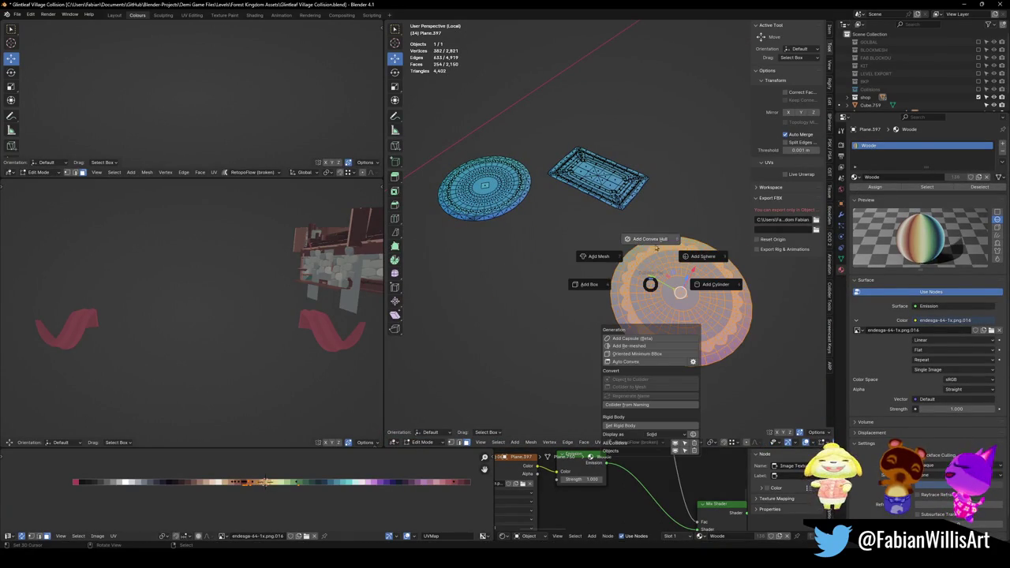
left_click(623, 253)
Step: Deselect all, save the blend file, exit Local View and turn off X-ray
key("alt+a")
scroll(568, 225, "up", 5)
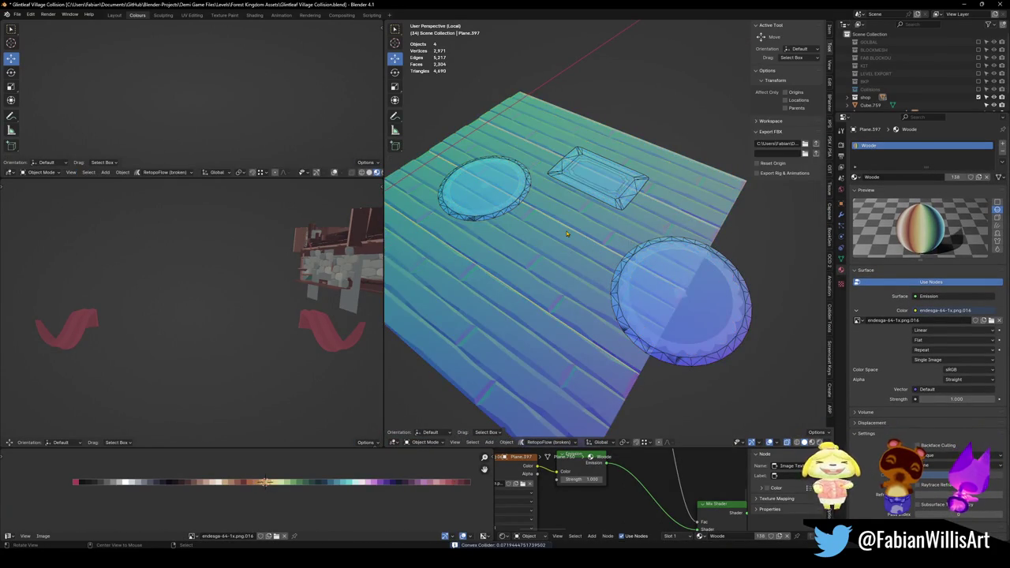
scroll(570, 218, "down", 3)
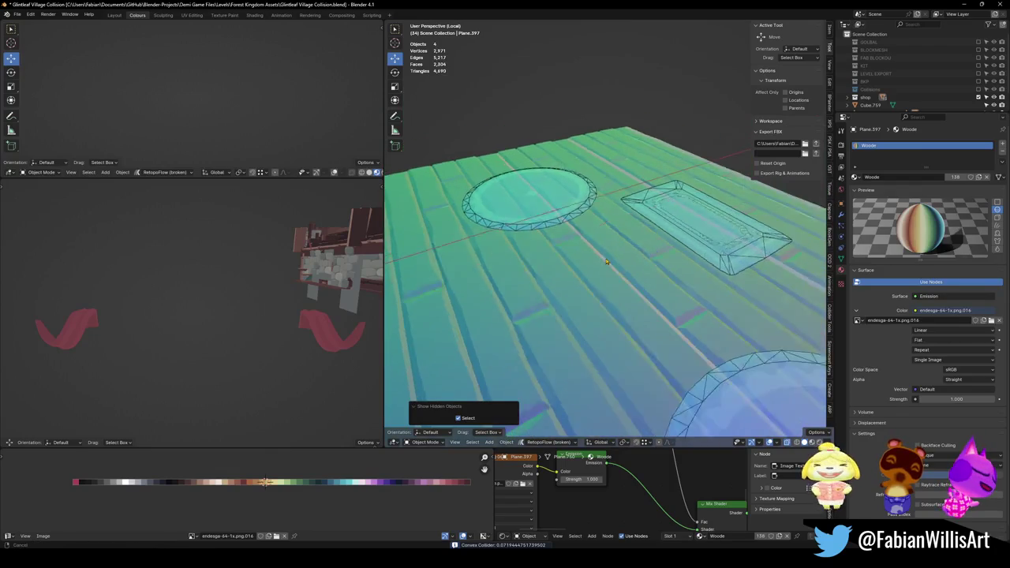
scroll(566, 243, "up", 4)
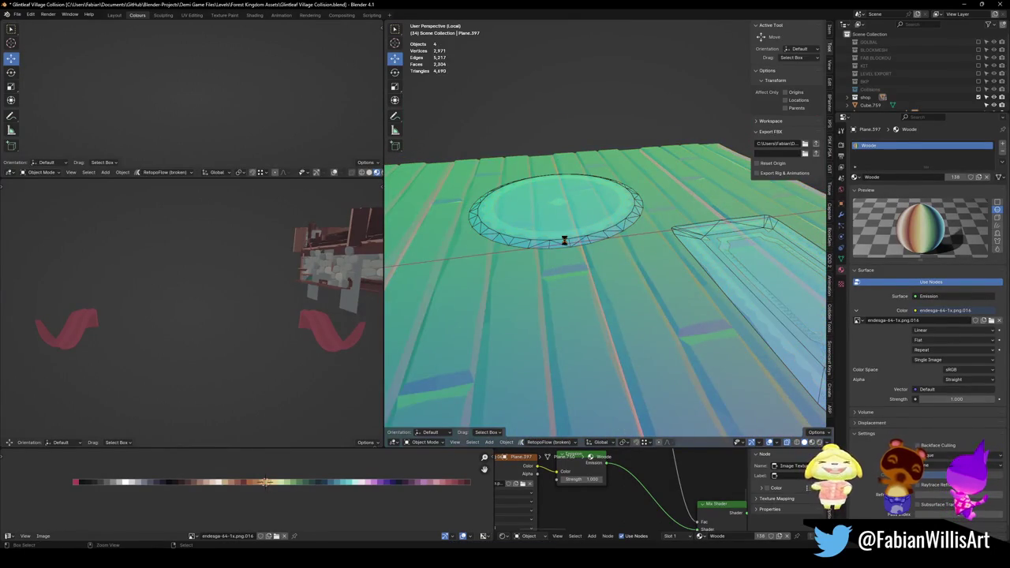
key("ctrl+s")
key("KP_Divide")
key("alt+z")
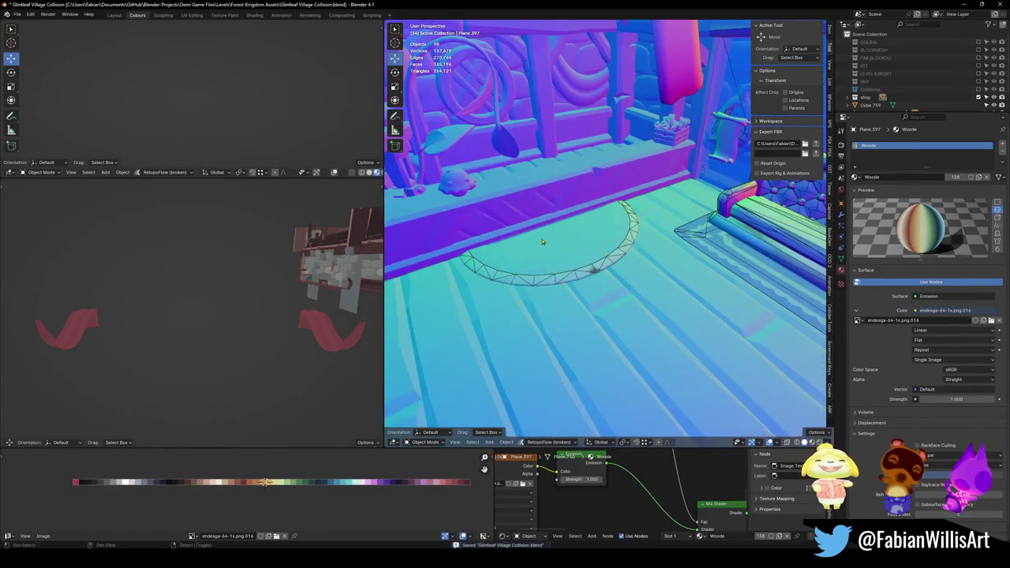
Step: Switch the viewport to flat solid shading and select the rug collider UCX_Plane.397_002
scroll(542, 243, "down", 3)
key("z")
left_click(617, 253)
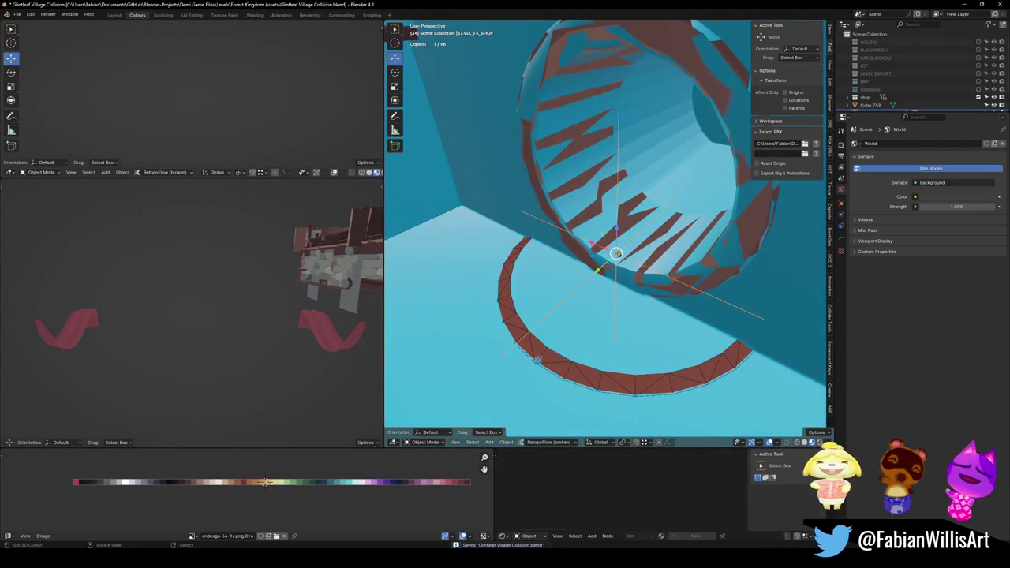
left_click(686, 296)
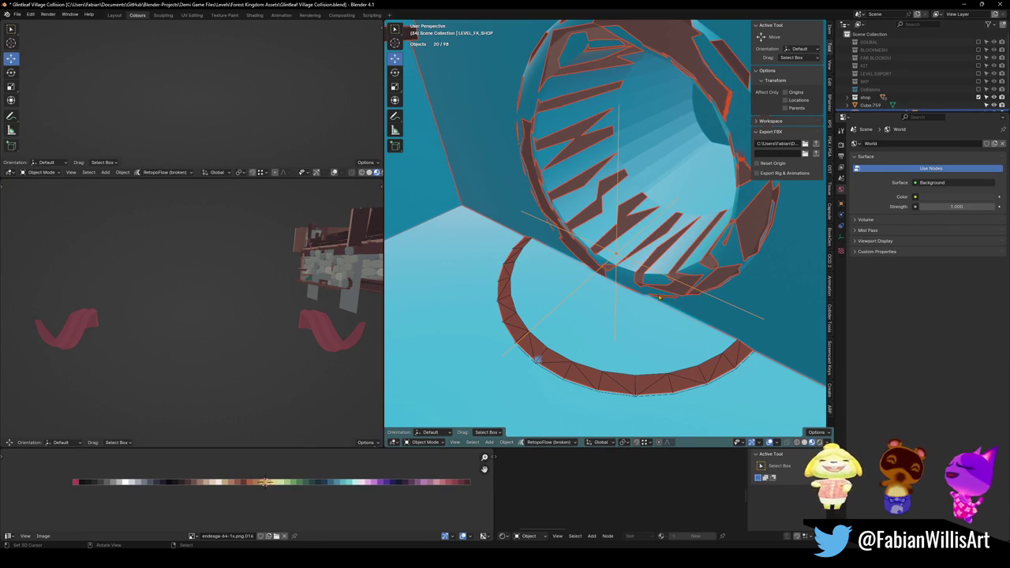
left_click(691, 273)
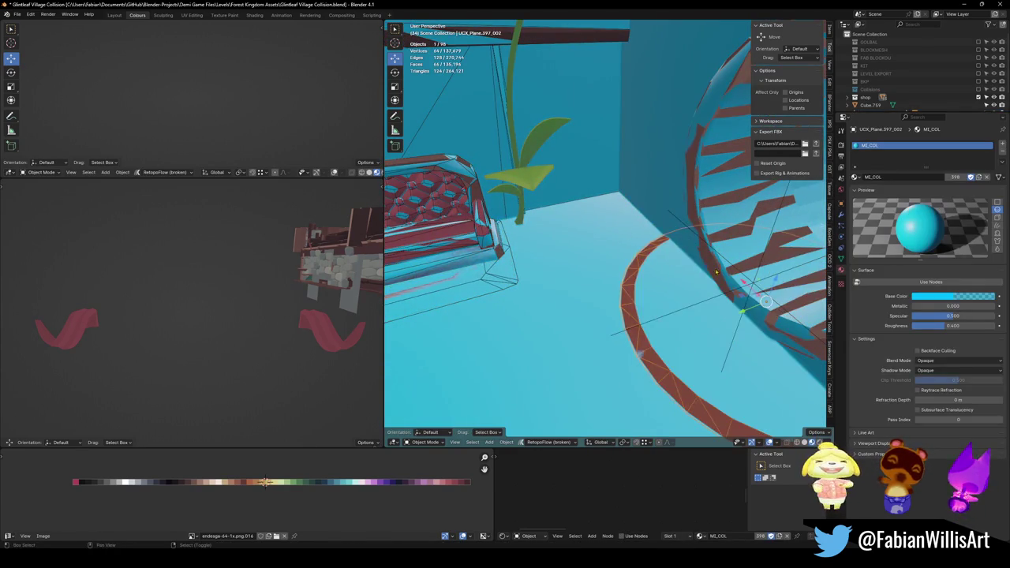
Step: Convert the rug colliders to mesh and join them into UBX_Plane.397
left_click(593, 214, "shift")
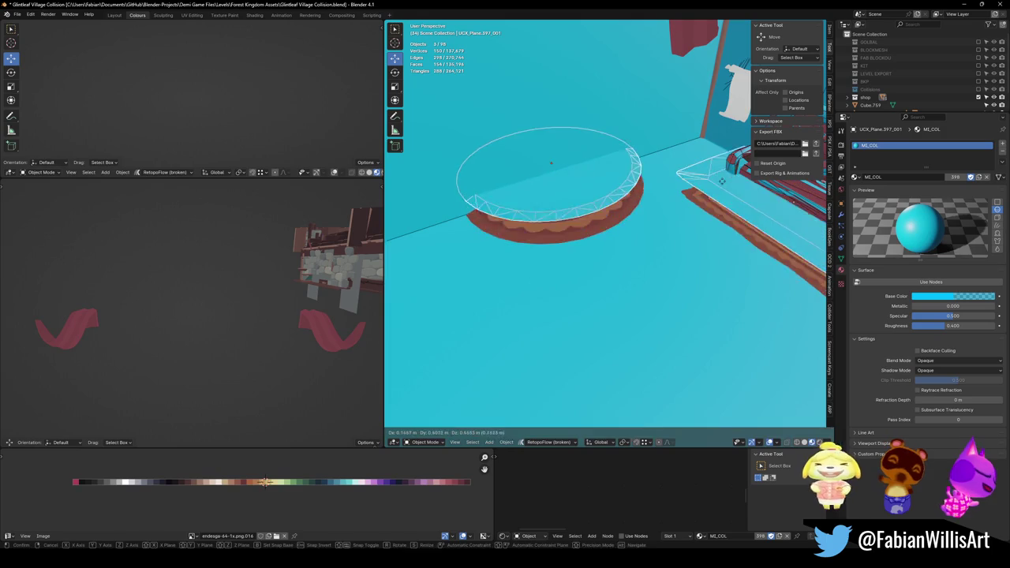
key("q")
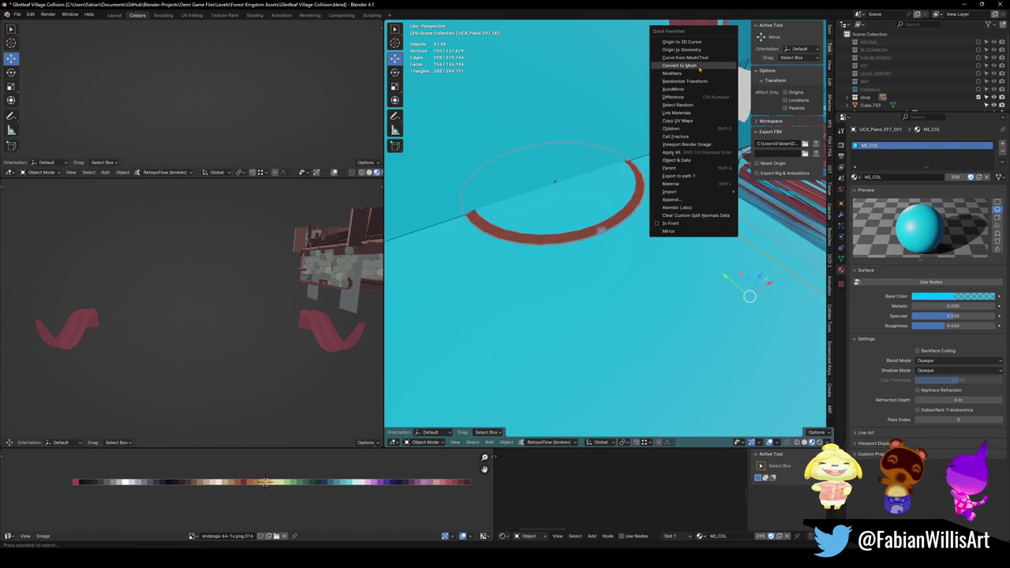
left_click(679, 65)
key("ctrl+s")
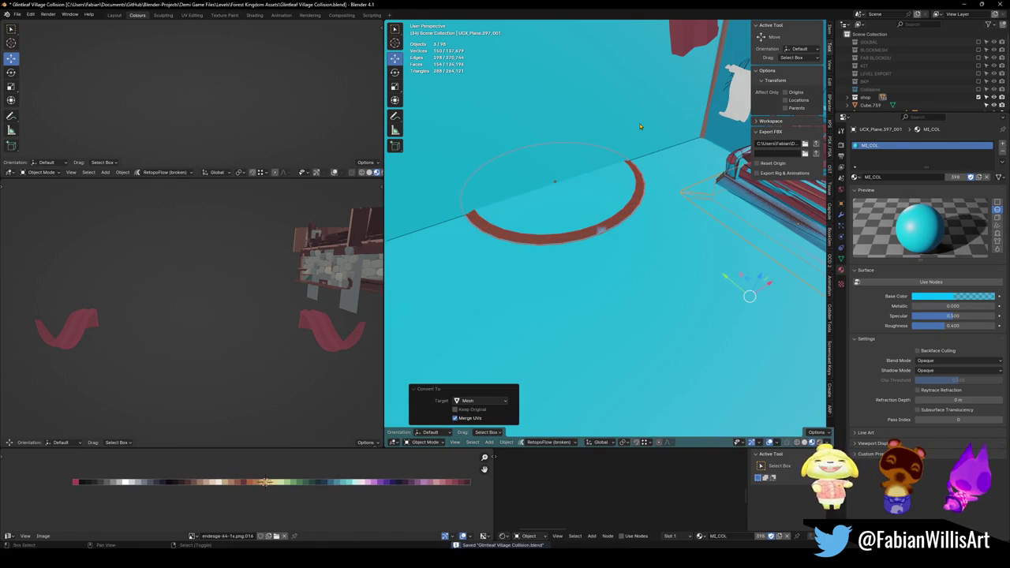
left_click(640, 126, "shift")
key("ctrl+j")
Step: Select the full LEVEL_FX_SHOP hierarchy, frame it, and save the blend file
left_click(651, 204)
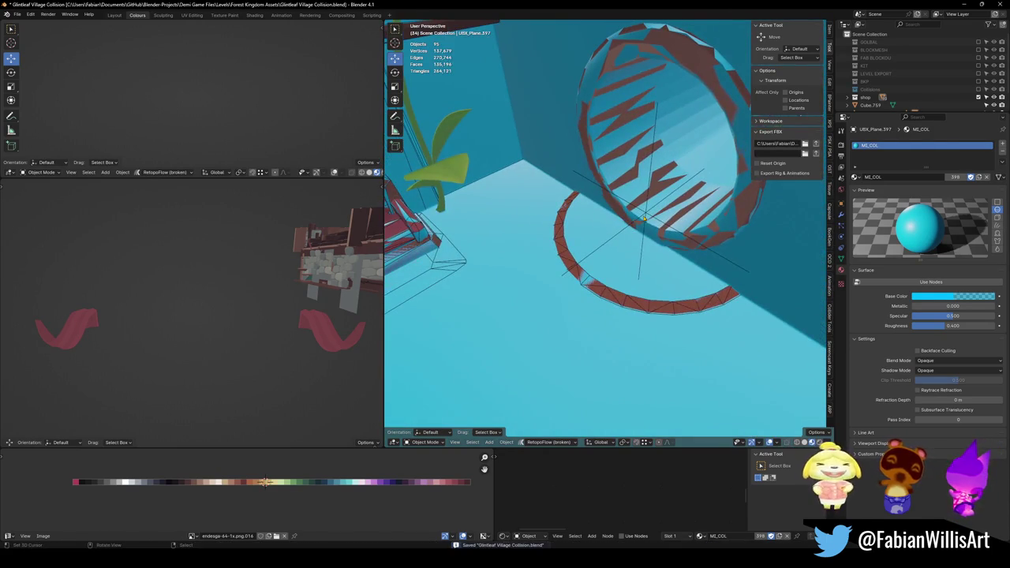
left_click(645, 213)
key("shift+bracketright")
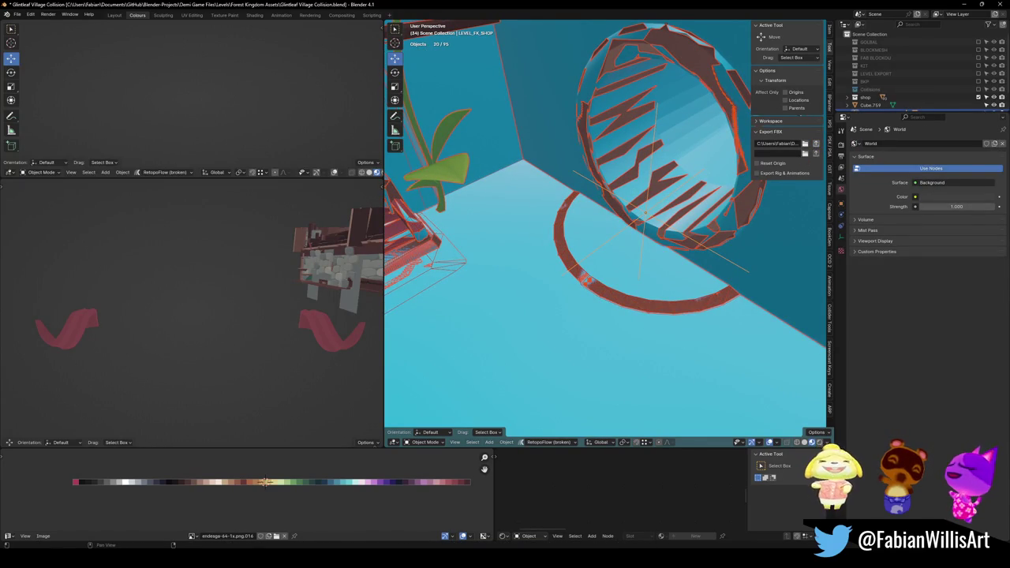
key("KP_Decimal")
key("ctrl+s")
key("alt+Tab")
mouse_move(552, 237)
left_mouse_down()
mouse_move(625, 221)
mouse_move(553, 231)
left_mouse_up()
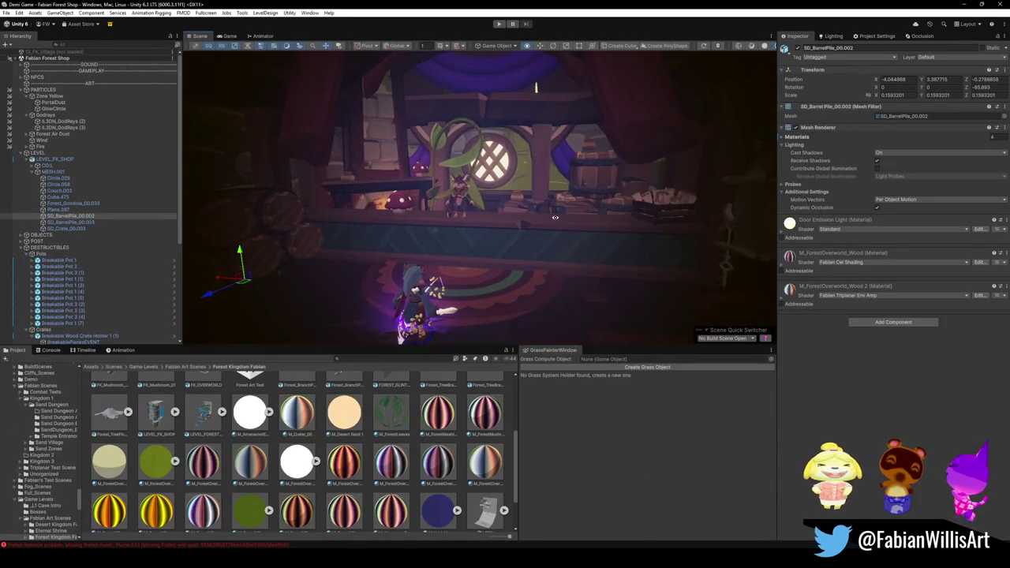
Step: Zoom the Unity Scene view in and out to inspect the re-exported shop interior
scroll(316, 419, "up", 1)
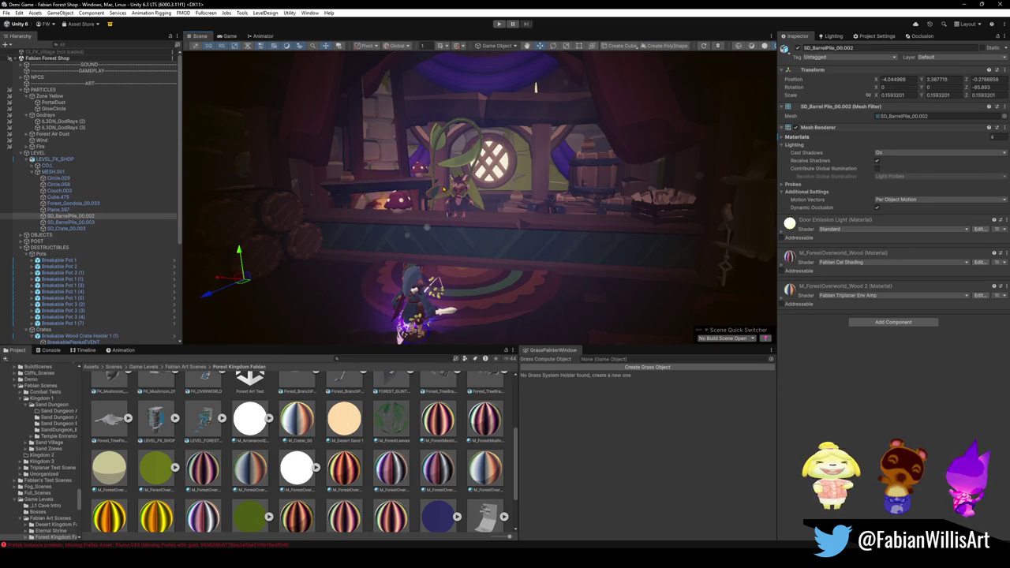
scroll(463, 163, "down", 10)
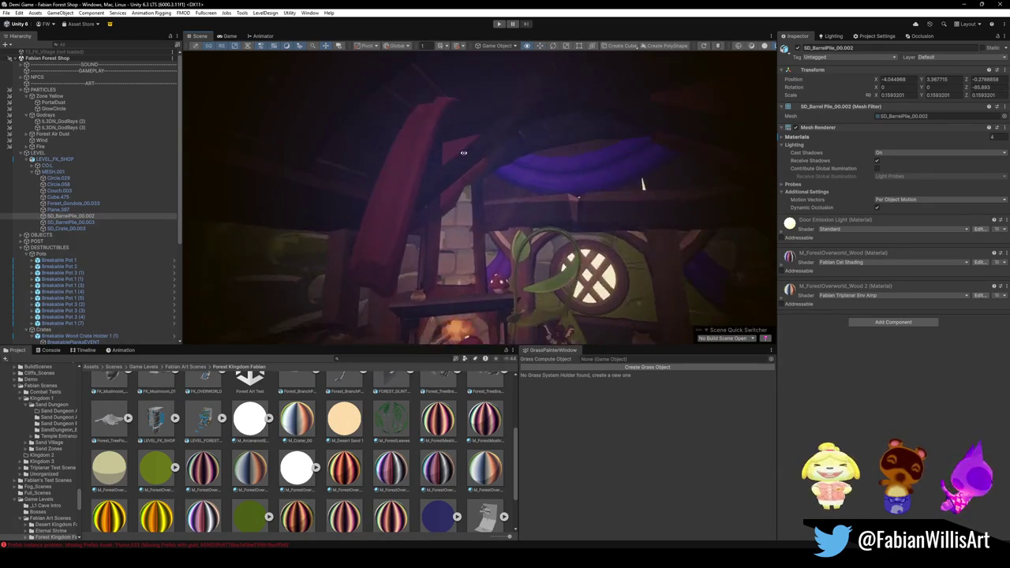
scroll(463, 164, "down", 5)
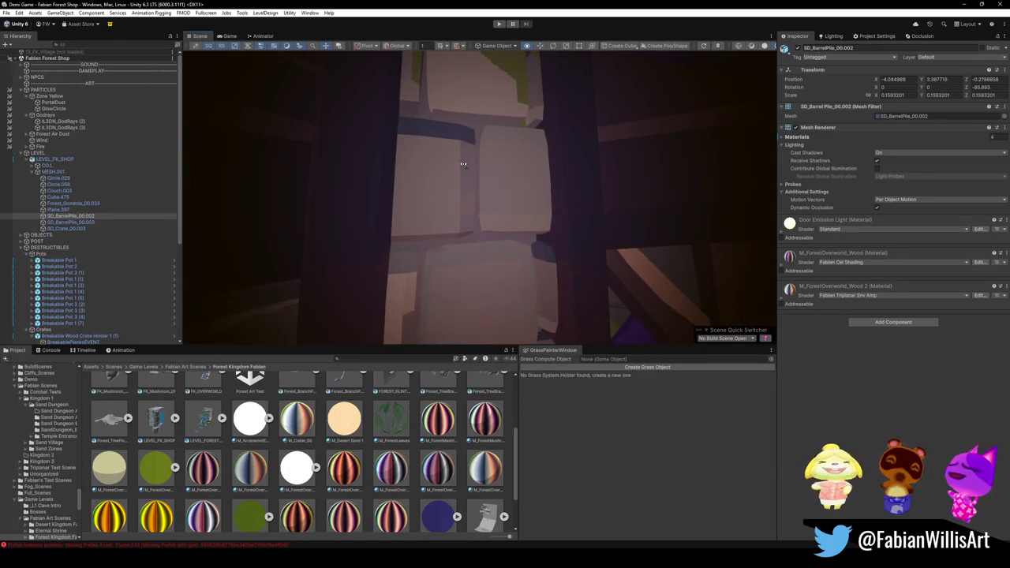
scroll(463, 163, "up", 10)
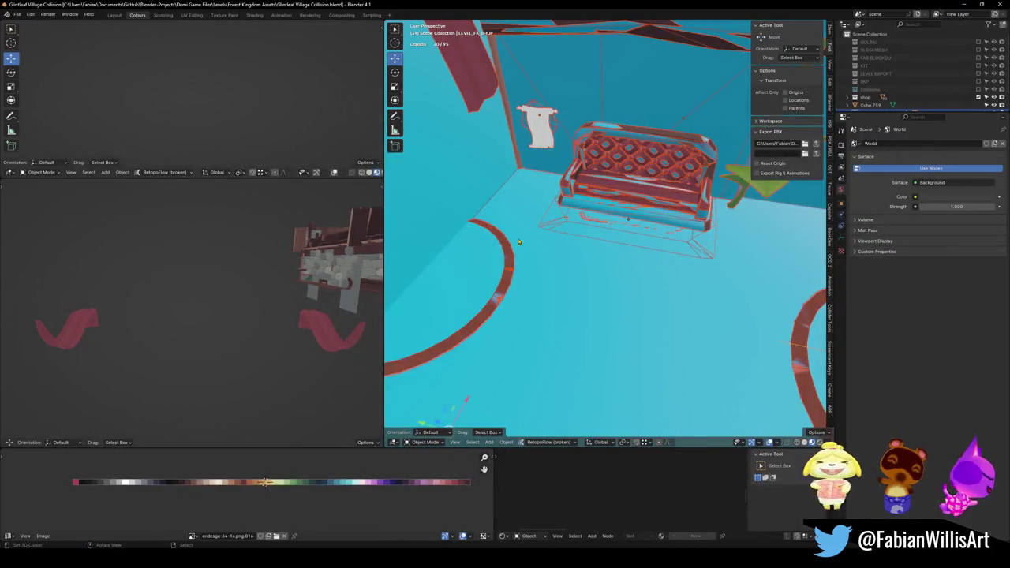
Step: Select the sofa and barrel pile collision meshes, then walk the view toward the fireplace
left_click(631, 170)
left_click(601, 104)
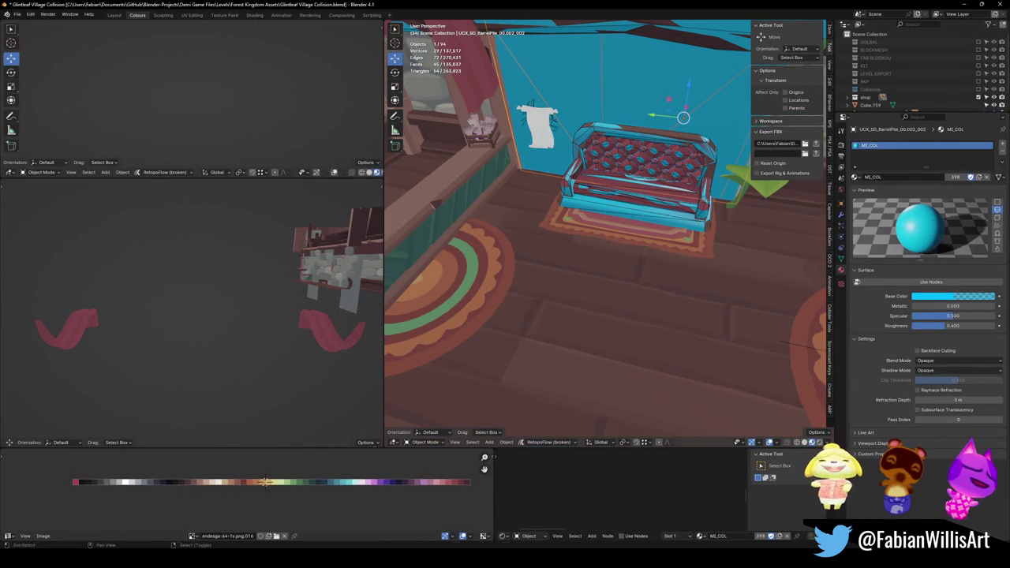
key("shift+grave")
key("w")
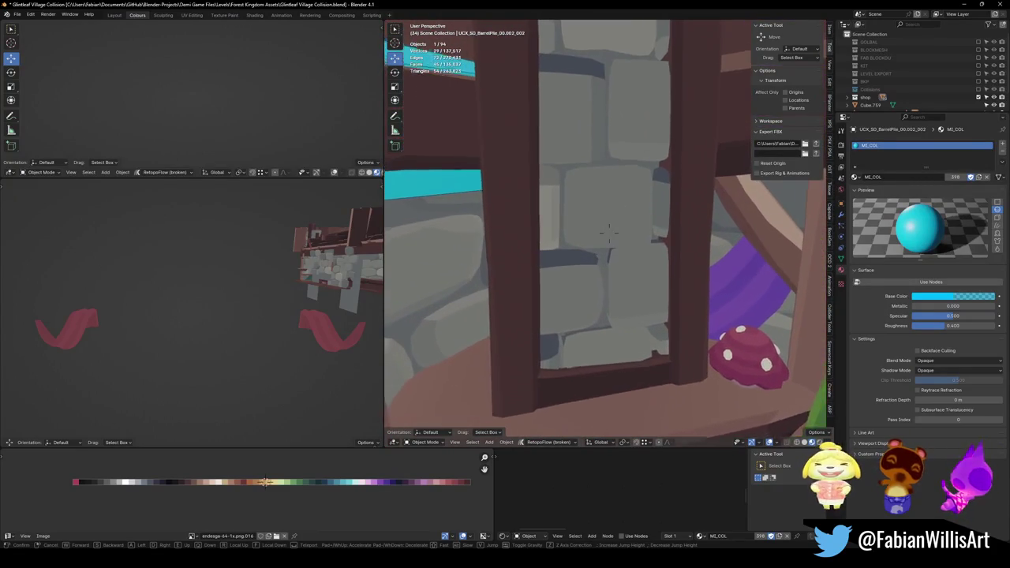
left_click(645, 195)
Step: Frame the SD_Crate_00.003 crate and shade it smooth under normal-matcap solid shading
left_click(608, 202)
key("KP_Decimal")
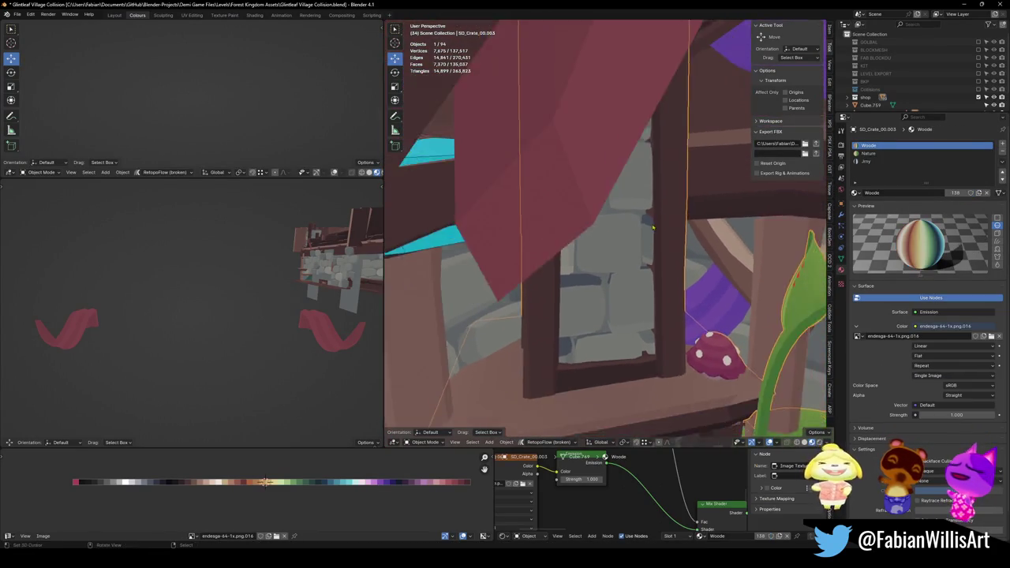
key("Tab")
key("Tab")
right_click(559, 240)
key("Escape")
key("z")
left_click(542, 287)
right_click(656, 251)
left_click(627, 253)
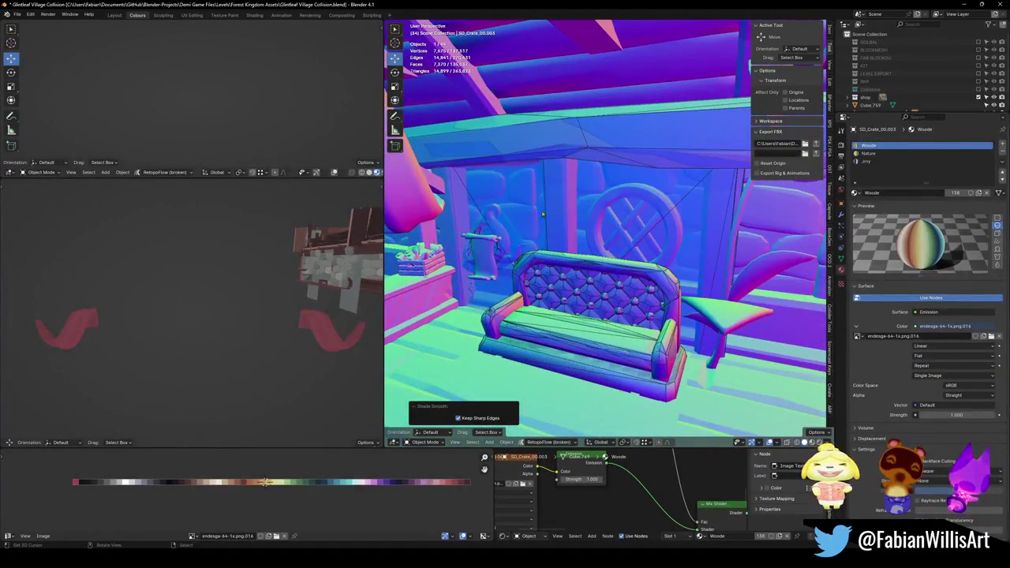
Step: Shade the SD_BarrelPile_00.002 barrels smooth and select the Circle.029 ring
left_click(771, 233)
right_click(750, 237)
key("Escape")
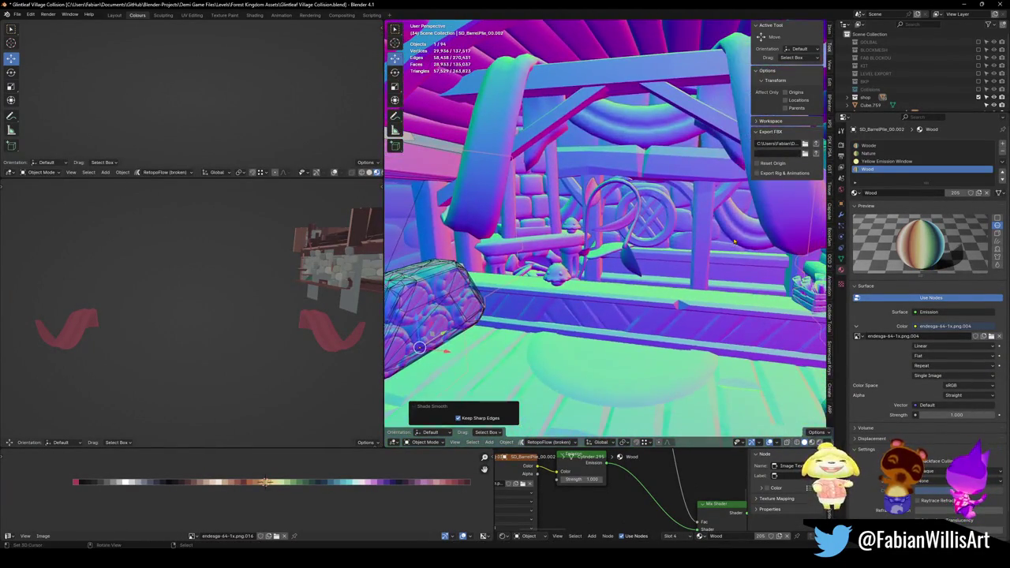
right_click(685, 222)
left_click(683, 220)
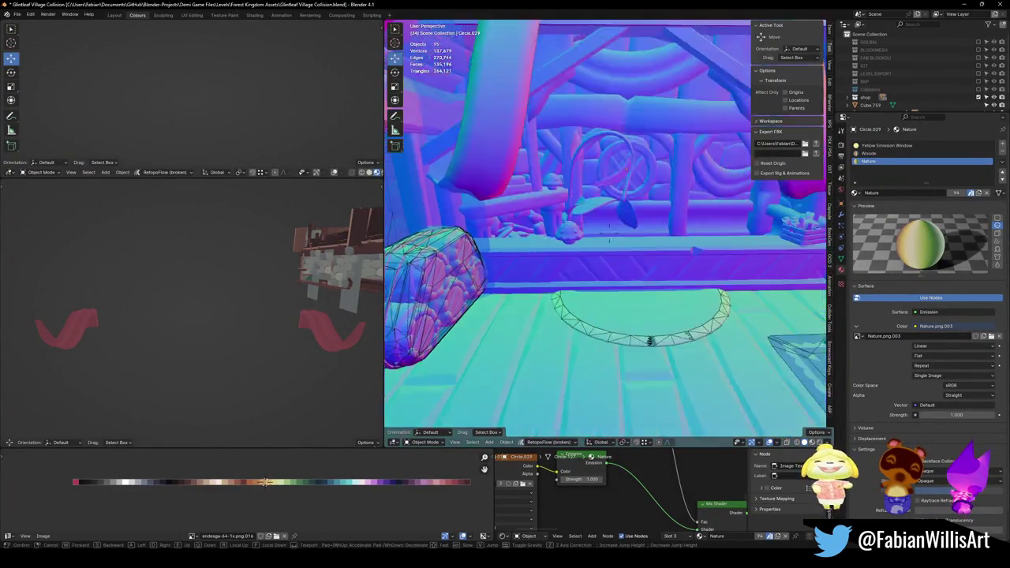
Step: Select the whole LEVEL_FX_SHOP hierarchy and switch back to the Unity editor
left_click(693, 293)
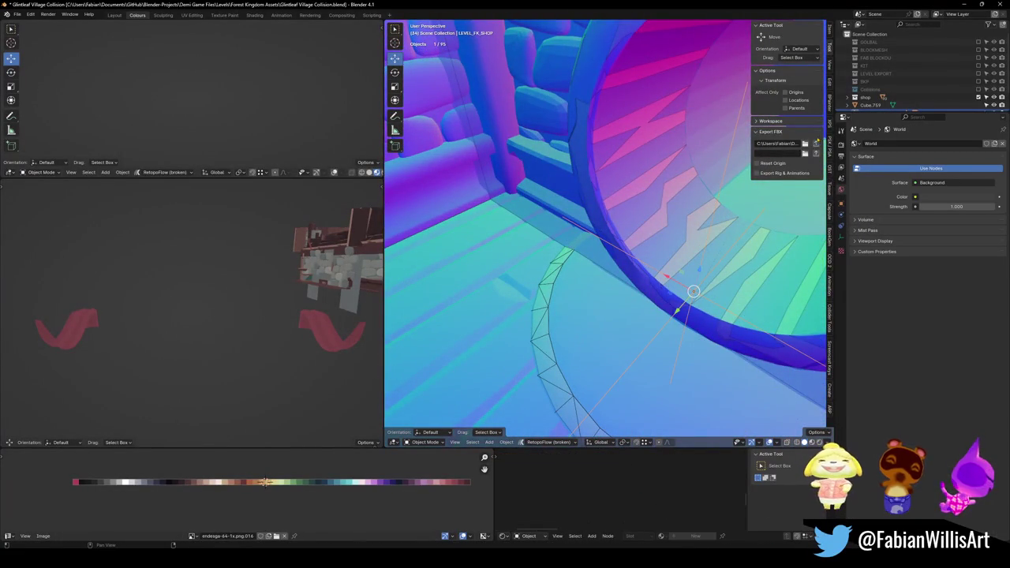
key("shift+bracketright")
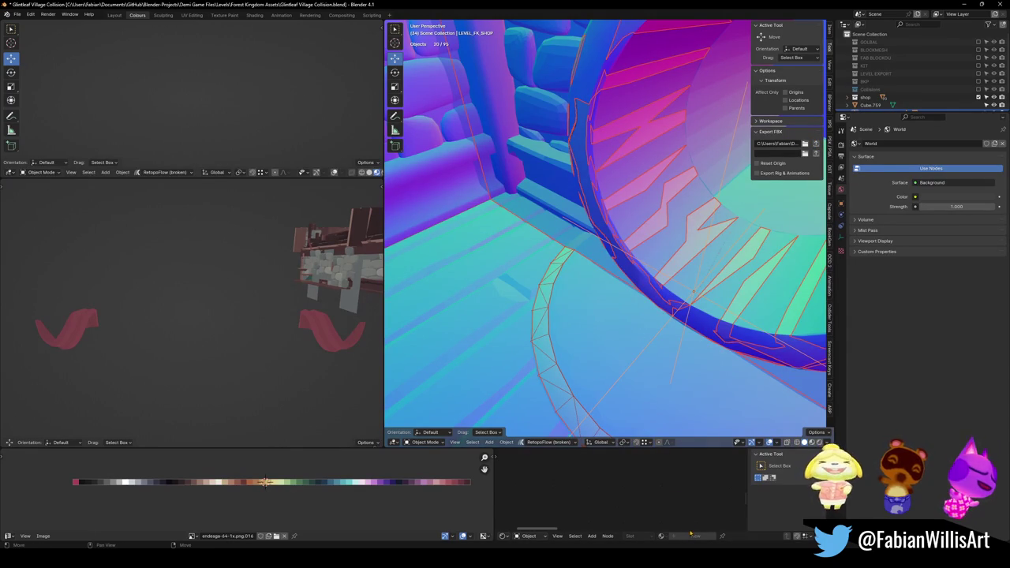
key("alt+Tab")
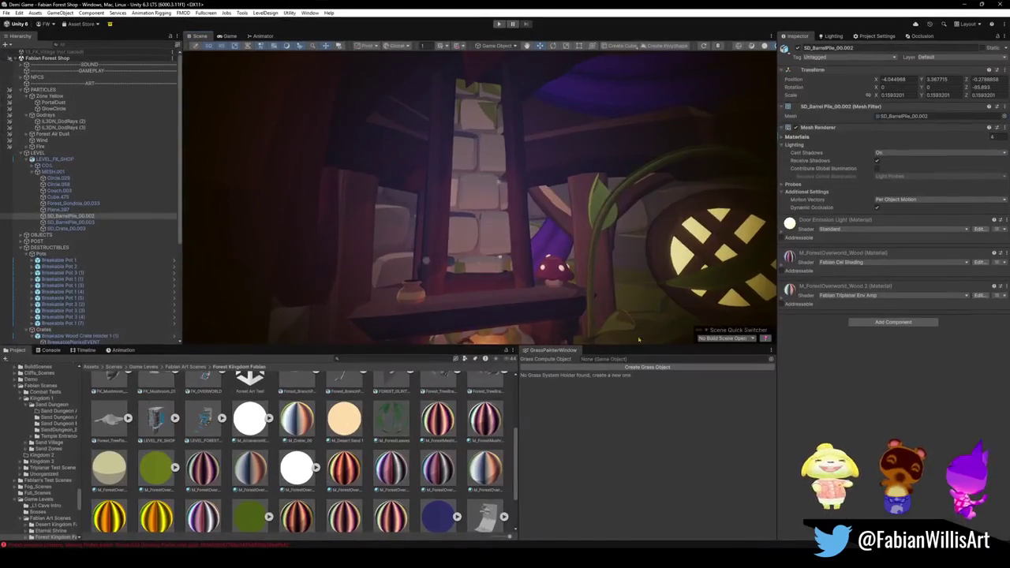
Step: Bring the shop counter and hanging scroll into view in the Scene view
scroll(554, 238, "down", 5)
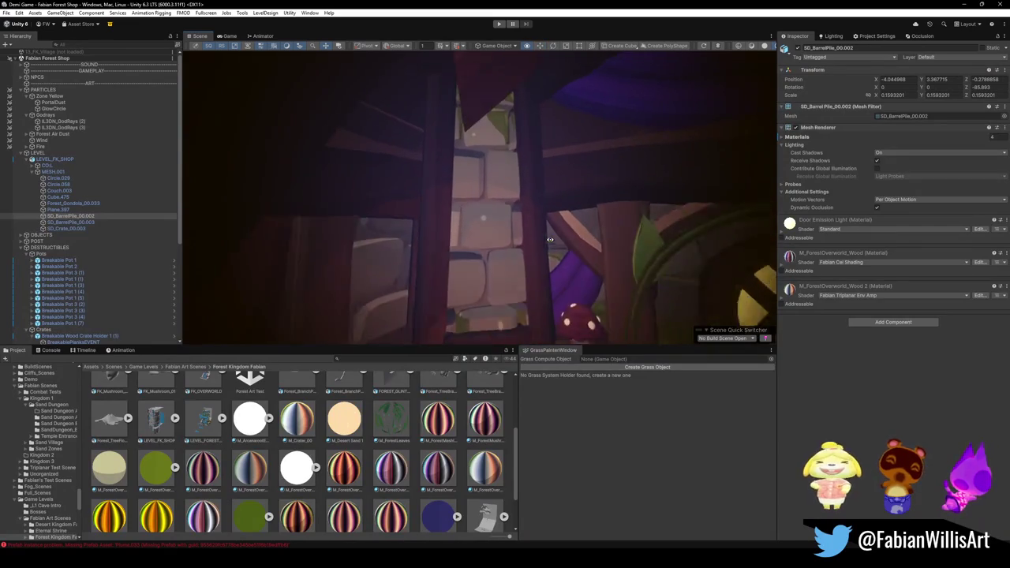
scroll(550, 251, "up", 5)
mouse_move(550, 251)
left_mouse_down()
mouse_move(747, 269)
mouse_move(280, 231)
mouse_move(491, 241)
mouse_move(483, 242)
mouse_move(587, 225)
mouse_move(397, 232)
mouse_move(510, 239)
left_mouse_up()
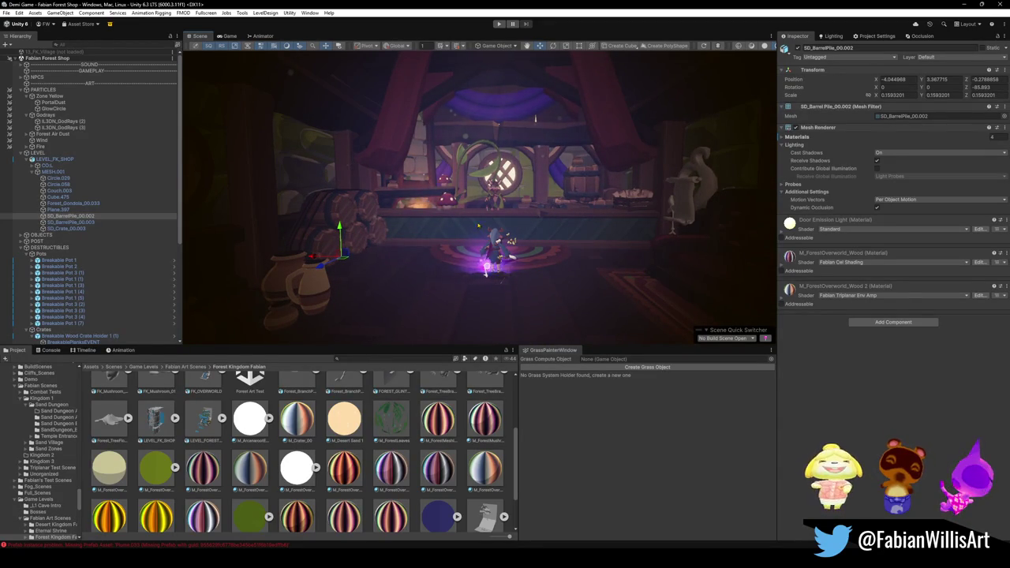
mouse_move(538, 184)
left_mouse_down()
mouse_move(543, 197)
mouse_move(666, 200)
mouse_move(581, 185)
left_mouse_up()
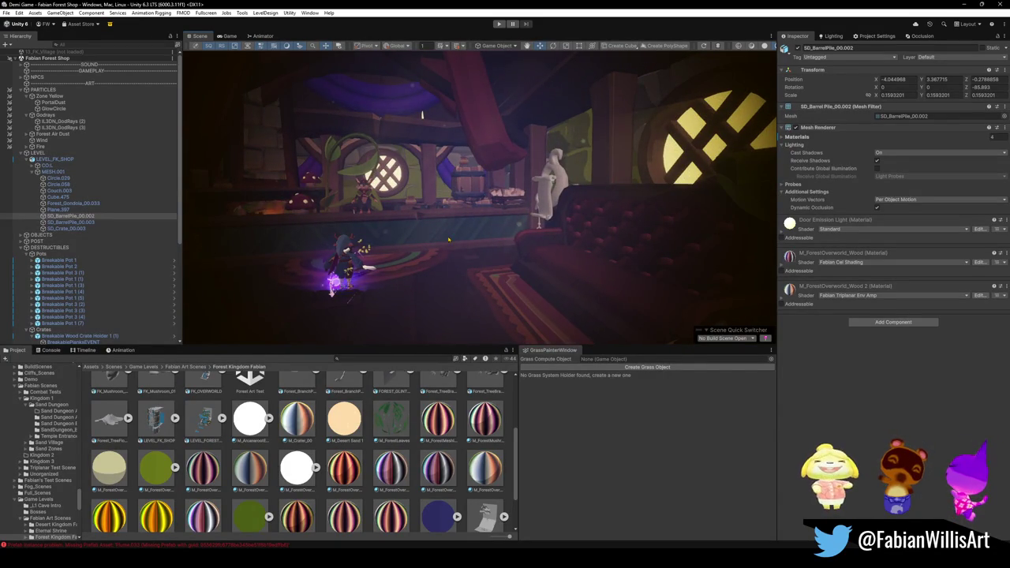
mouse_move(552, 237)
left_mouse_down()
mouse_move(527, 240)
mouse_move(608, 234)
mouse_move(534, 248)
left_mouse_up()
Step: Preview a white material on the scroll hanging, then minimize Unity
left_click_drag(291, 466, 507, 272)
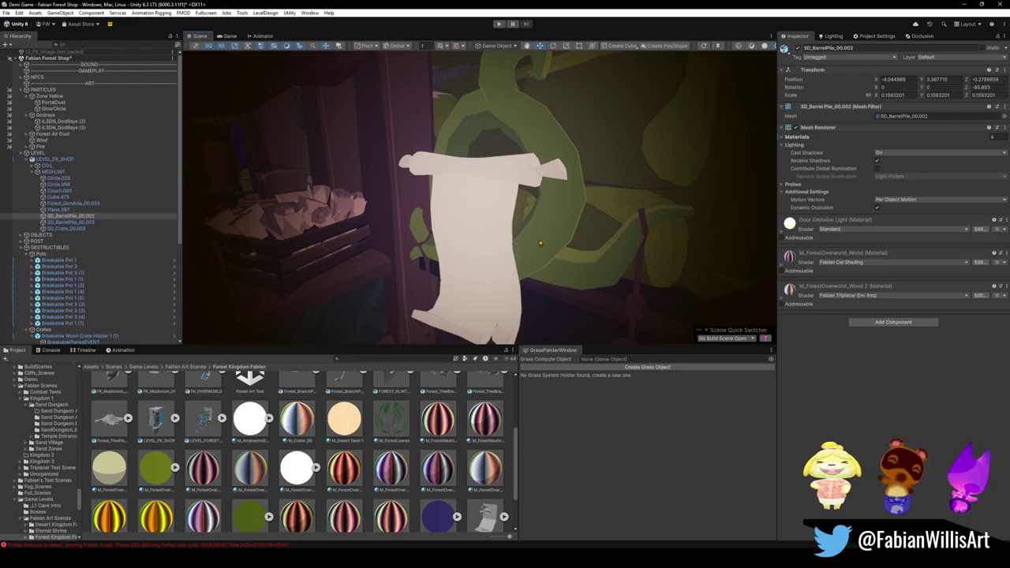
mouse_move(482, 285)
left_mouse_down()
mouse_move(332, 260)
mouse_move(545, 237)
mouse_move(482, 285)
left_mouse_up()
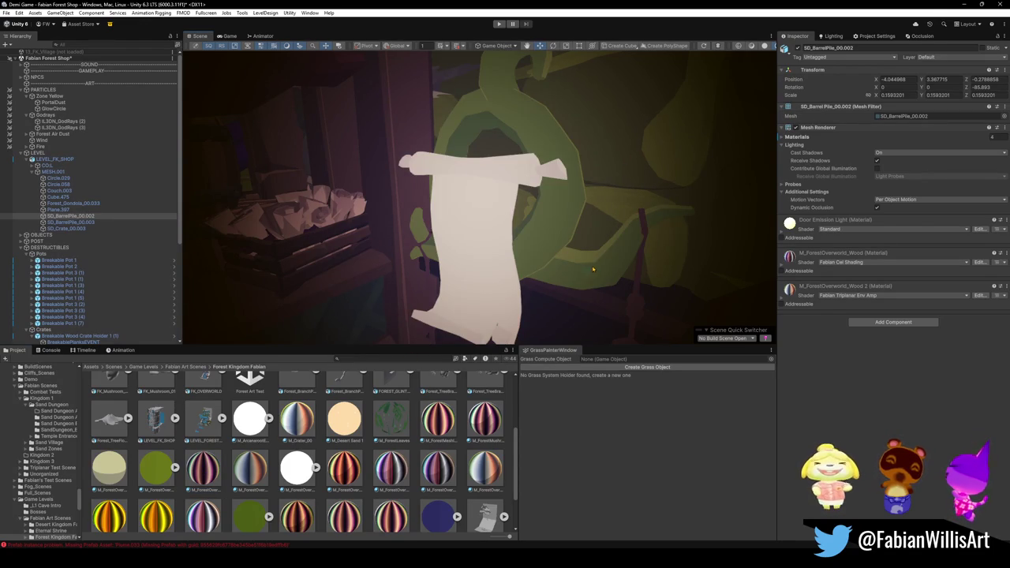
left_click(963, 6)
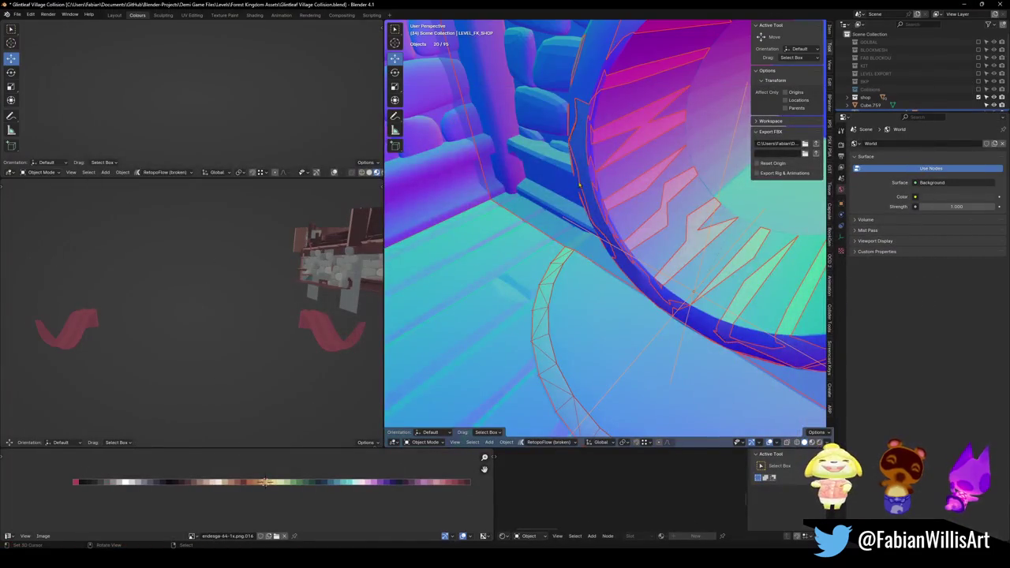
Step: Isolate the vine and scroll object in local view and enter Edit Mode
key("shift+grave")
key("w")
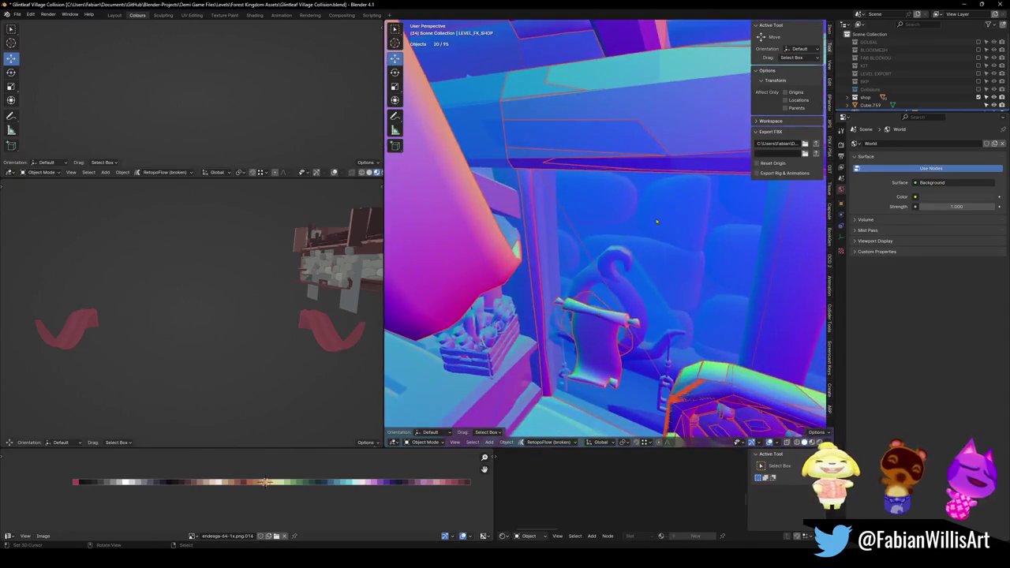
left_click(619, 323)
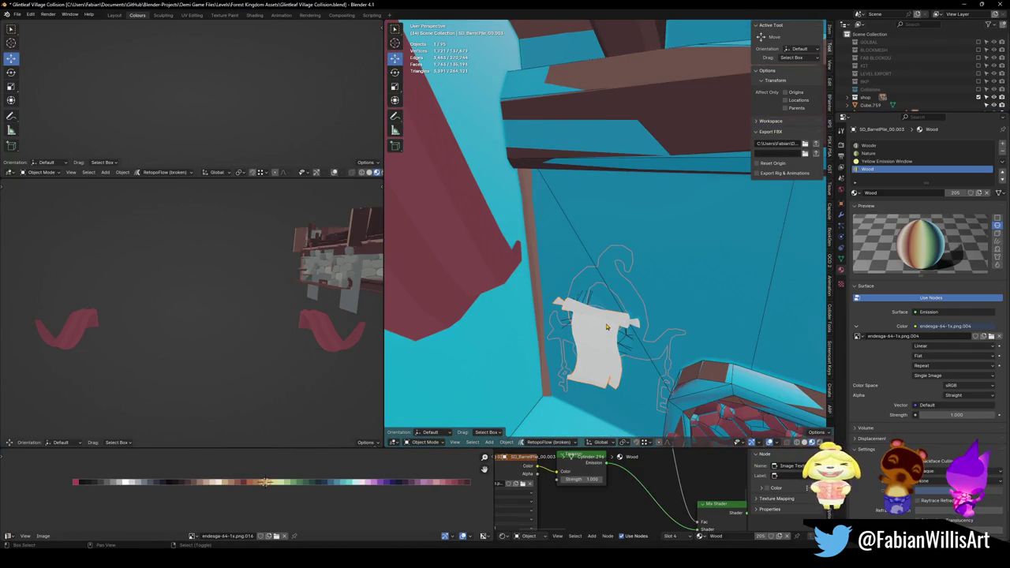
key("KP_Divide")
scroll(612, 320, "up", 5)
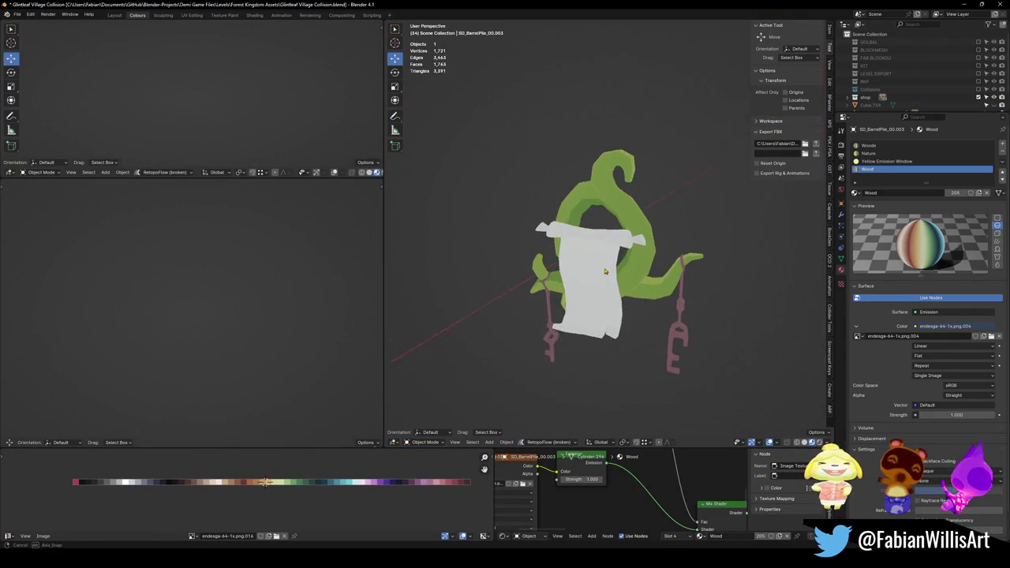
key("Tab")
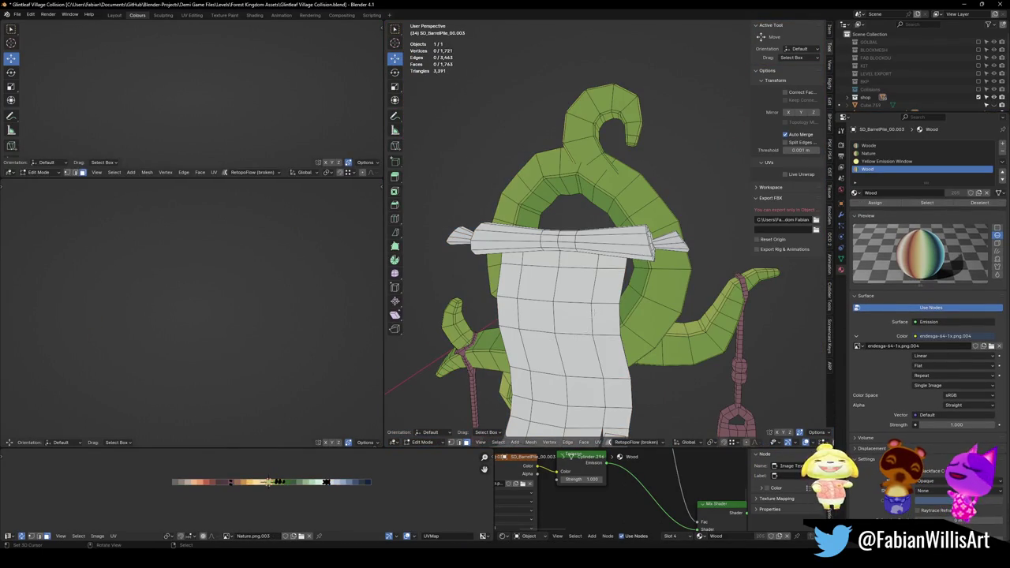
Step: Assign the Woode material to the scroll faces and slide their UVs to the beige palette colour
key("l")
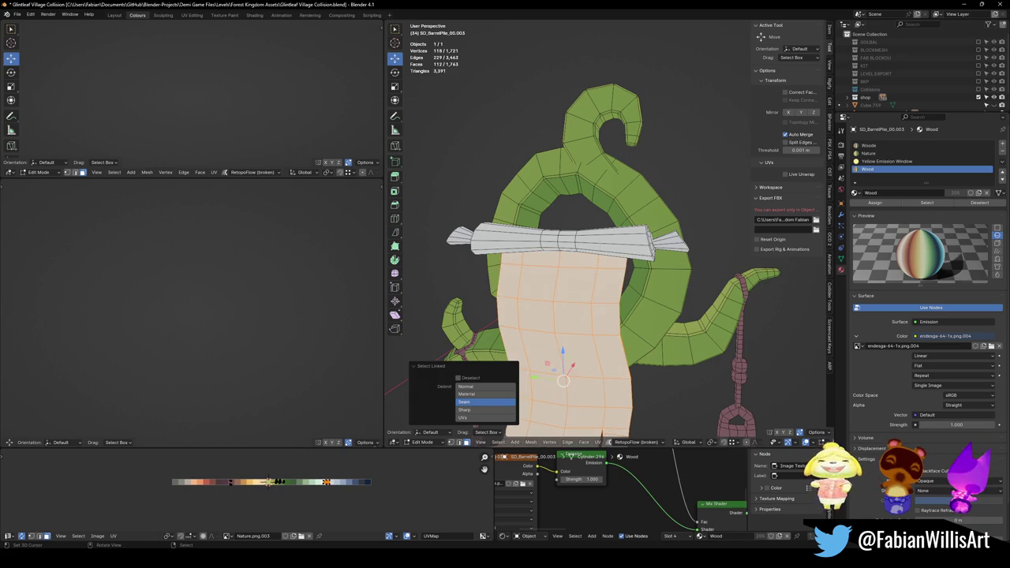
scroll(584, 269, "down", 4)
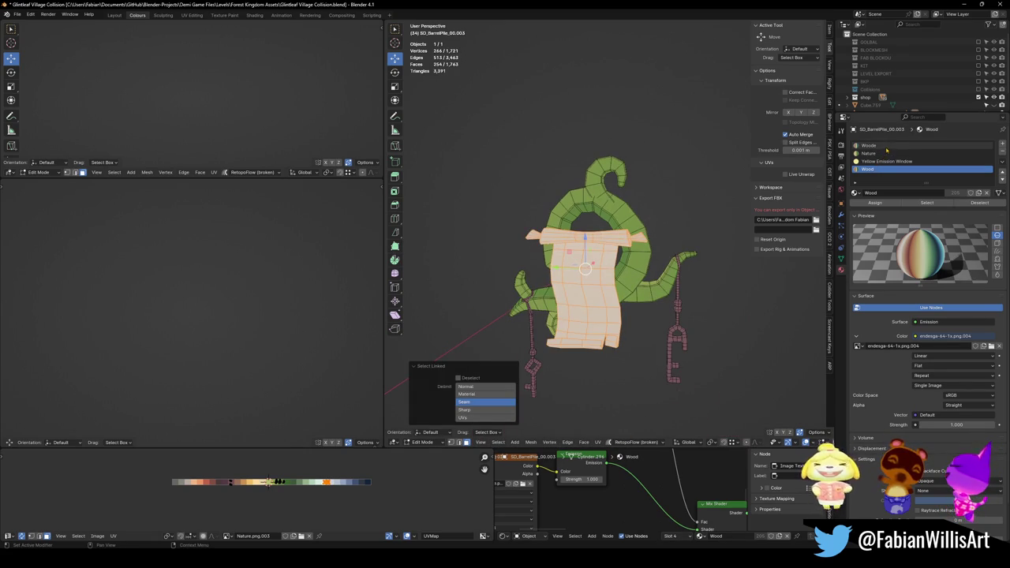
left_click(876, 146)
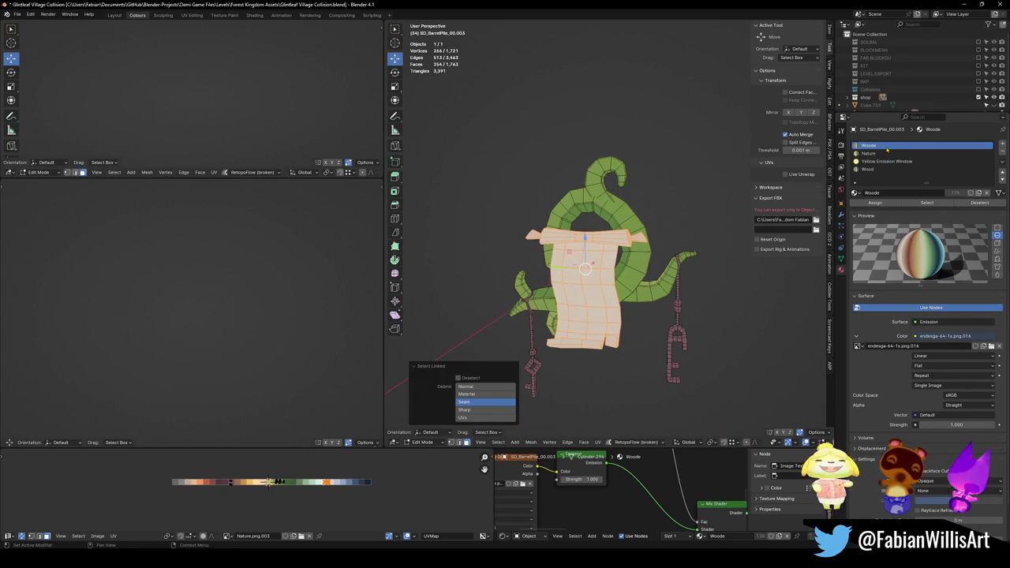
left_click(872, 203)
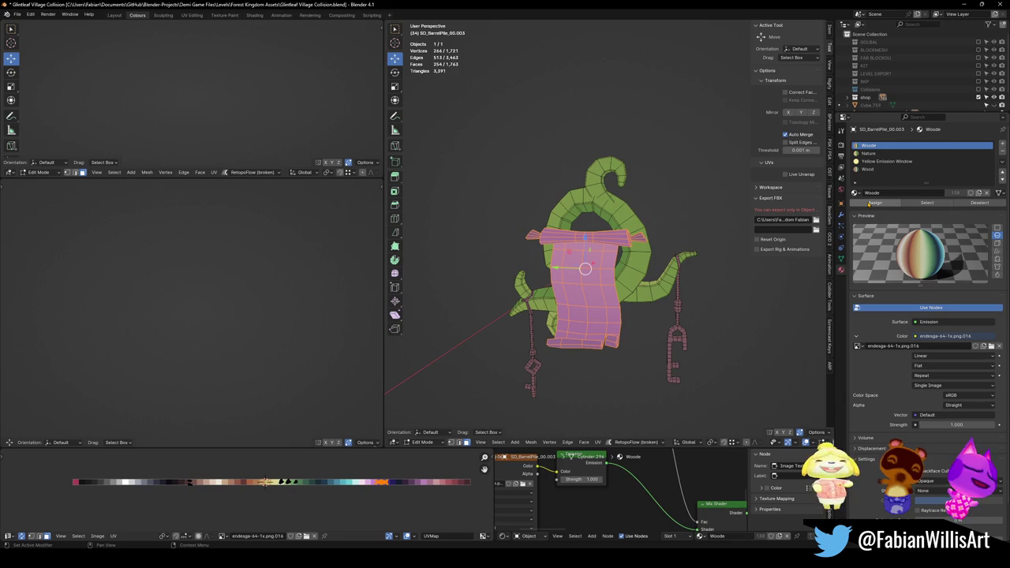
key("g")
key("x")
left_click(253, 456)
key("Tab")
key("Tab")
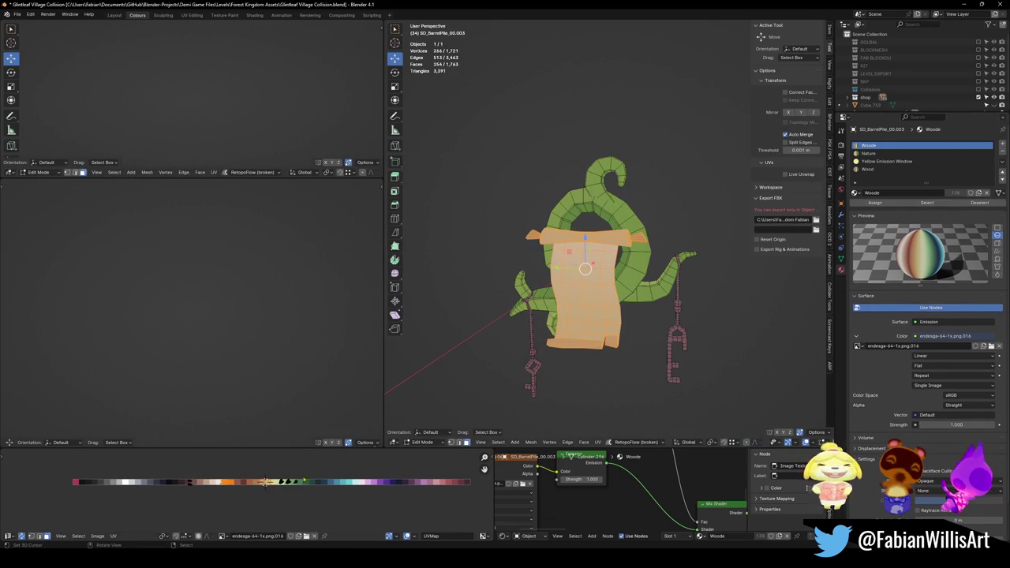
key("Tab")
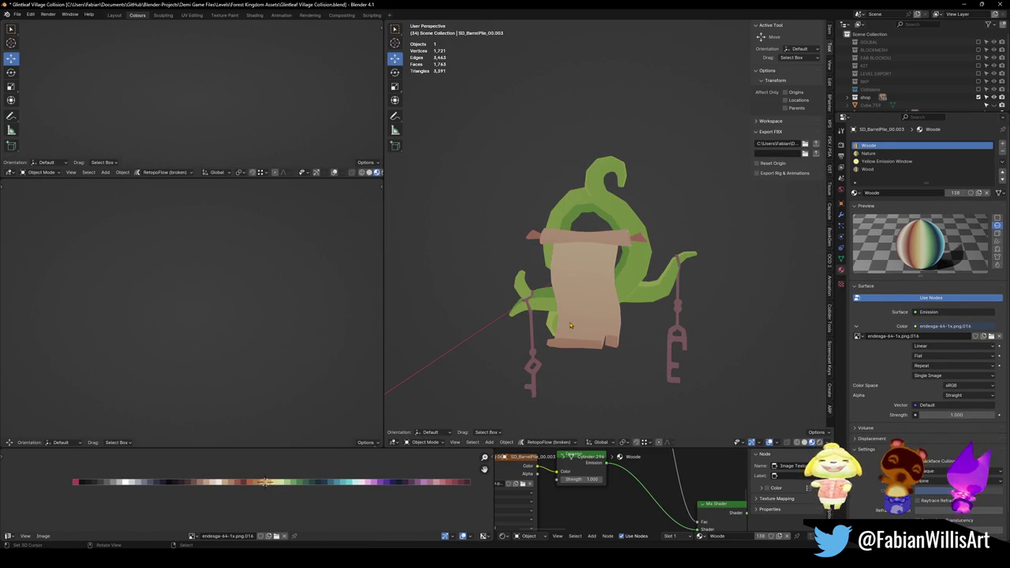
Step: Check the recoloured scroll, return to the full scene and save the Blender file
left_click_drag(576, 279, 691, 278)
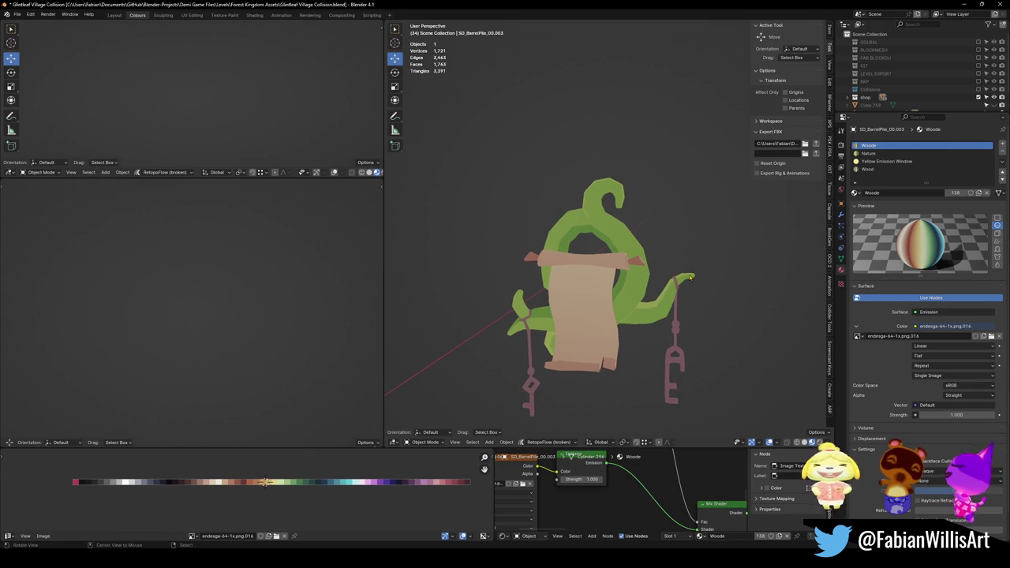
key("KP_Divide")
key("shift+grave")
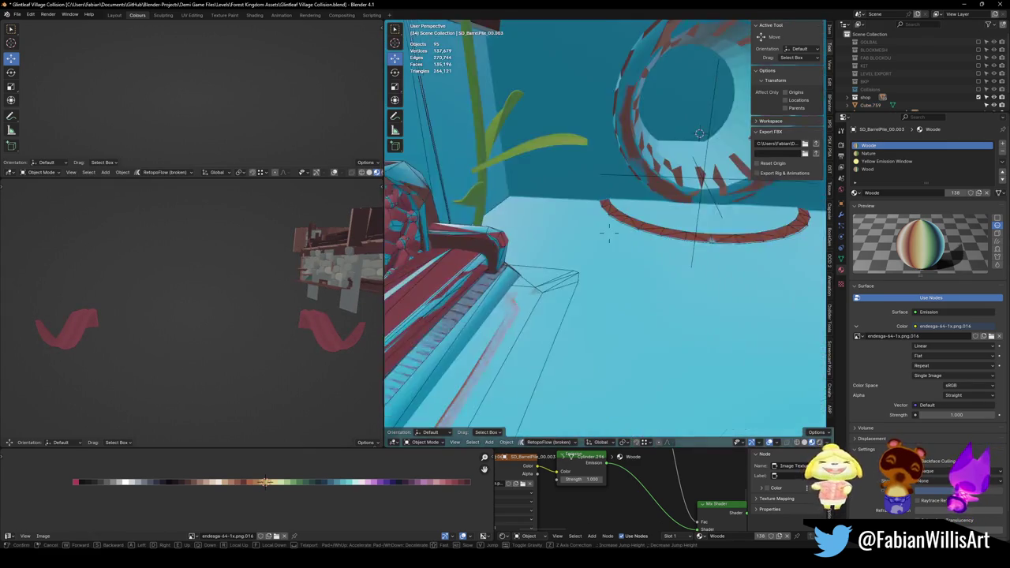
key("ctrl+s")
Step: Select all 20 objects in the LEVEL_FK_SHOP collection
left_click(772, 216)
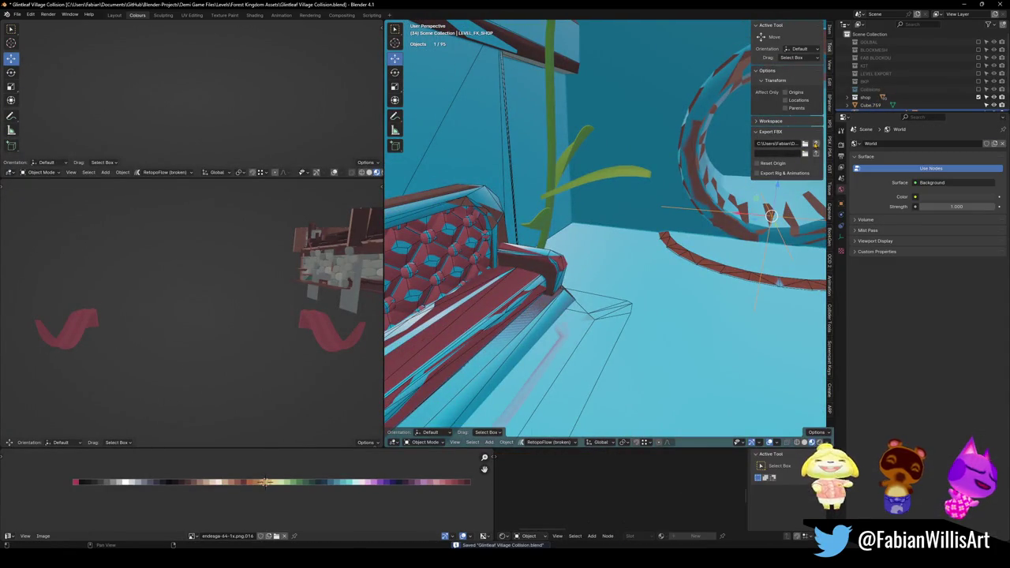
key("a")
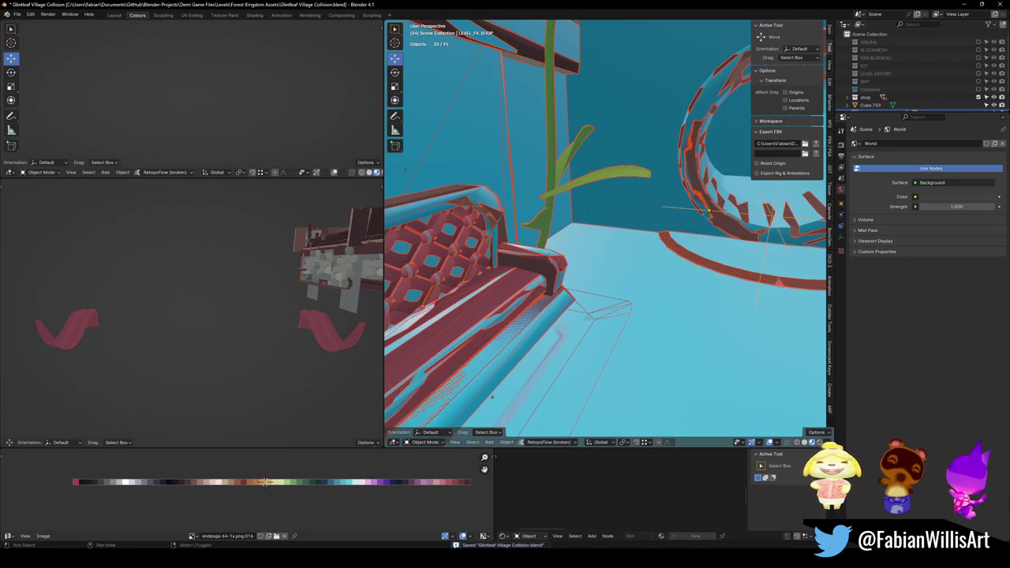
key("shift+grave")
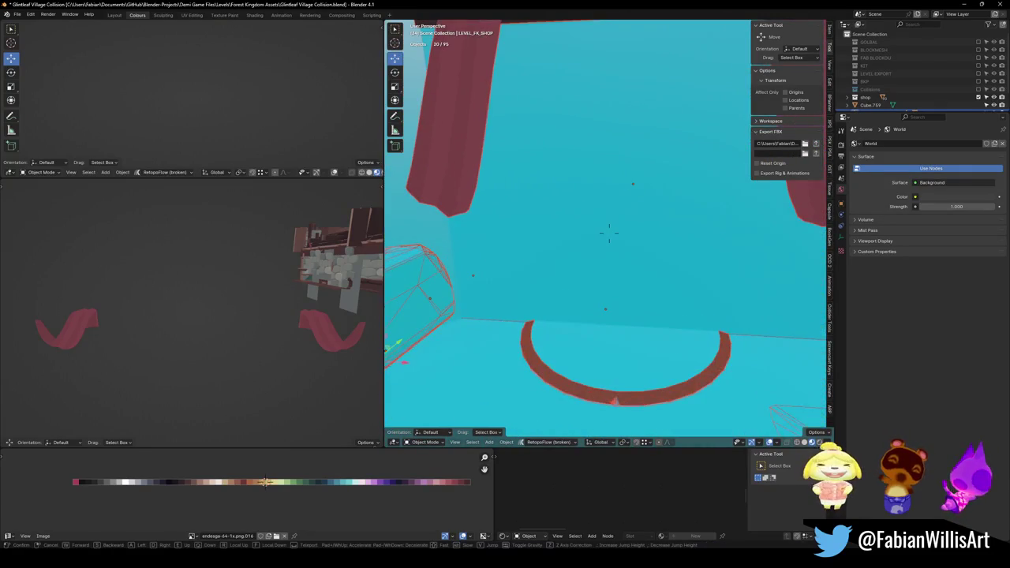
left_click(609, 230)
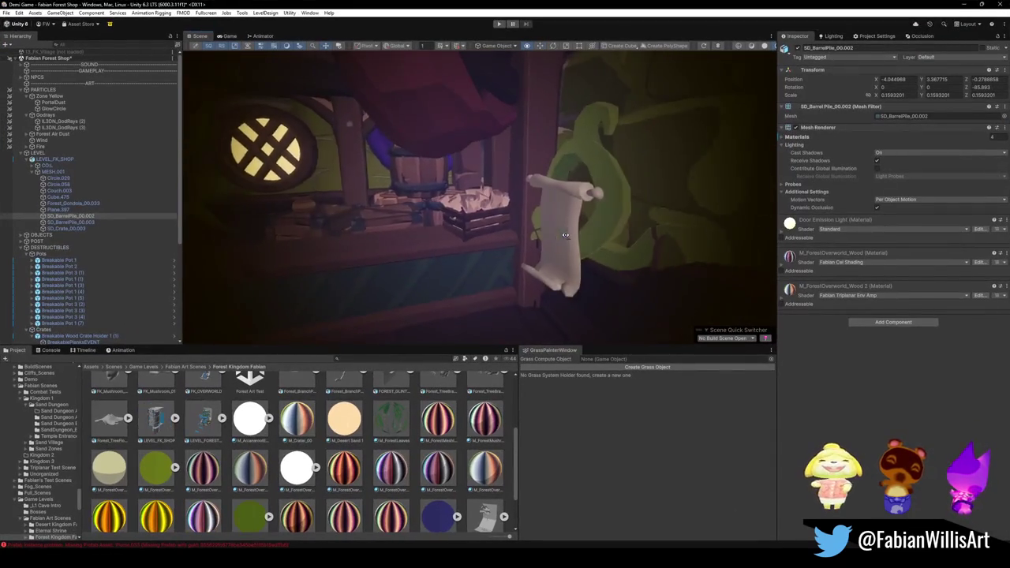
Step: Inspect Inverted Sphere, LEVEL_FK_SHOP and SD_BarrelPile_00.002's materials in the Hierarchy
left_click(502, 154)
left_click(517, 152)
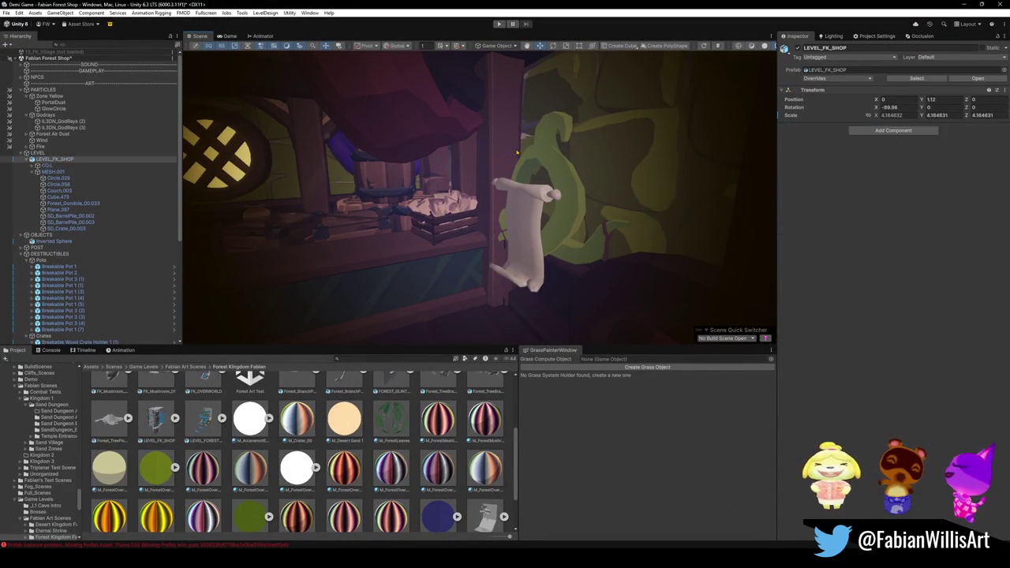
left_click(506, 158)
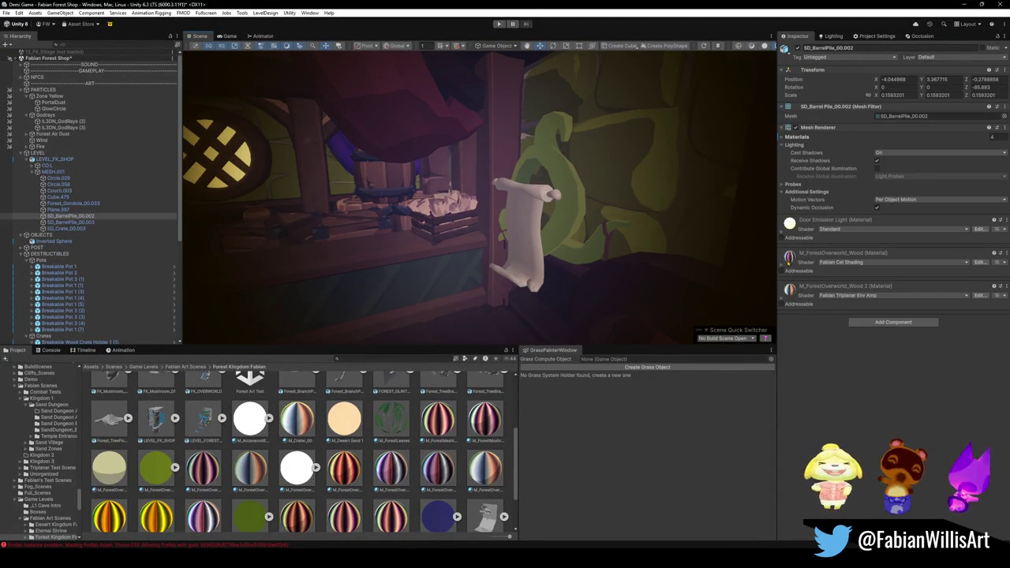
Step: Orbit to a wide frontal view of the shop and enter Play mode
mouse_move(556, 239)
left_mouse_down()
mouse_move(518, 231)
mouse_move(547, 247)
mouse_move(536, 236)
mouse_move(553, 236)
left_mouse_up()
left_click(518, 231)
scroll(548, 247, "up", 5)
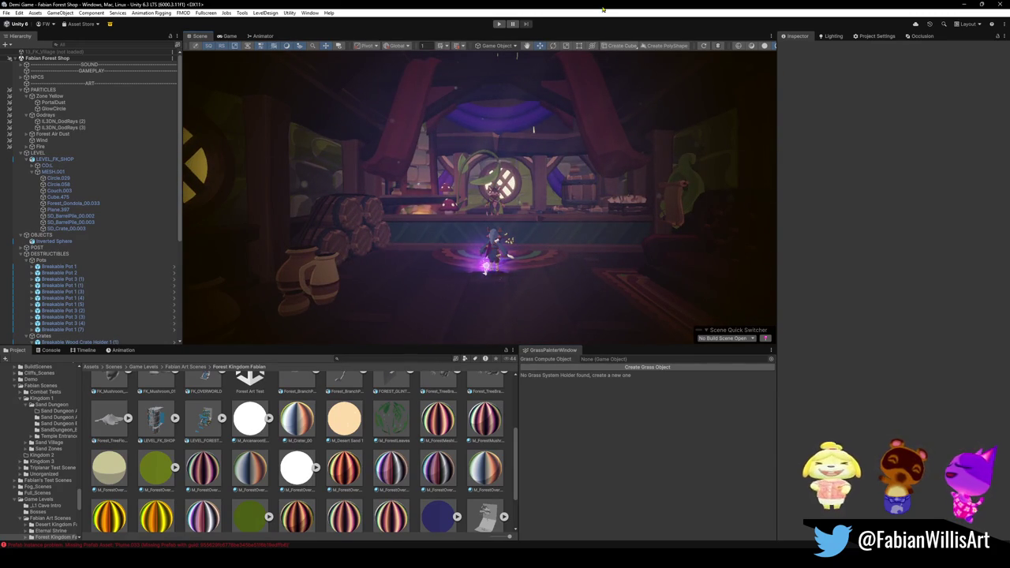
left_click_drag(471, 108, 598, 186)
left_click(499, 24)
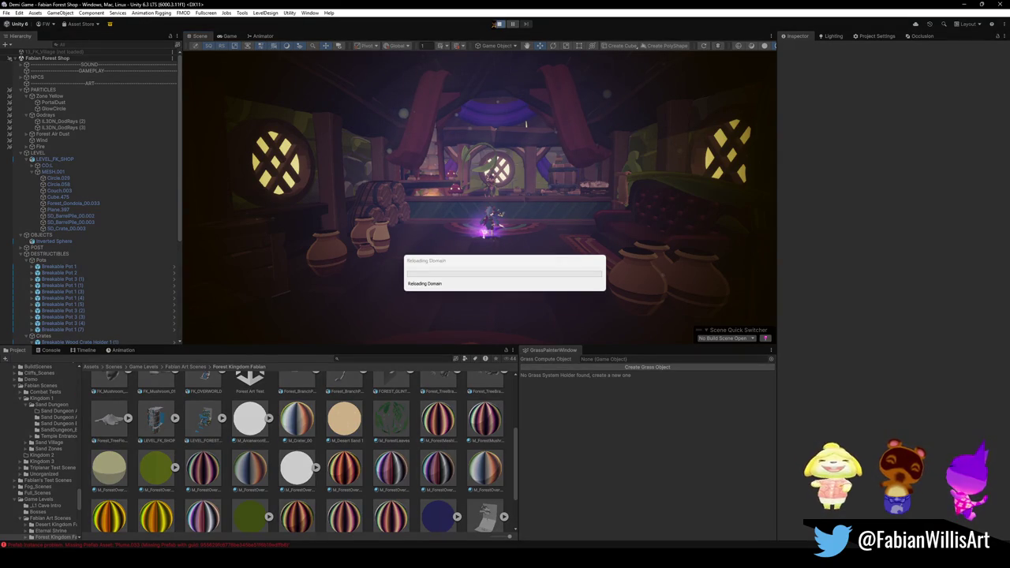
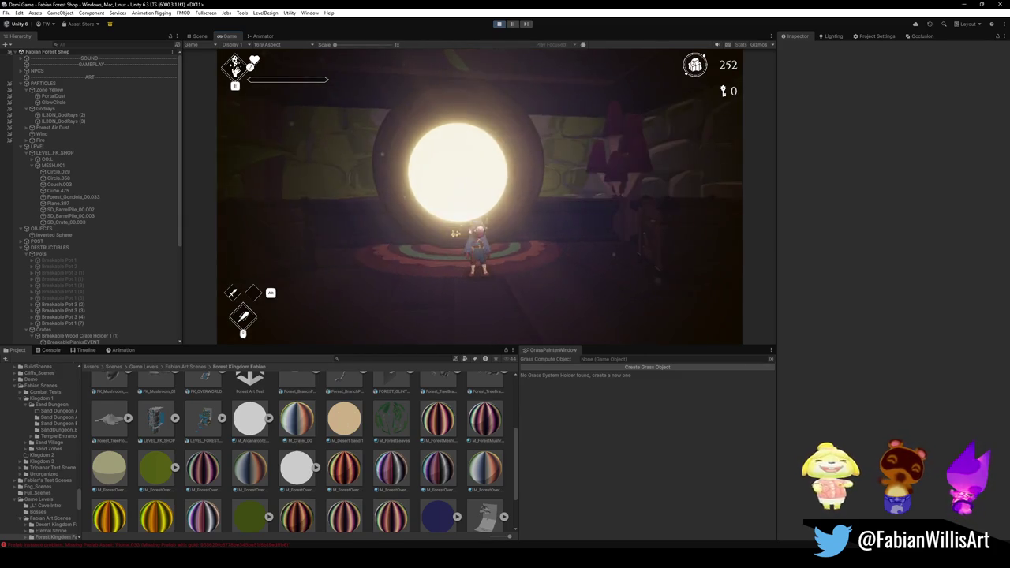
Step: Walk the player to the merchant counter, toggle fullscreen on and off, then pause the game
key("w")
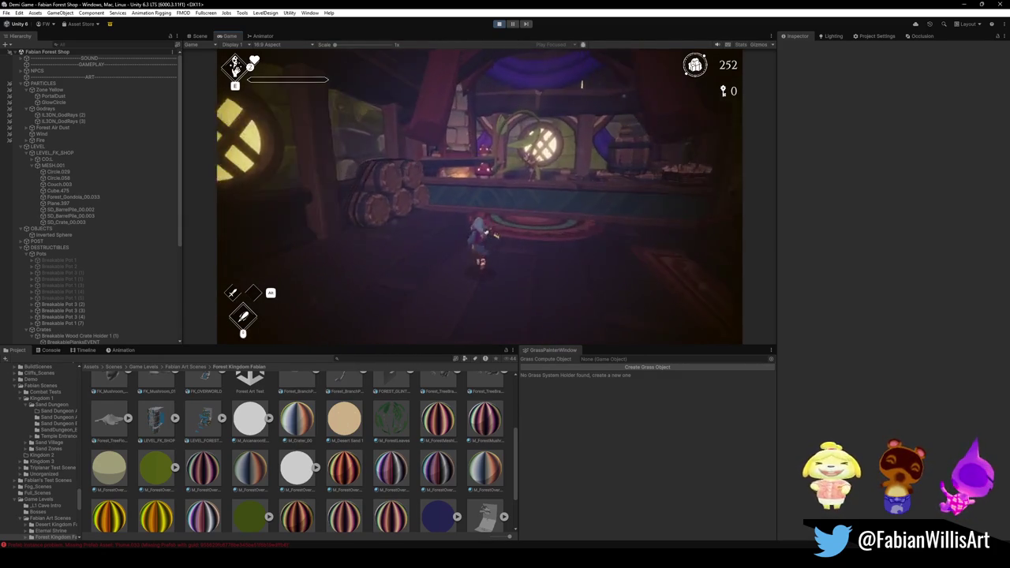
key("w")
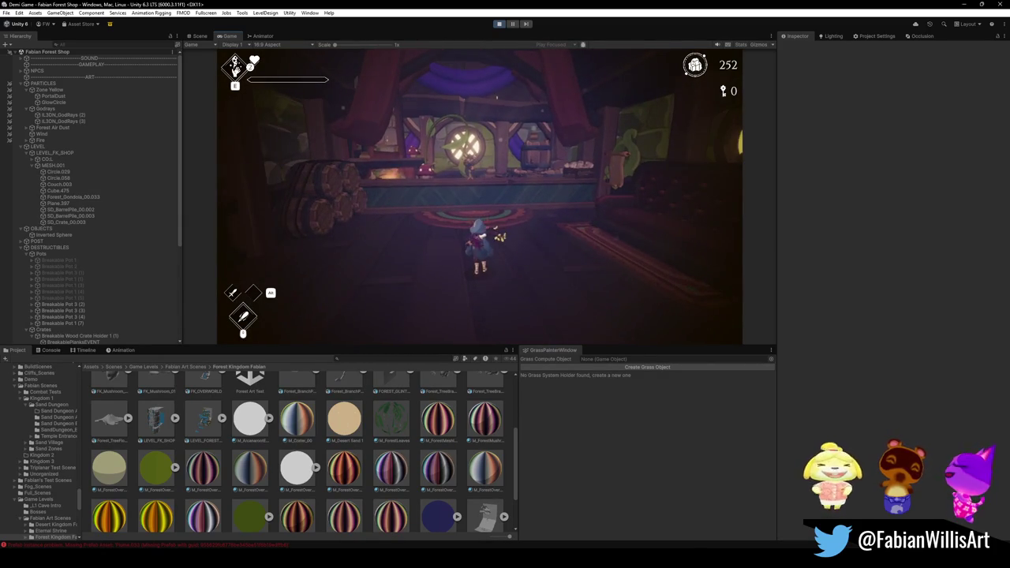
key("F10")
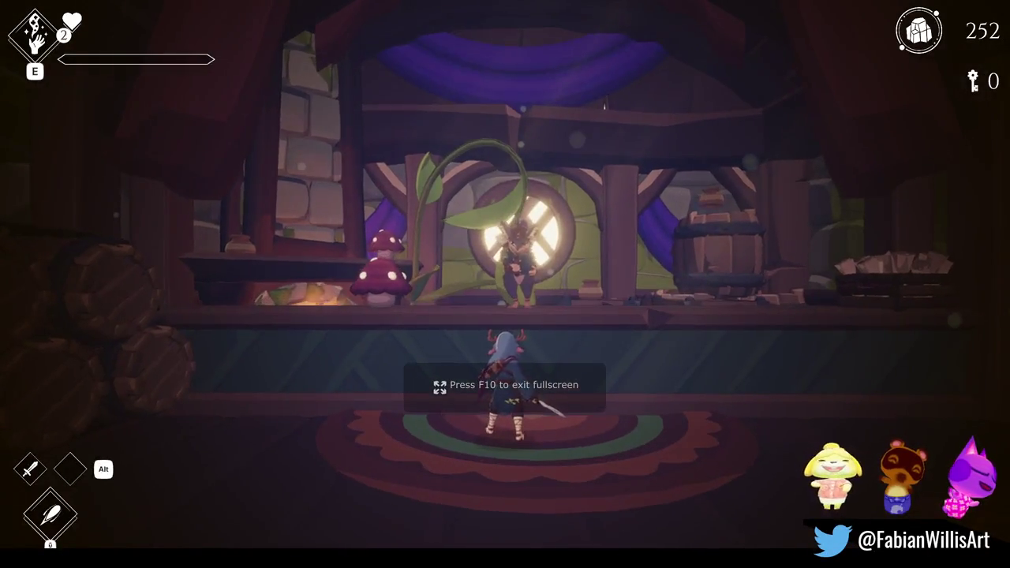
key("F10")
key("Escape")
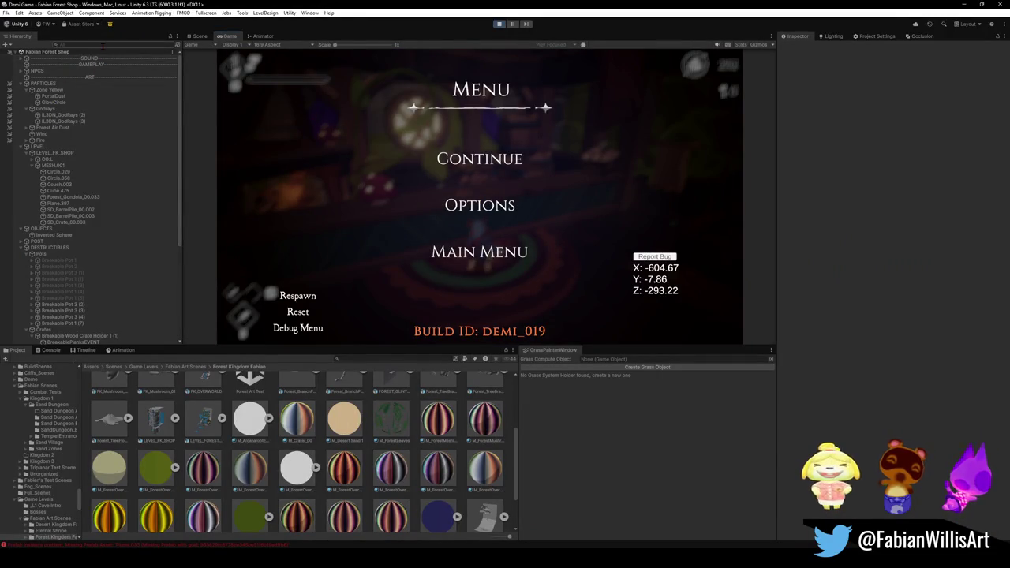
Step: Tidy the Hierarchy by collapsing the PARTICLES, LEVEL, Pots and DESTRUCTIBLES groups
left_click(22, 70)
left_click(61, 78)
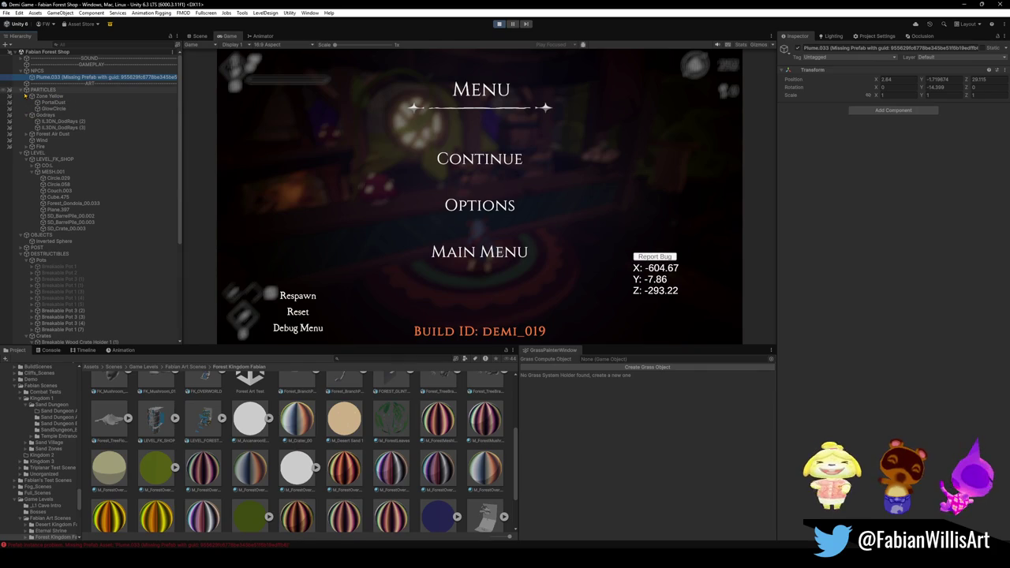
left_click(21, 90)
left_click(22, 95)
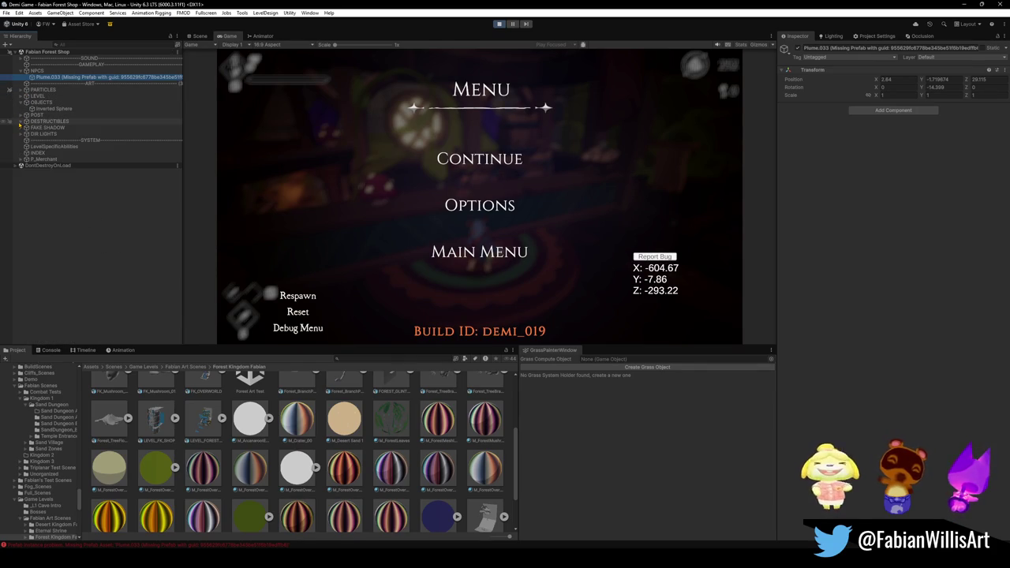
left_click(68, 172)
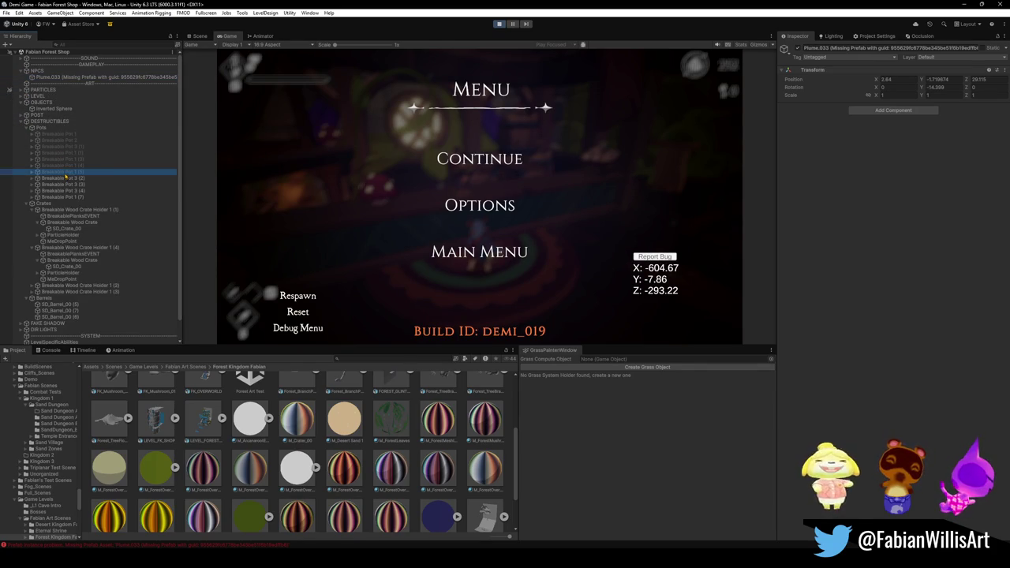
left_click(73, 137, "shift")
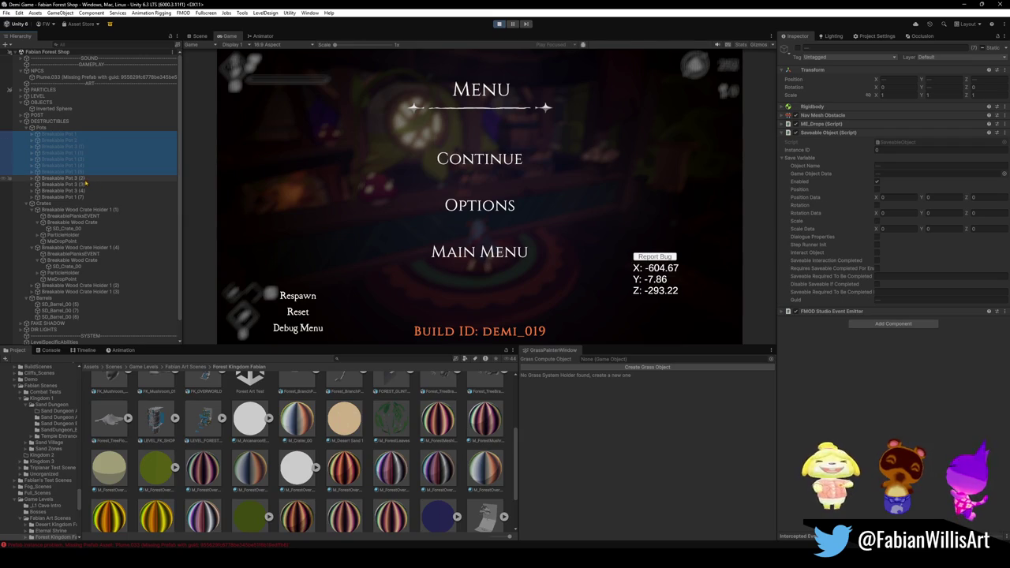
left_click(26, 128)
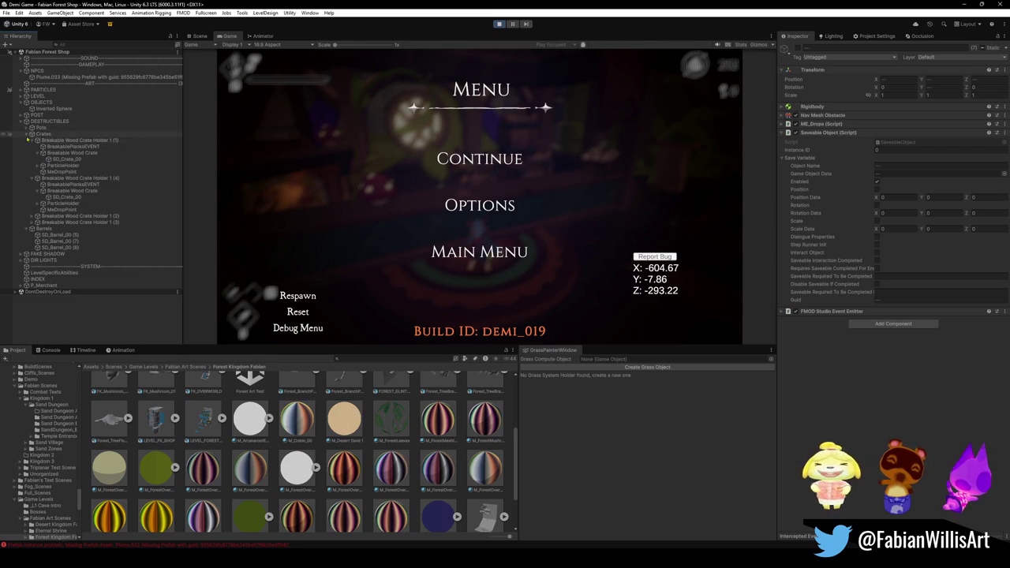
left_click(22, 121)
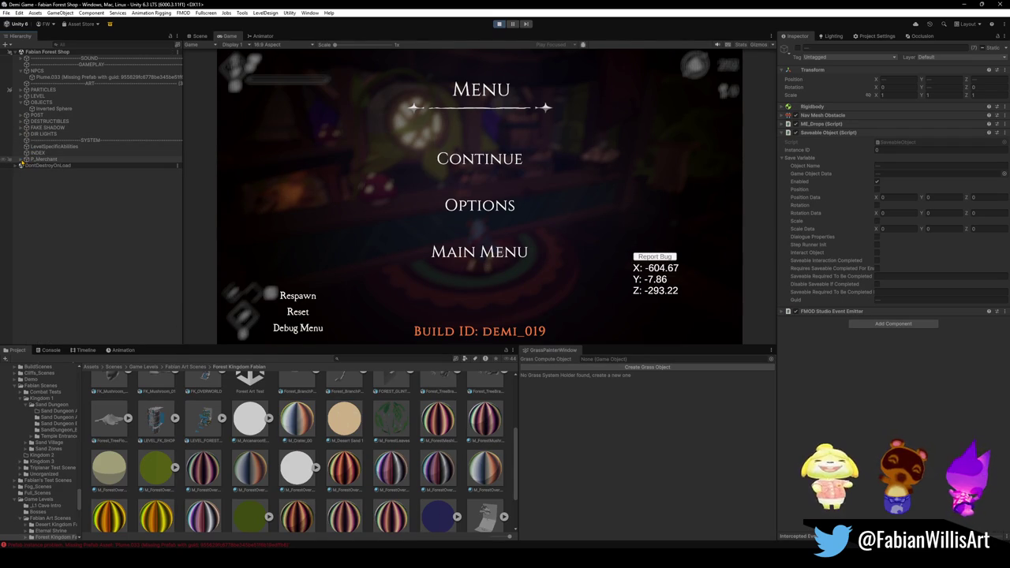
Step: Expand P_Merchant, SK_mouse_Merchant_NPCs and PHYSICS, and select Spring to view its MagicaCloth settings
left_click(21, 159)
left_click(28, 167)
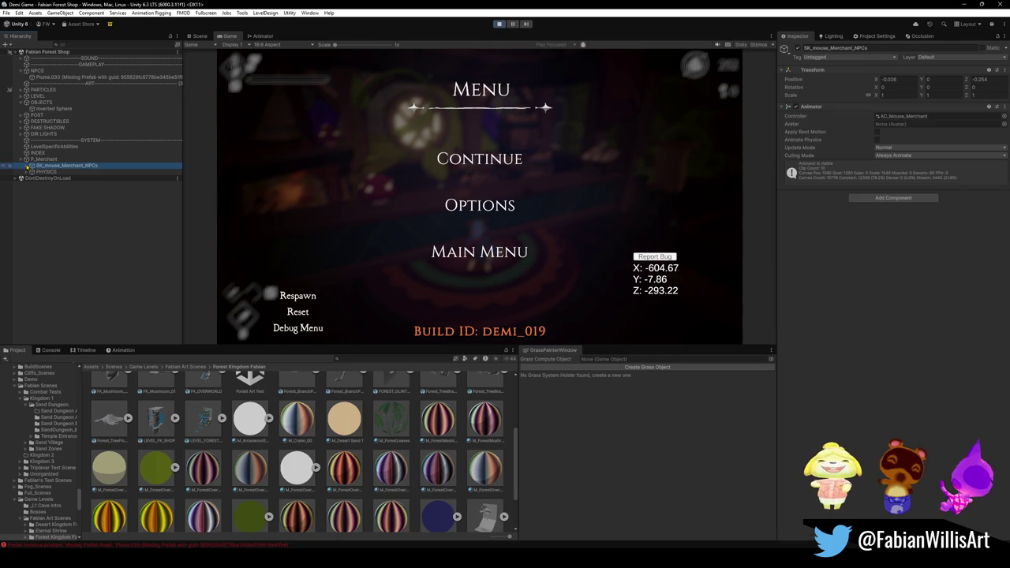
left_click(27, 165)
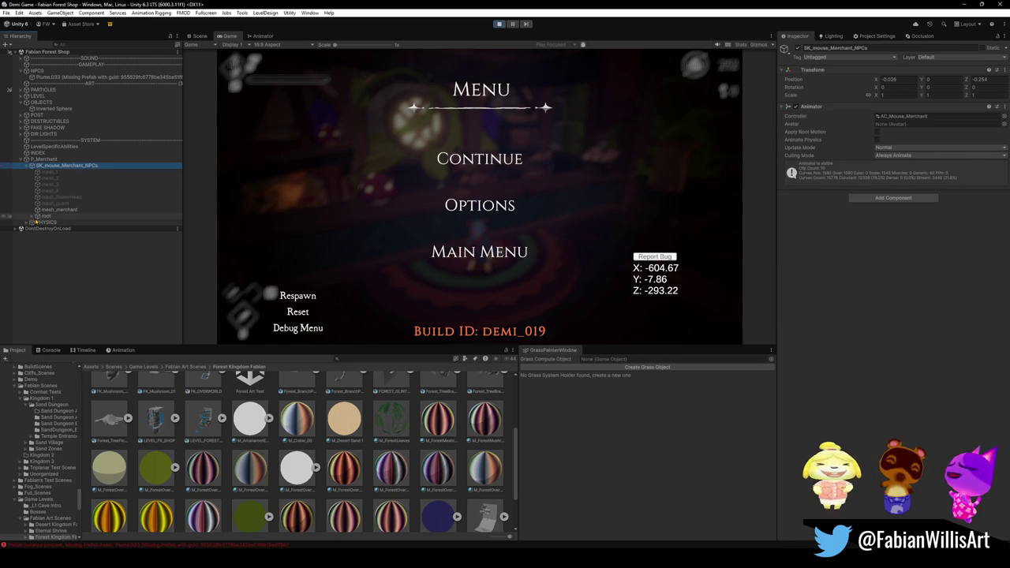
left_click(29, 223)
left_click(27, 222)
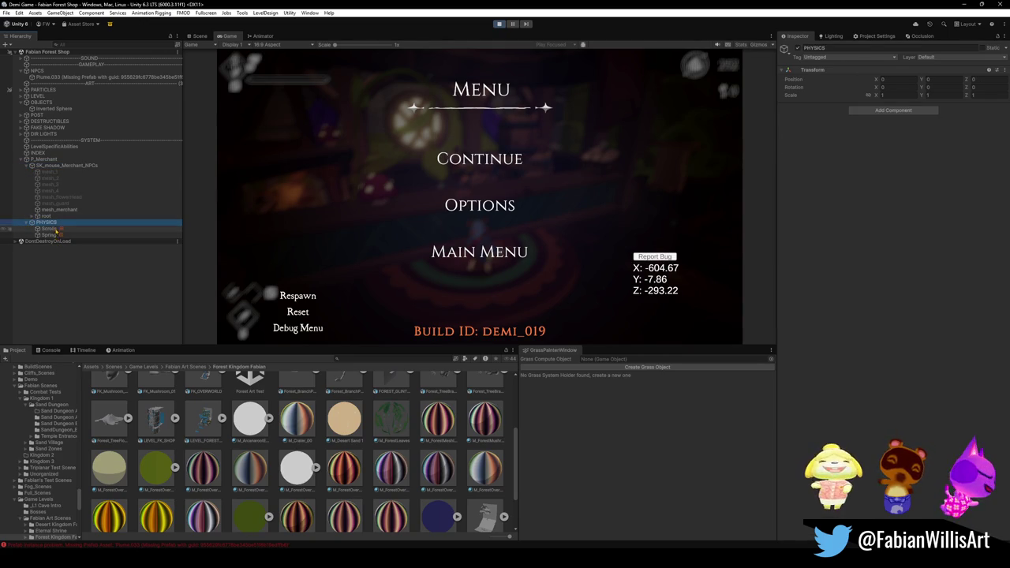
left_click(60, 234)
Step: Unpause the game and expand the merchant rig's root bone
key("Escape")
key("super")
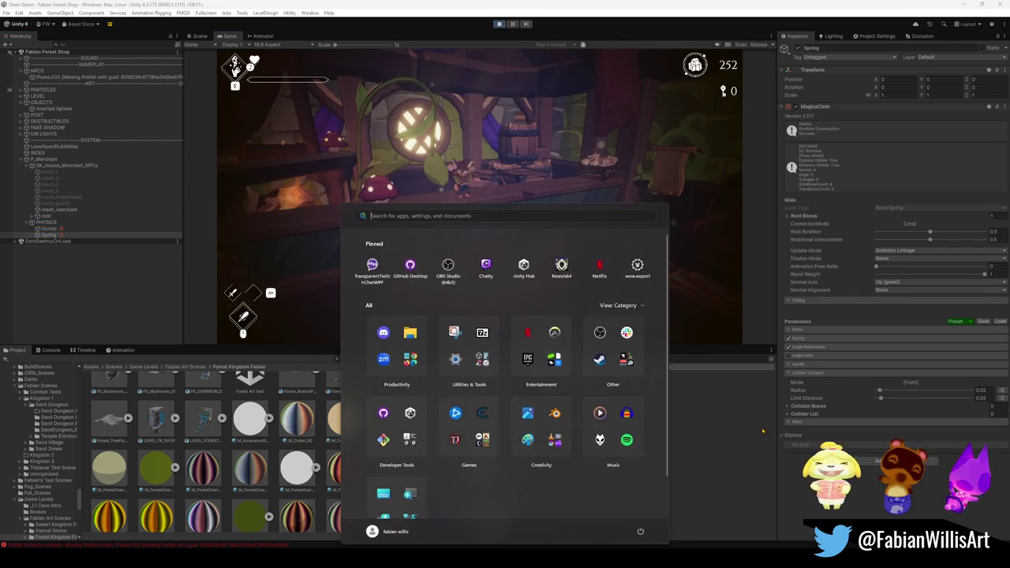
key("Escape")
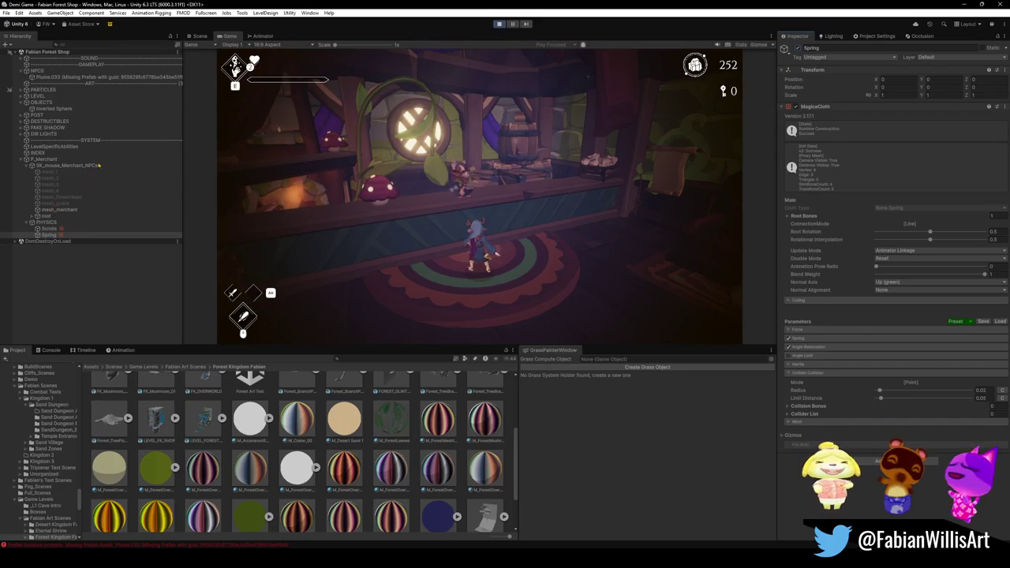
left_click(31, 216)
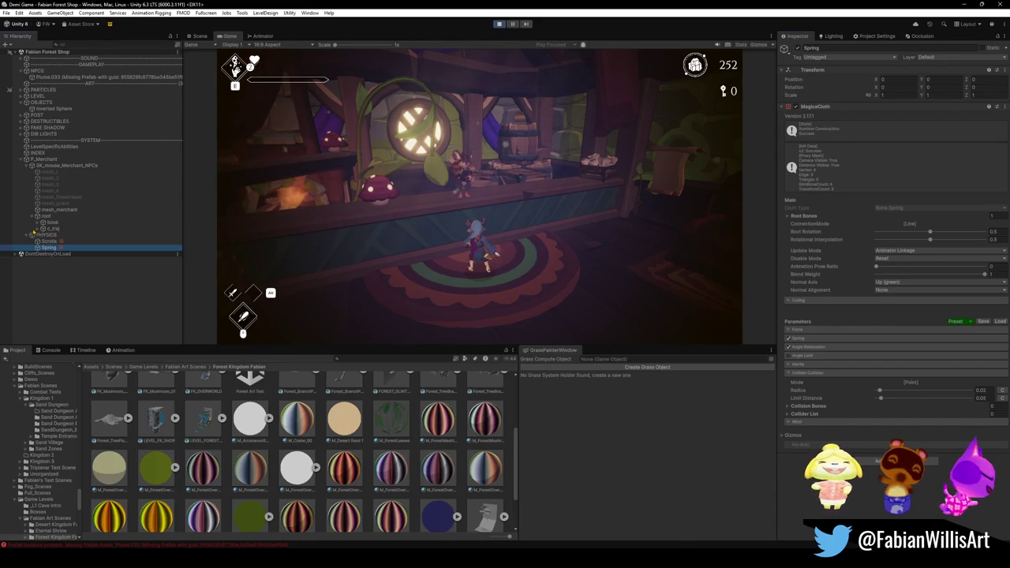
Step: Expand c_traj, root.x and c_tail_00.x, then expand the bones from book to thigh_stretch.r
left_click(37, 228)
left_click(42, 235)
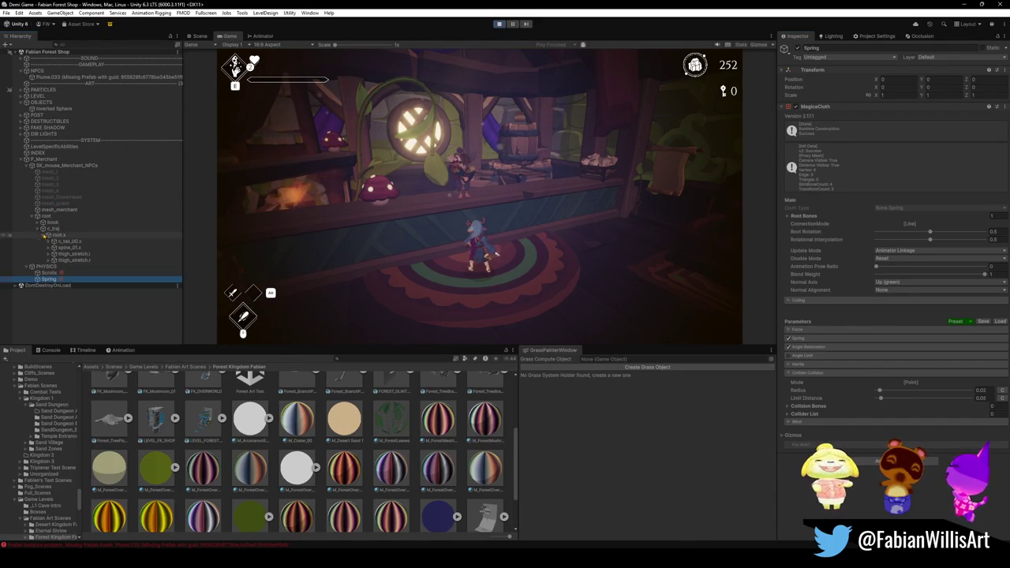
left_click(48, 241)
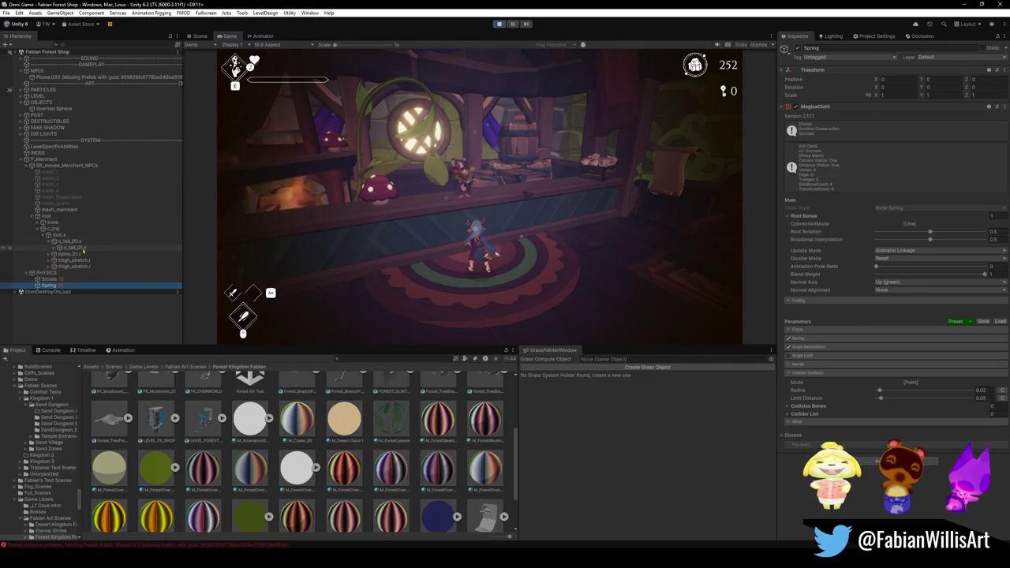
left_click(95, 266)
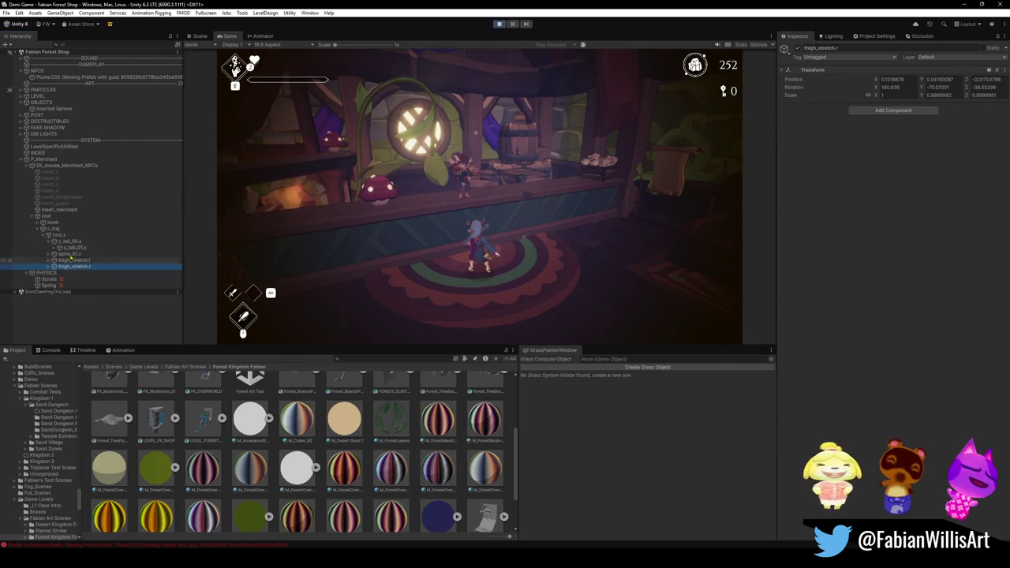
left_click(94, 222, "shift")
key("Right")
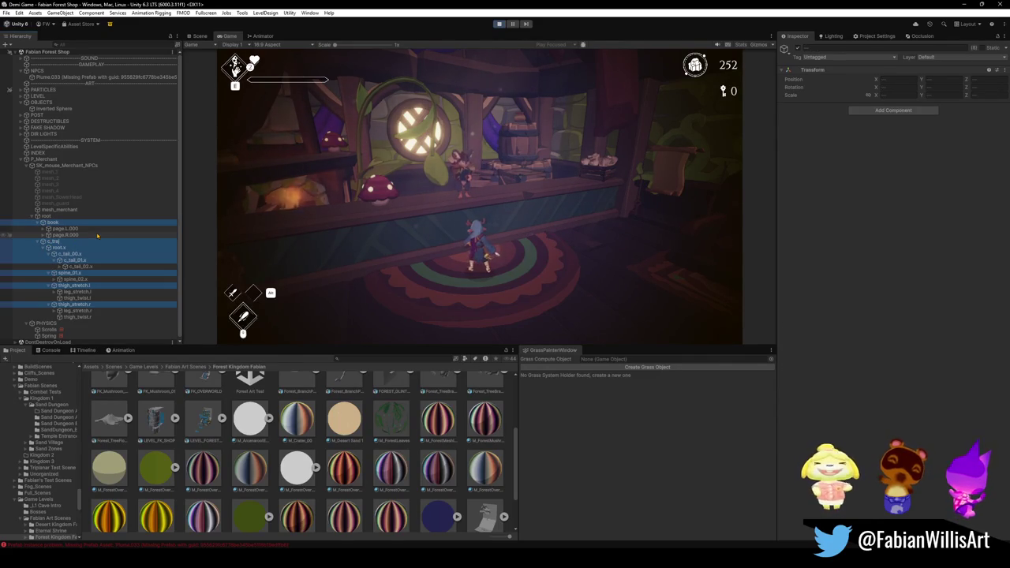
Step: Select every bone from root down and expand all their children throughout the rig
left_click(77, 318)
left_click(46, 217, "shift")
key("Right")
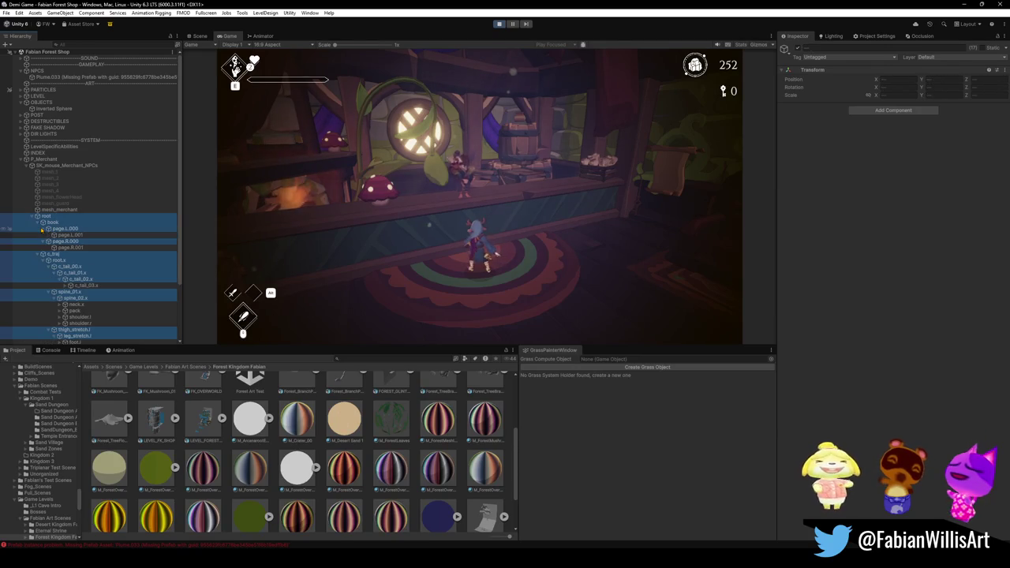
scroll(45, 228, "down", 3)
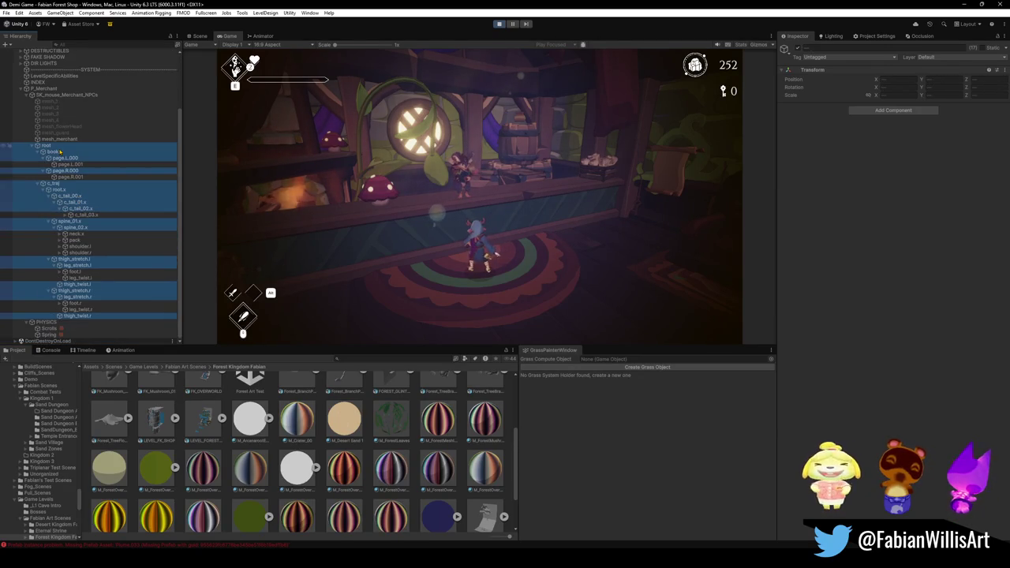
key("Right")
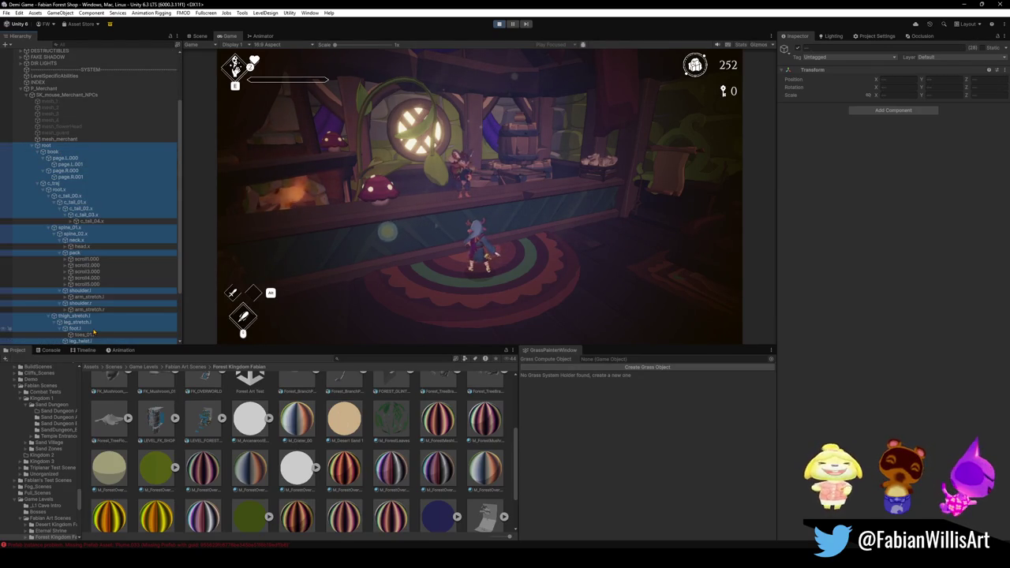
scroll(94, 332, "down", 3)
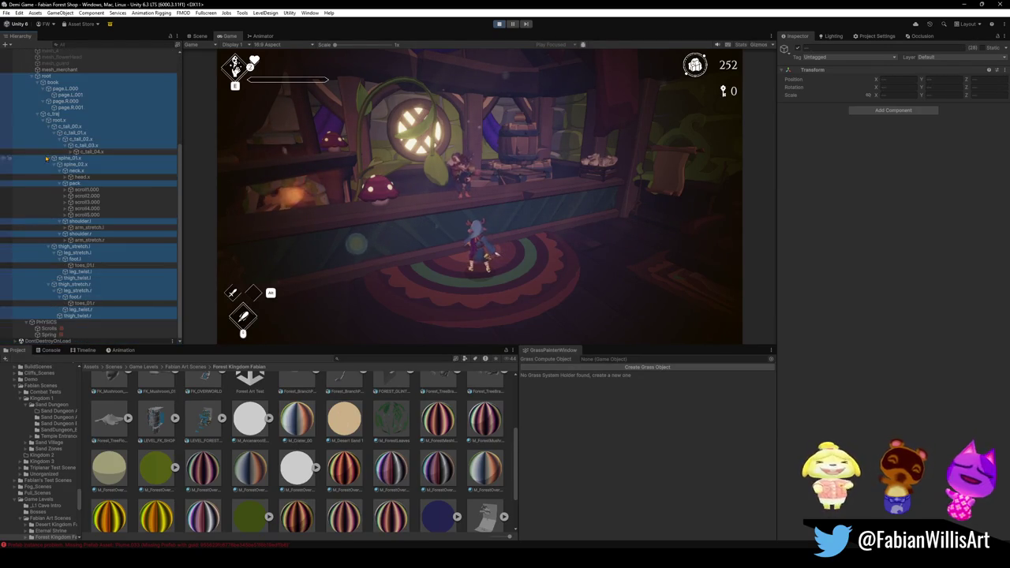
left_click(46, 76)
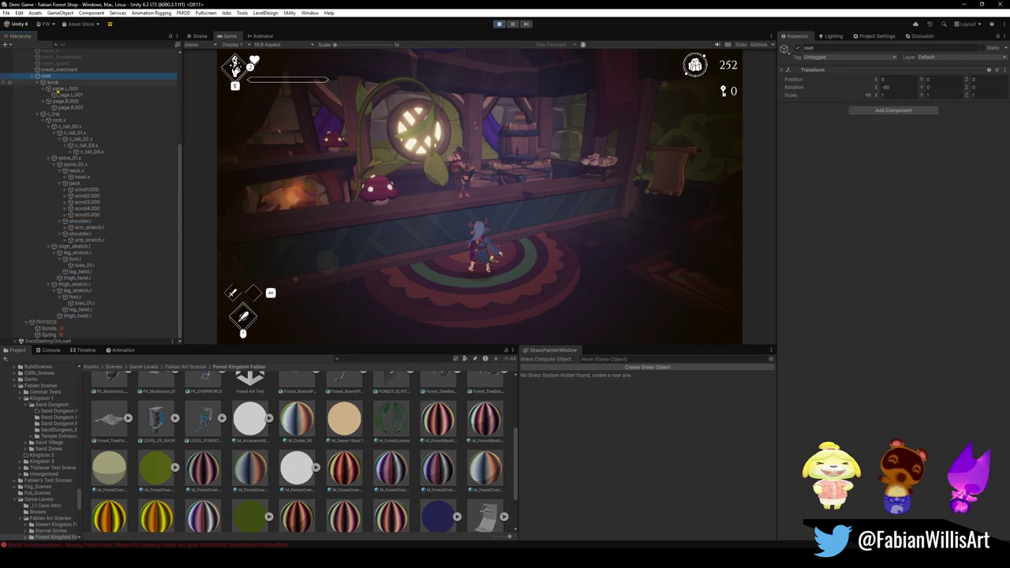
left_click(79, 316, "shift")
key("Right")
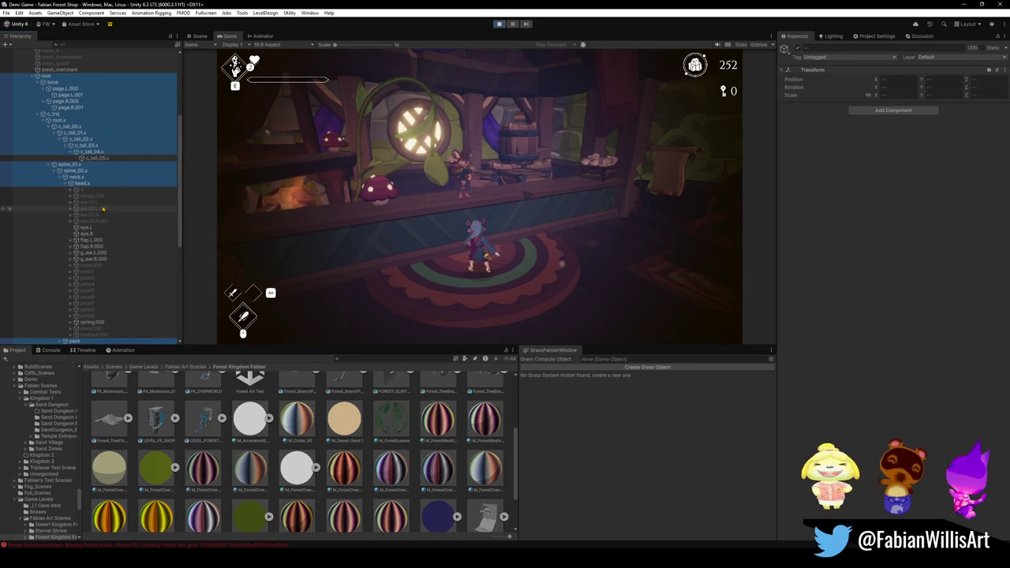
scroll(102, 209, "down", 4)
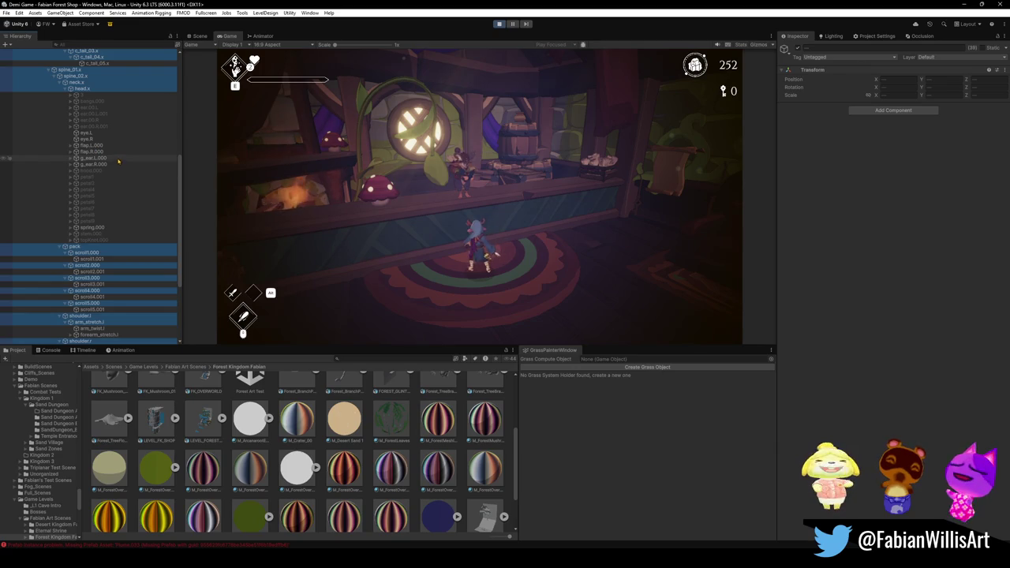
Step: Expand flap.L.000 and flap.L.001, select flap.L.000, and switch to the Scene view
left_click(71, 146)
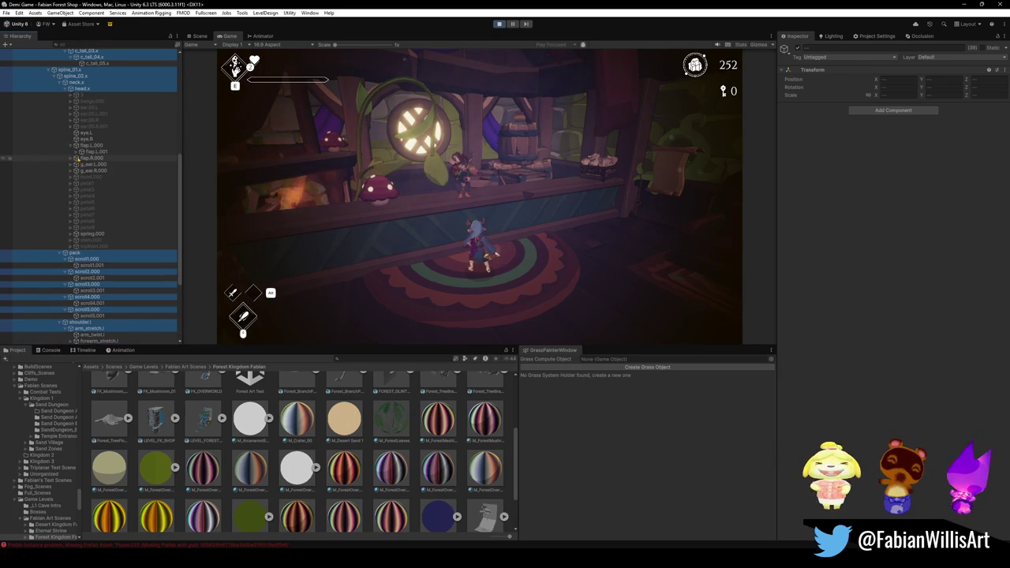
left_click(76, 152)
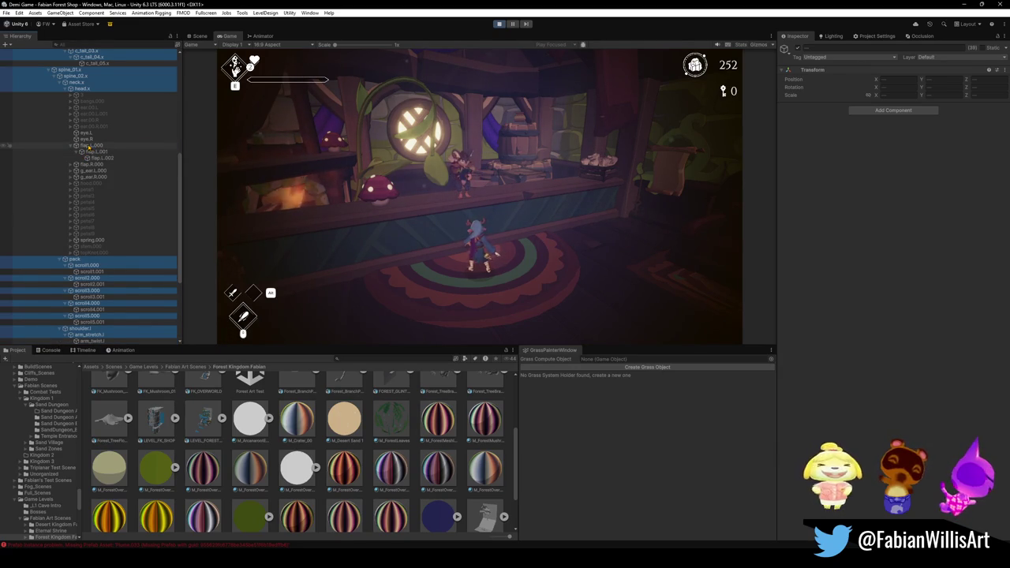
left_click(90, 145)
left_click(199, 36)
Step: Frame and orbit around flap.L.000, pause, then test-move the bone and undo the move
key("f")
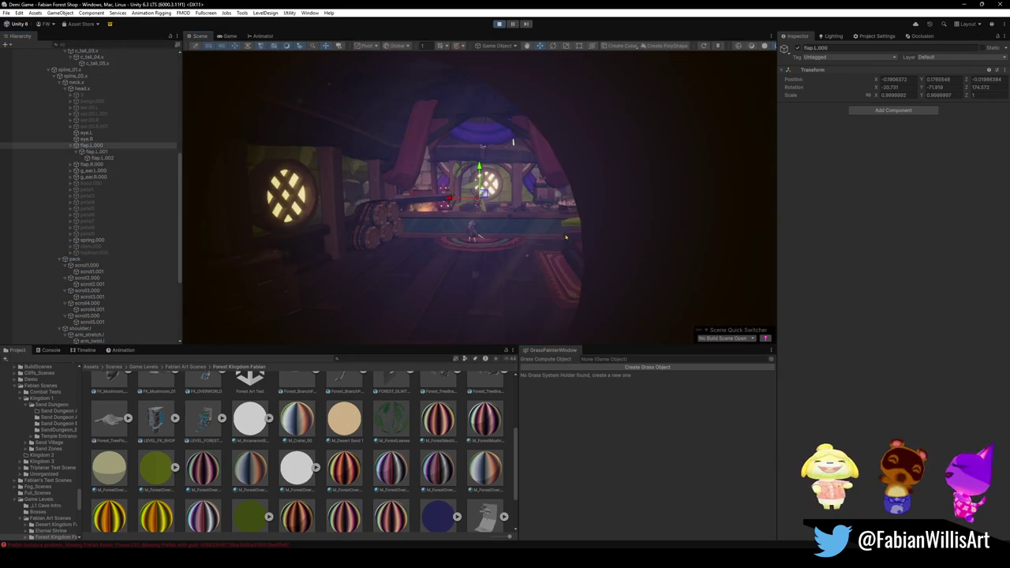
mouse_move(559, 215)
left_mouse_down()
mouse_move(408, 210)
mouse_move(351, 225)
mouse_move(380, 225)
mouse_move(579, 138)
left_mouse_up()
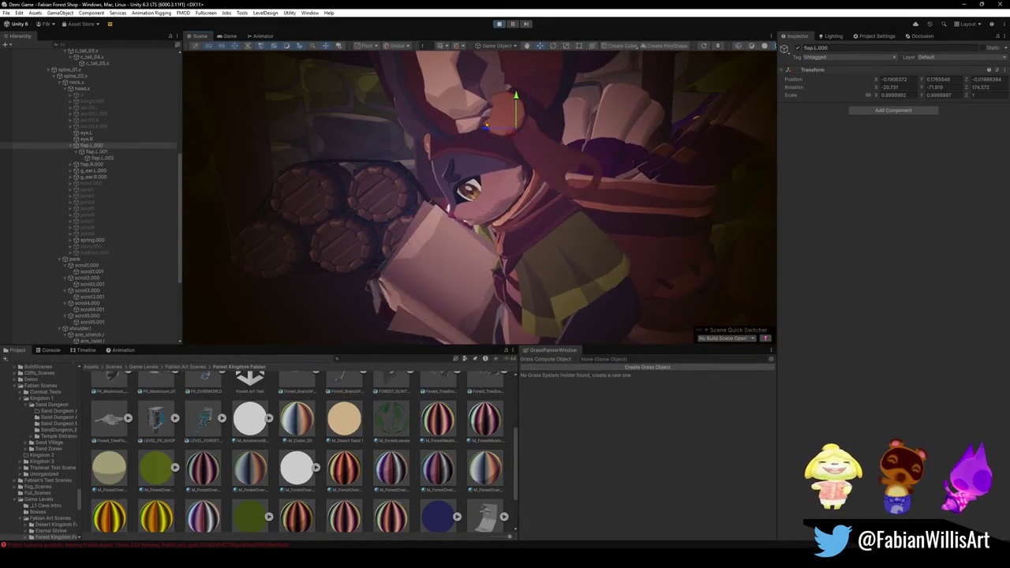
left_click(522, 121)
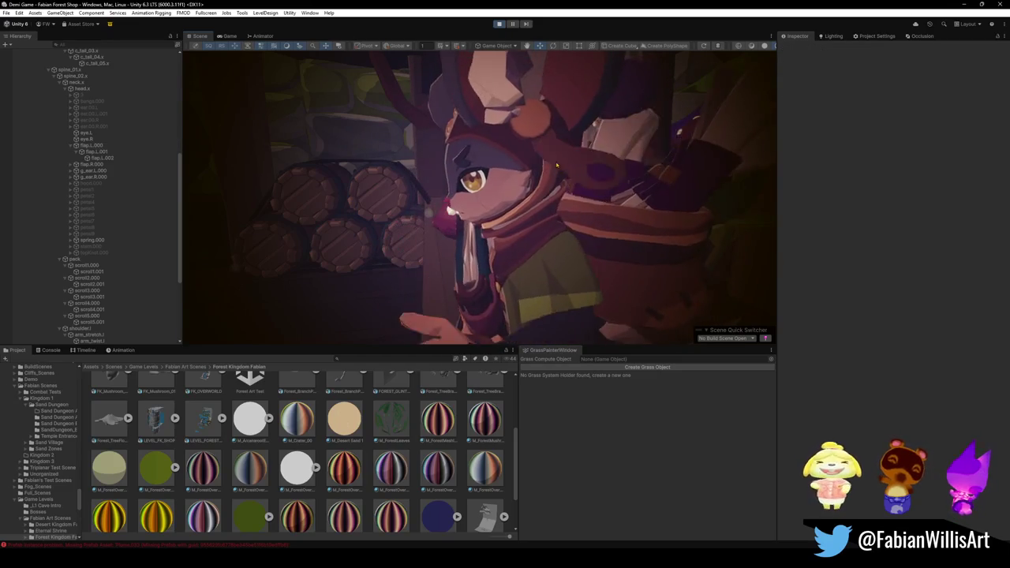
left_click(555, 106)
left_click(512, 23)
mouse_move(556, 104)
left_mouse_down()
mouse_move(553, 86)
mouse_move(658, 139)
mouse_move(656, 122)
left_mouse_up()
key("ctrl+z")
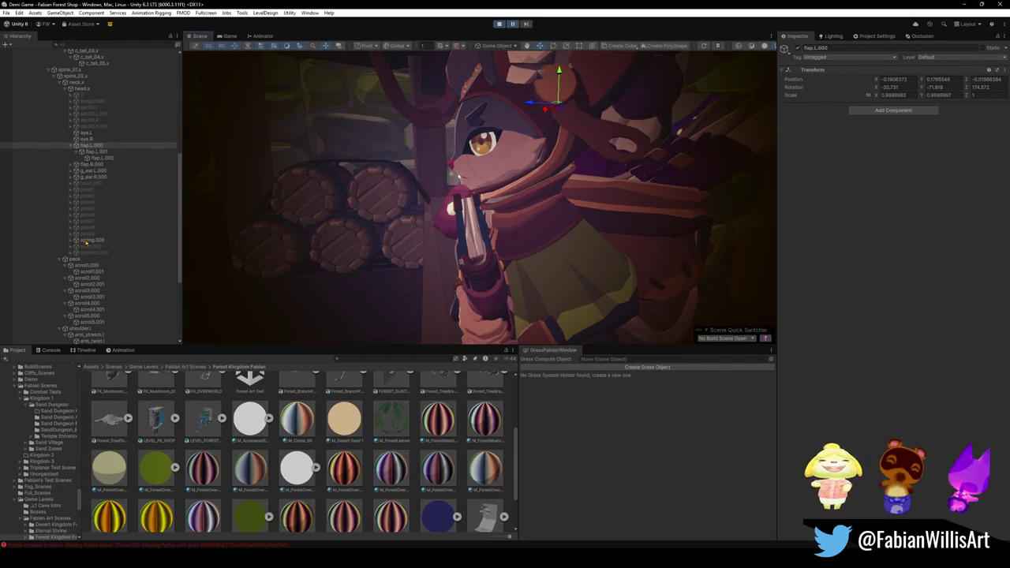
Step: Expand g_ear.L.000, frame it in the Scene view, and switch to the rotate tool
scroll(93, 288, "down", 4)
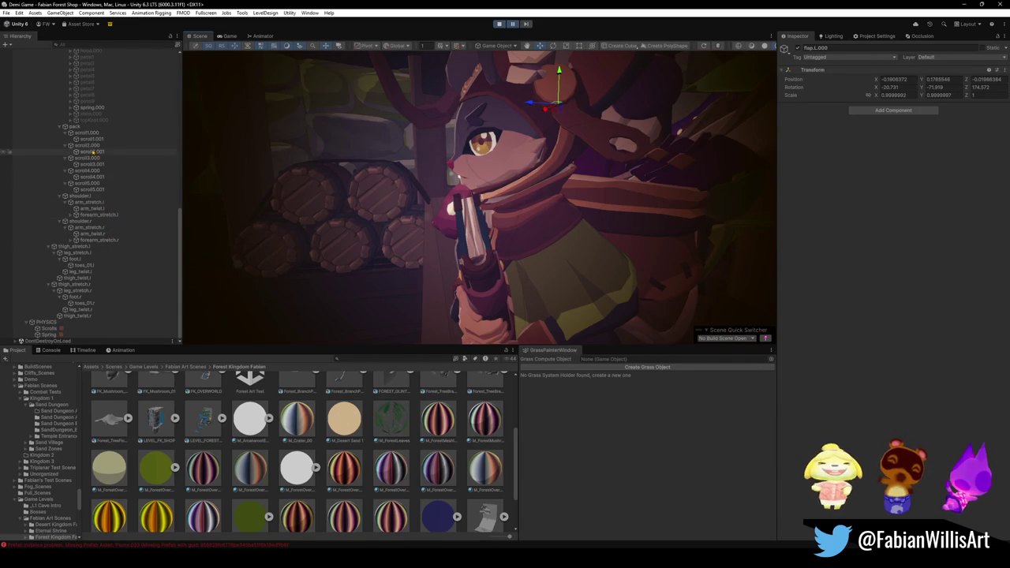
scroll(92, 152, "up", 3)
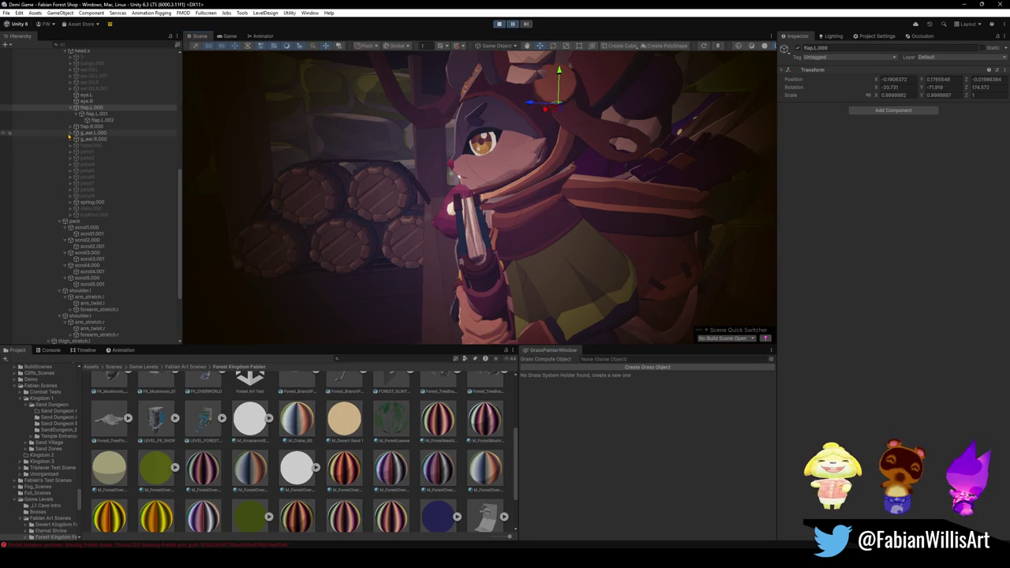
left_click(71, 133)
double_click(93, 134)
key("e")
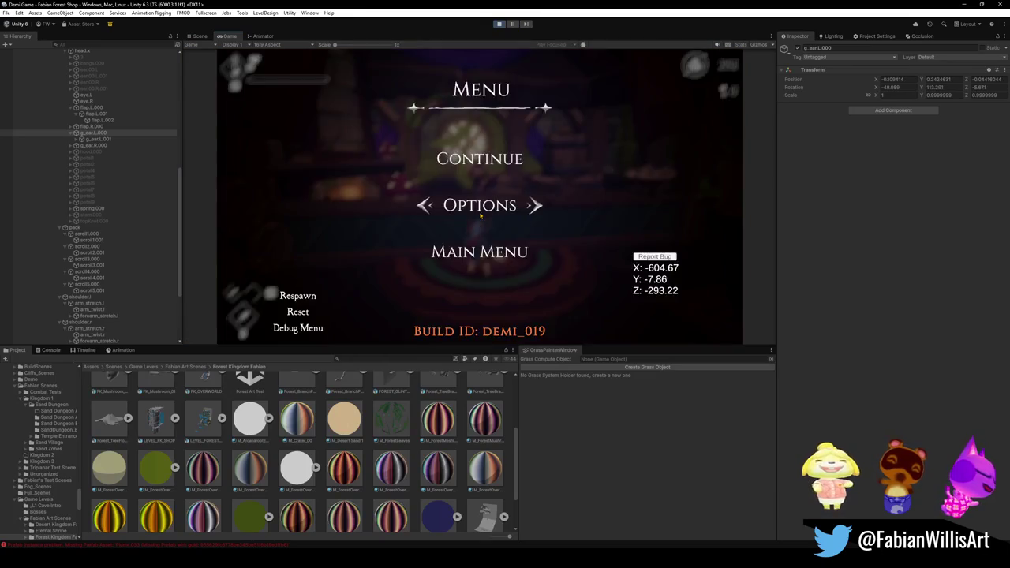
Step: Reselect the flap.L.000 bone and bring up its component search
key("super")
key("Escape")
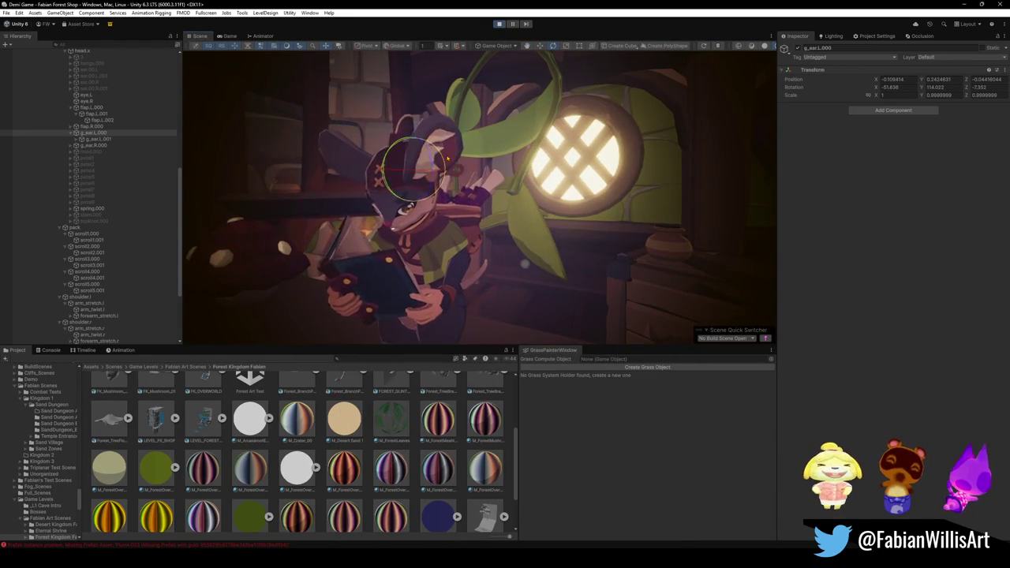
left_click(91, 108)
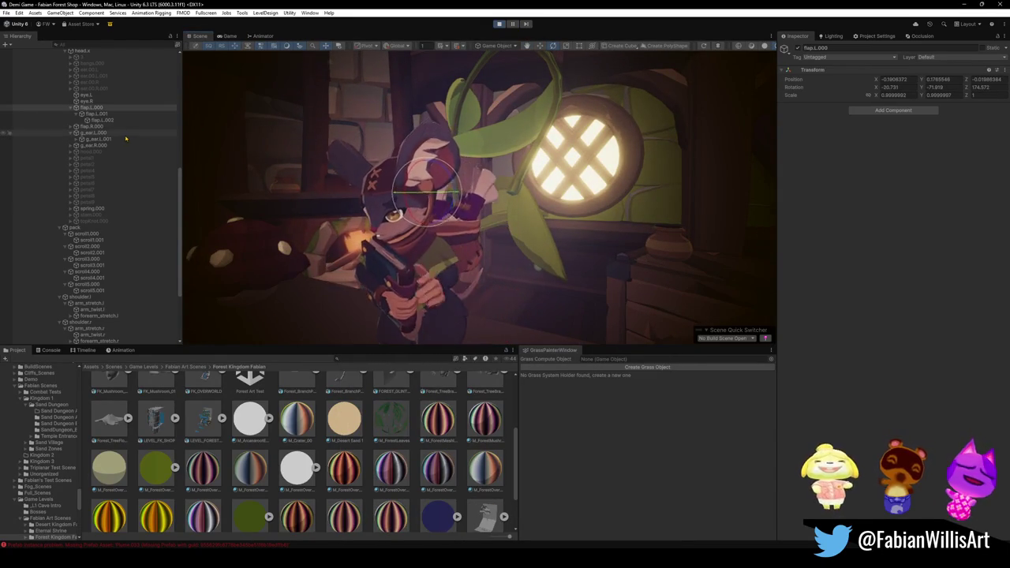
left_click(893, 110)
Step: Add Tail Animator 2 to flap.L.000, then remove the component again
type("G")
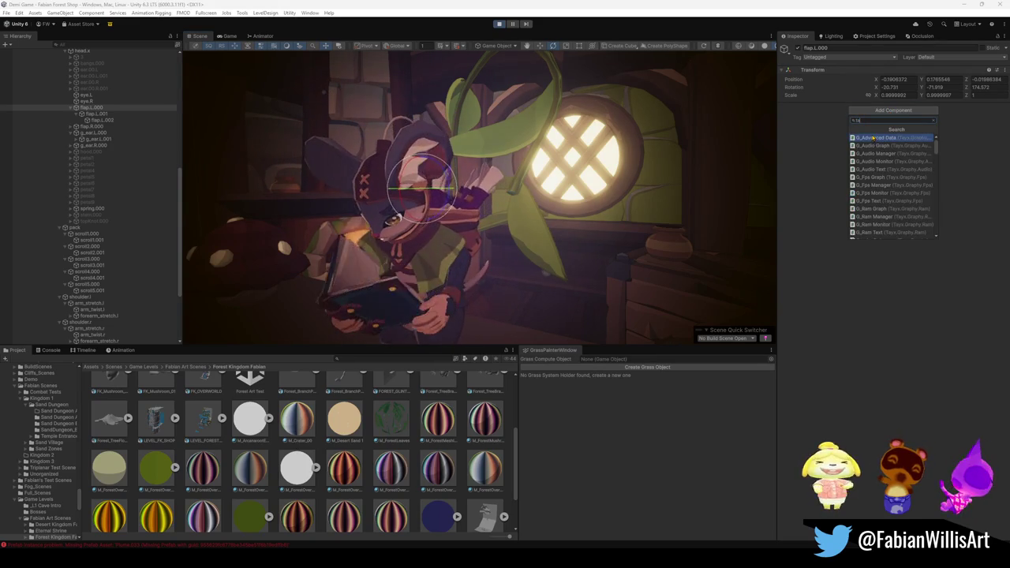
type("Au")
key("Escape")
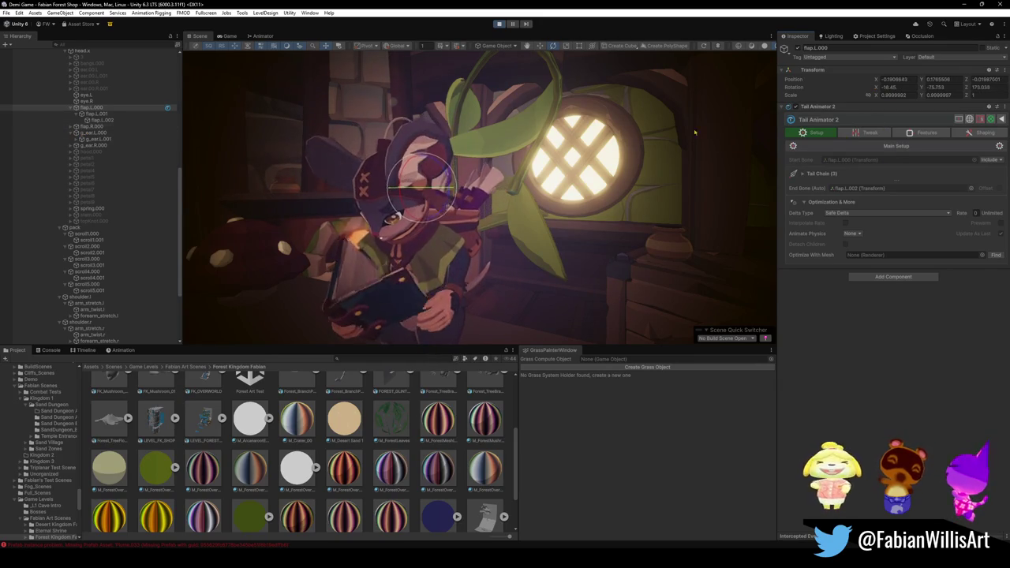
right_click(836, 113)
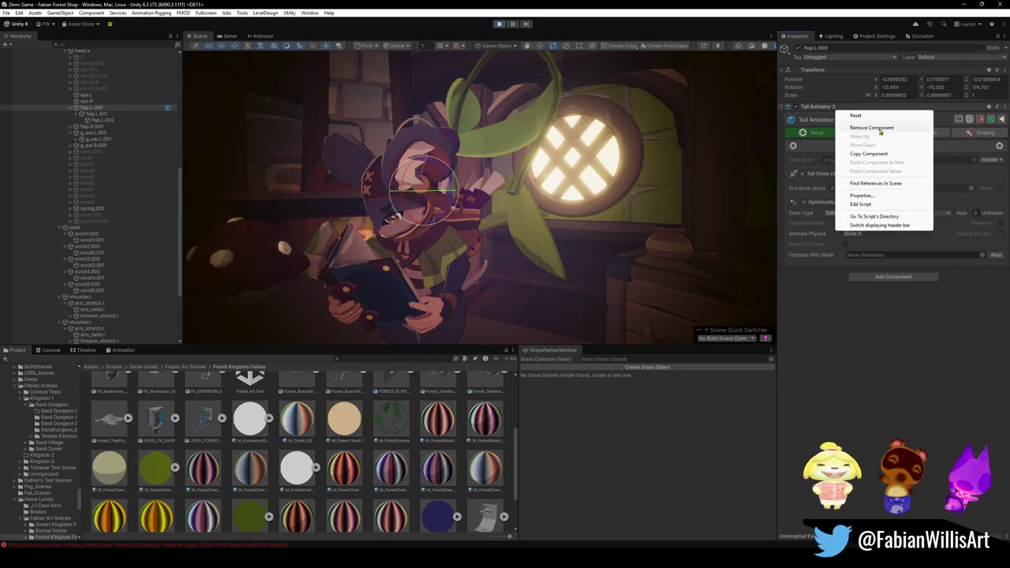
left_click(876, 129)
Step: Select P_Merchant in the Hierarchy to read its Dev Note instructions
scroll(93, 139, "down", 5)
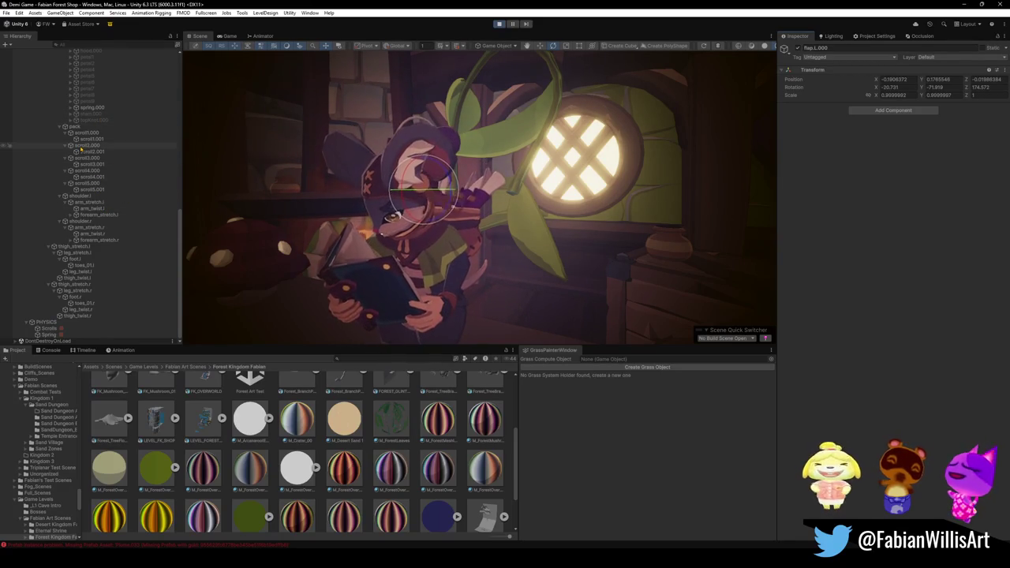
scroll(137, 135, "up", 8)
scroll(137, 135, "up", 8)
left_click(45, 130)
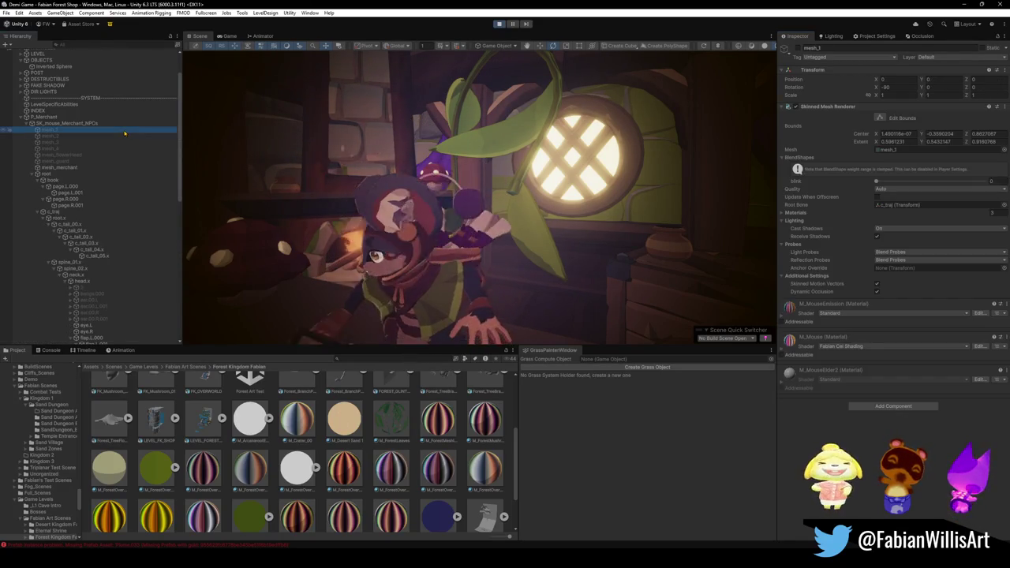
left_click(45, 118)
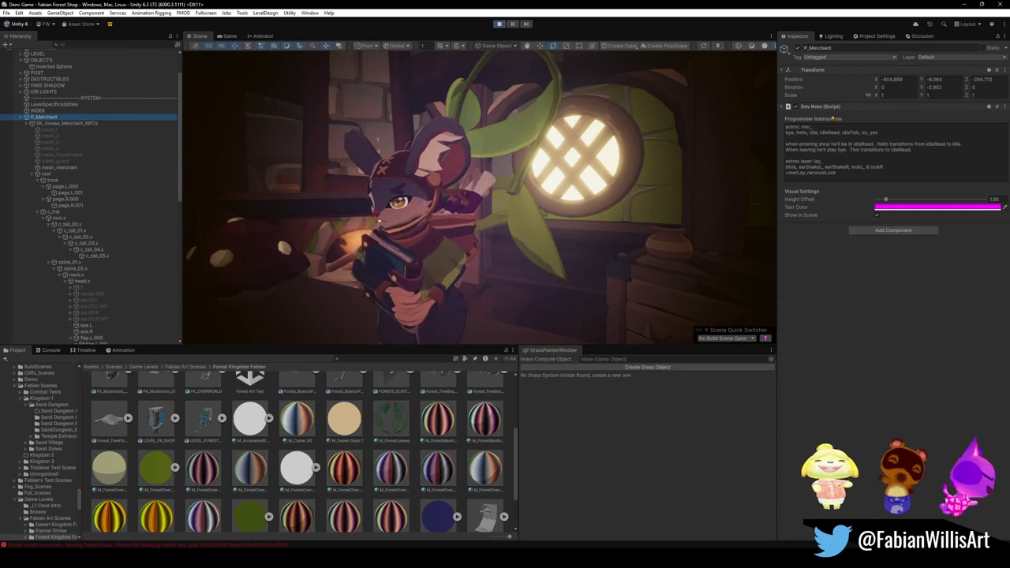